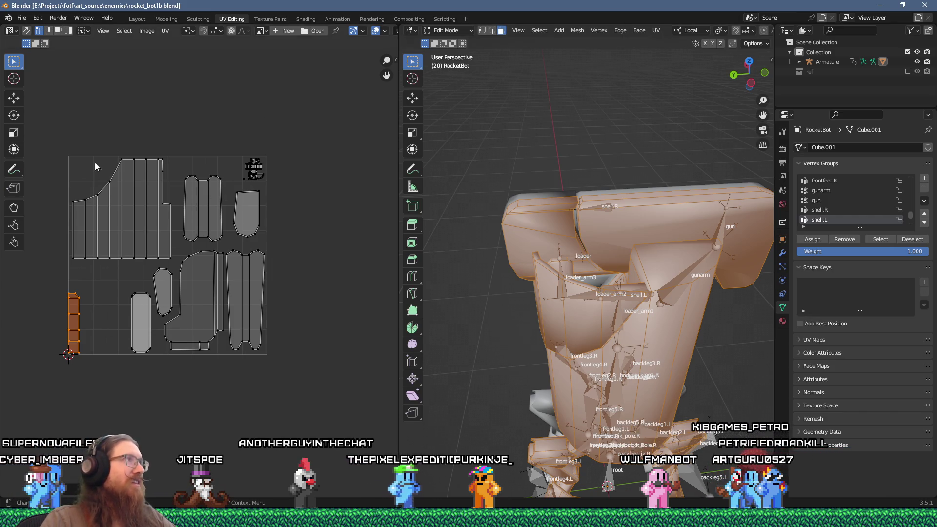
# Step: Open the glTF 2.0 export dialog, then dismiss it without exporting
pyautogui.click(22, 18)
pyautogui.moveTo(54, 159)
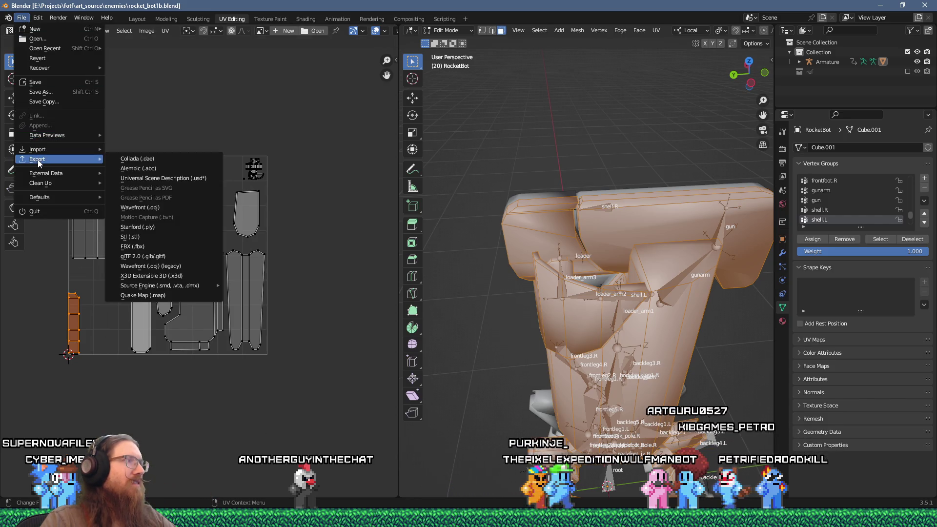
pyautogui.click(143, 257)
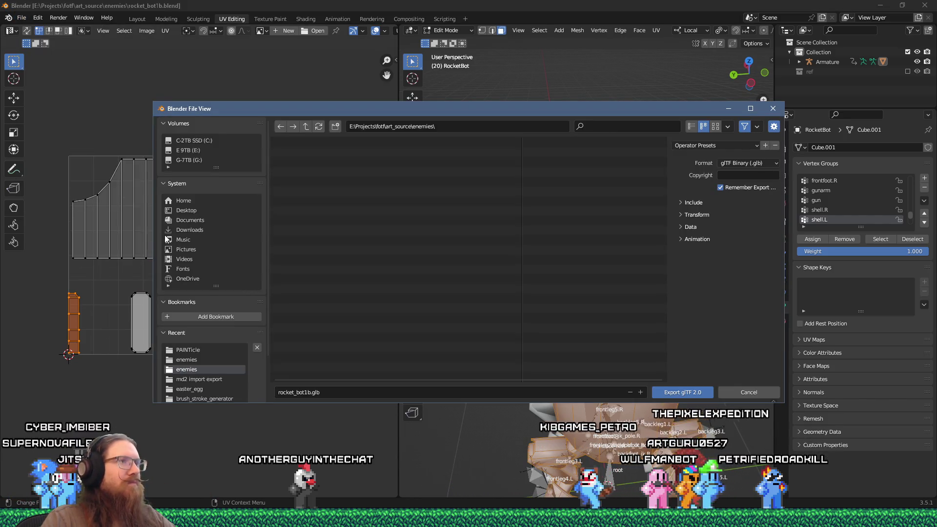
pyautogui.press('Return')
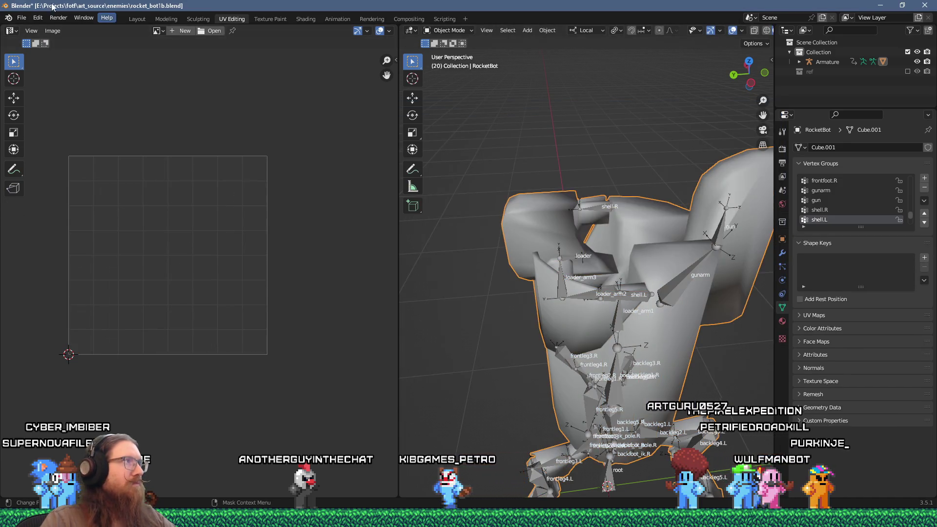
# Step: Start a glTF 2.0 export and browse to E:\Projects\fotf\fotf_godot\toimport\enemies
pyautogui.click(21, 17)
pyautogui.moveTo(49, 159)
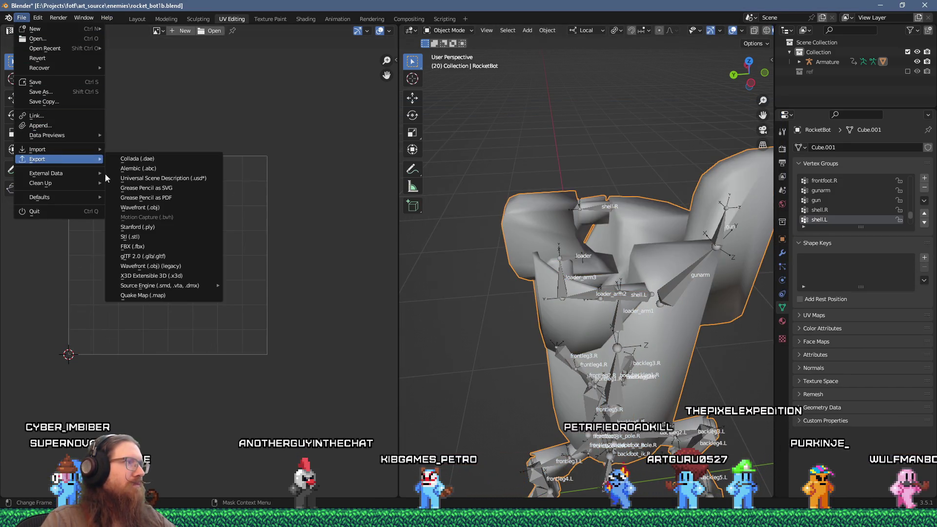
pyautogui.click(147, 256)
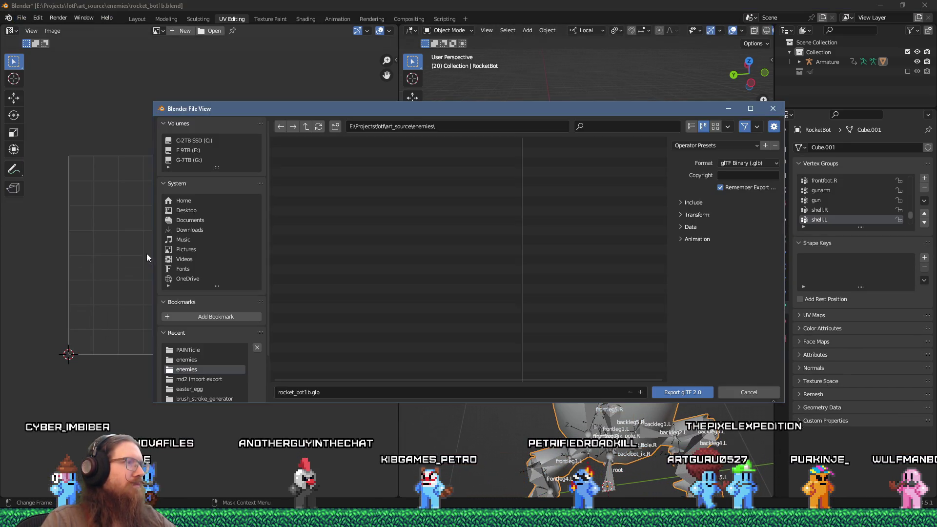
pyautogui.click(306, 128)
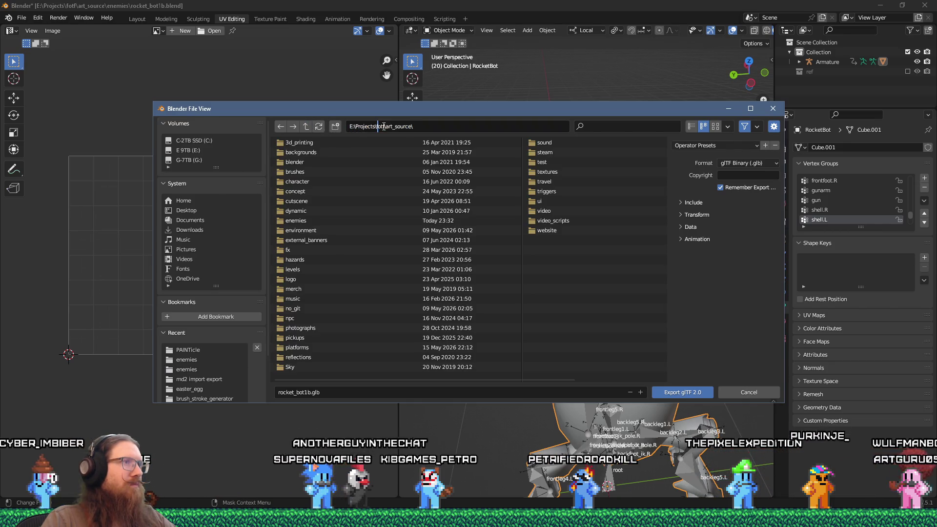
pyautogui.moveTo(386, 127); pyautogui.dragTo(425, 128)
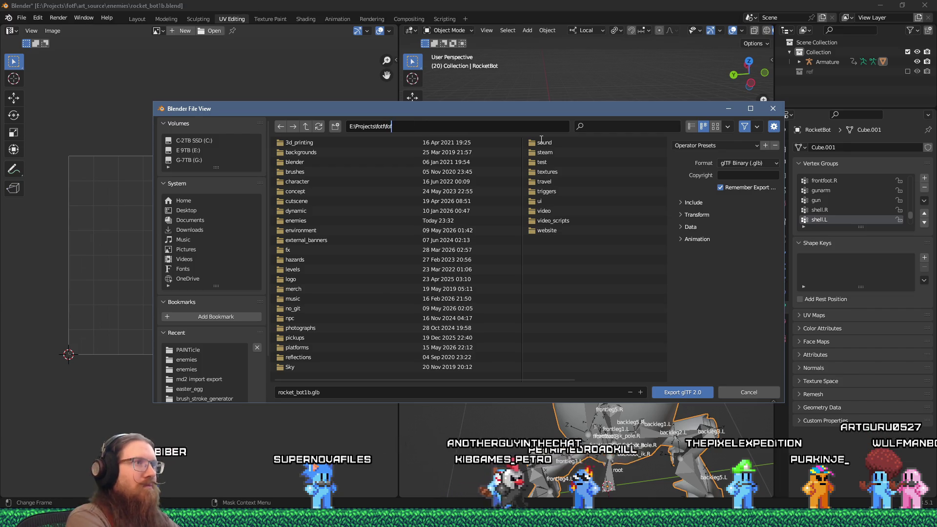
pyautogui.write('odot\toimport')
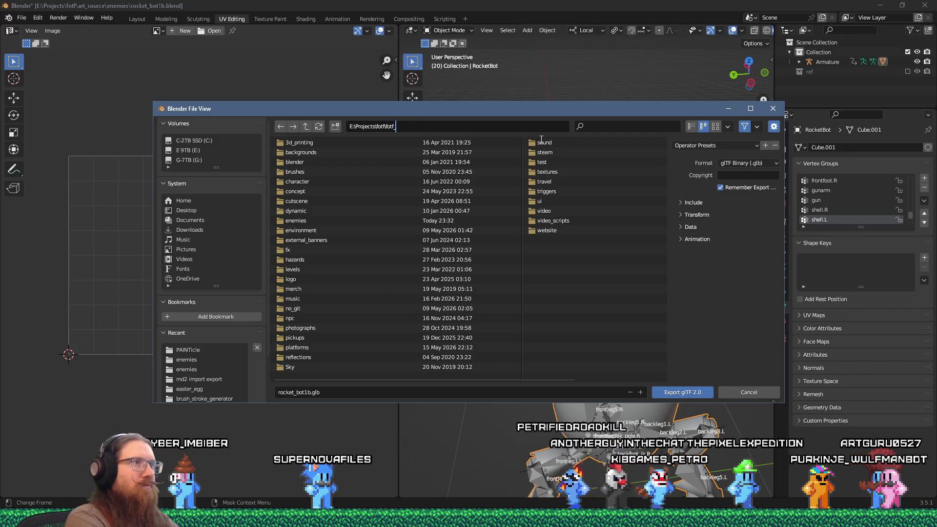
pyautogui.press('Return')
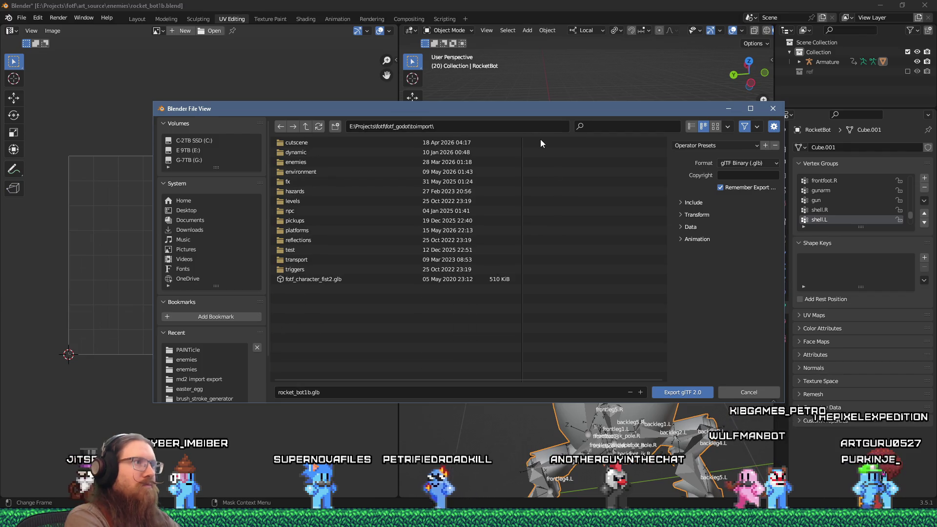
pyautogui.doubleClick(299, 142)
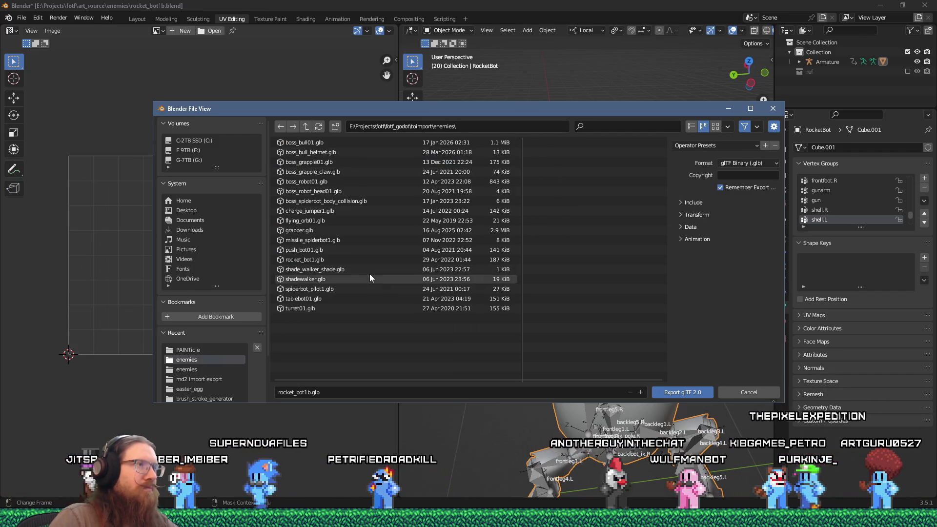
# Step: Export the model as rocket_bot1.glb, replacing the existing file
pyautogui.click(311, 393)
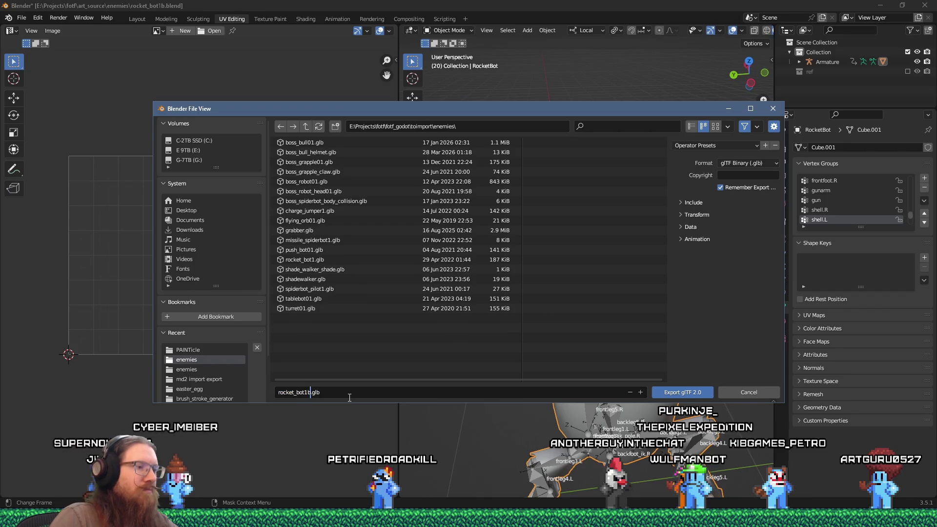
pyautogui.press('Return')
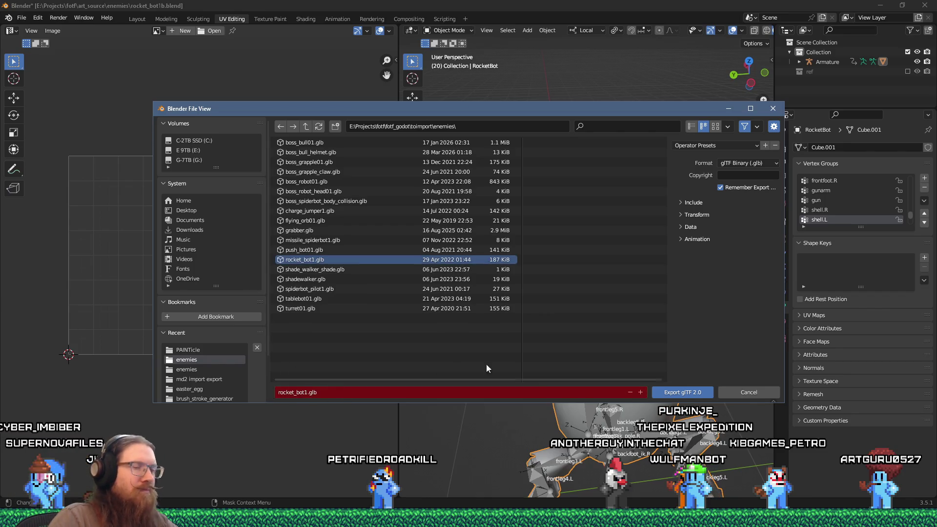
pyautogui.click(682, 241)
pyautogui.click(680, 227)
pyautogui.click(678, 239)
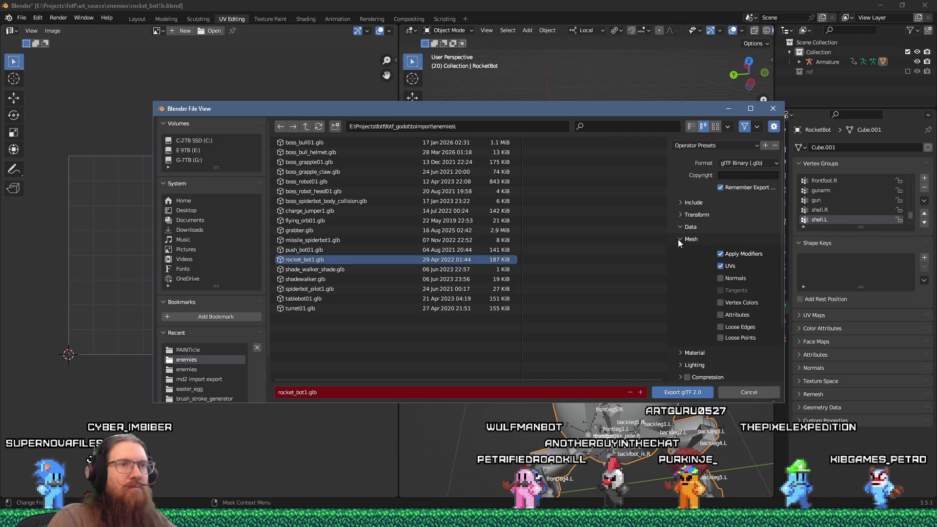
pyautogui.click(692, 400)
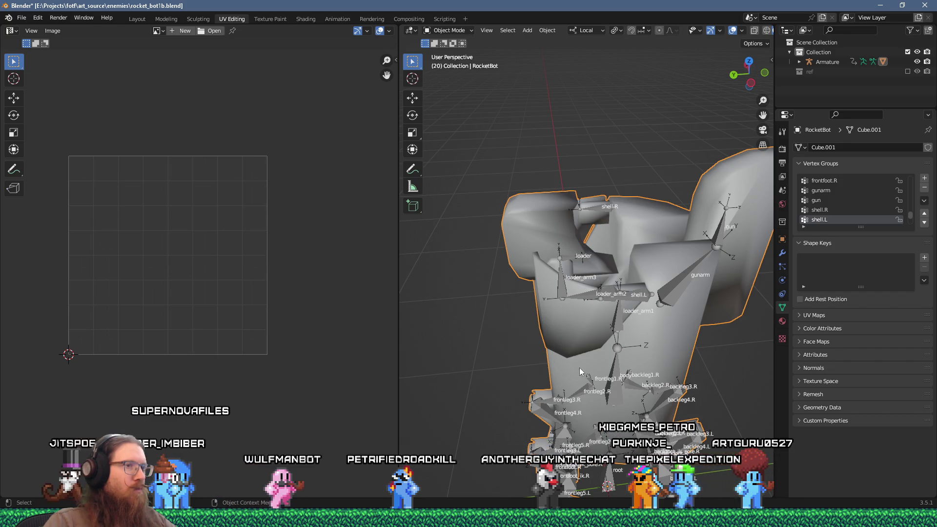
pyautogui.scroll(-5, 579, 373)
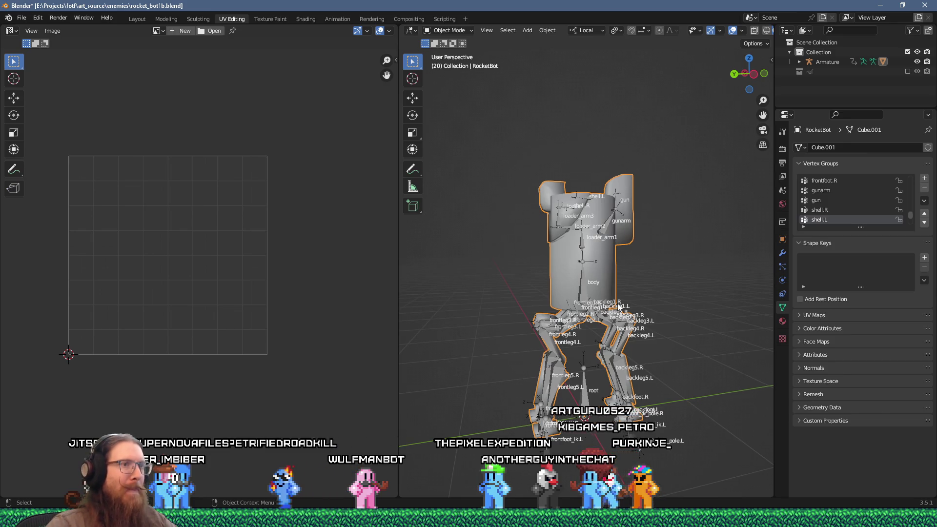
pyautogui.scroll(2, 629, 287)
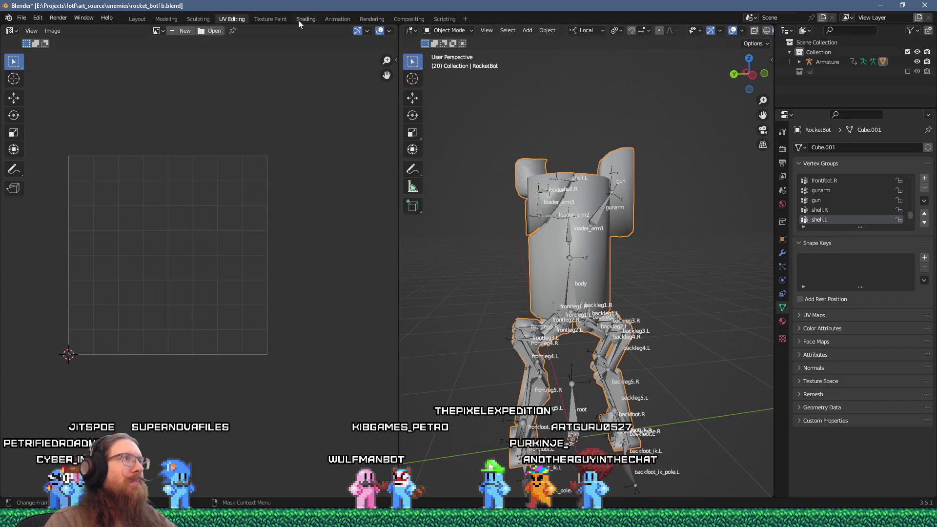
pyautogui.click(282, 18)
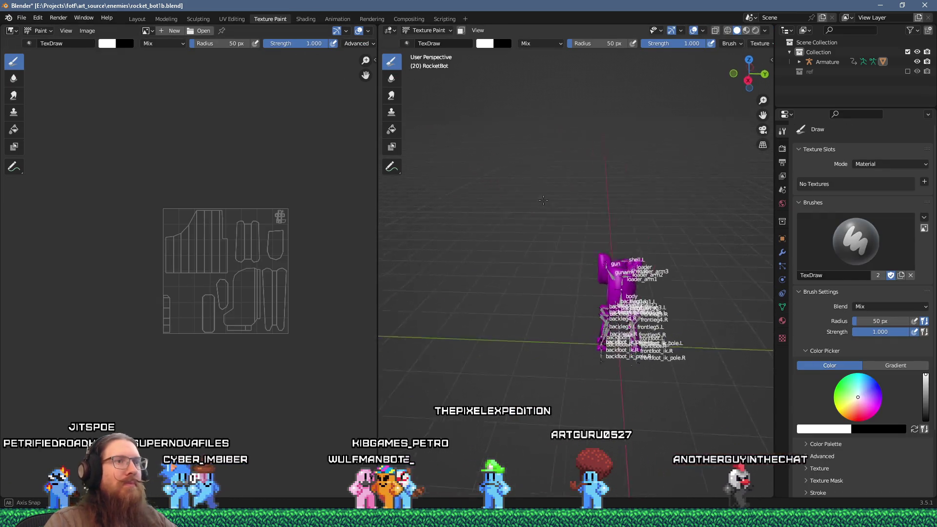
# Step: Zoom in, show RocketBot's material settings and start renaming Material.001
pyautogui.scroll(5, 548, 201)
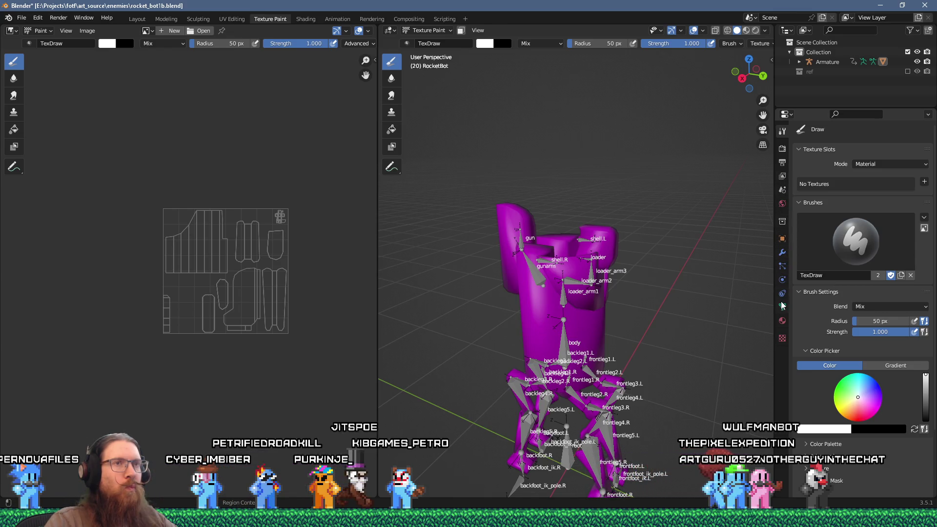
pyautogui.click(782, 320)
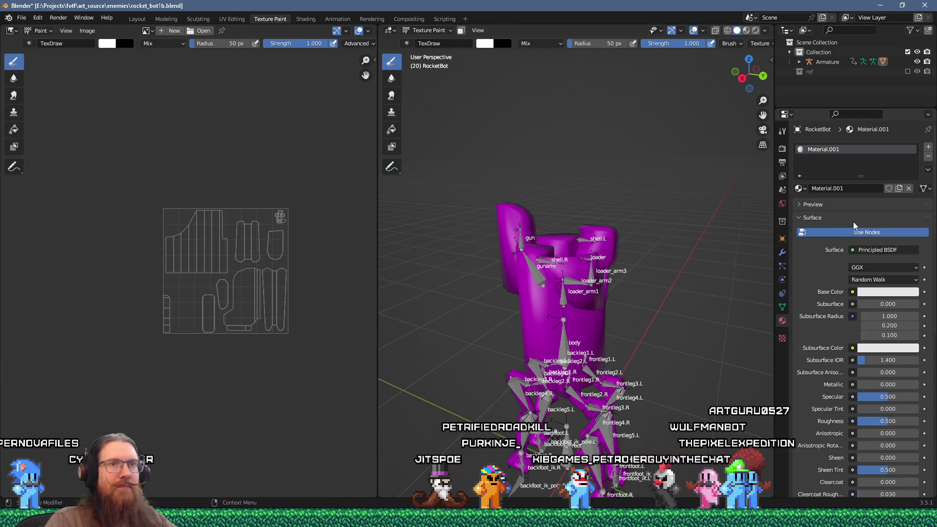
pyautogui.doubleClick(841, 151)
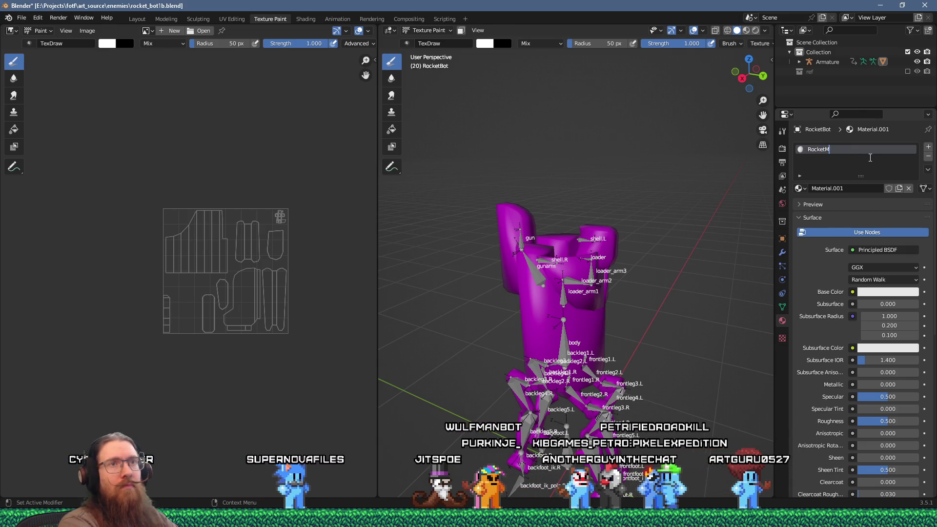
# Step: Name the material RocketBotMaterial and feed its Base Color from an Image Texture
pyautogui.write('otMaterial')
pyautogui.press('Return')
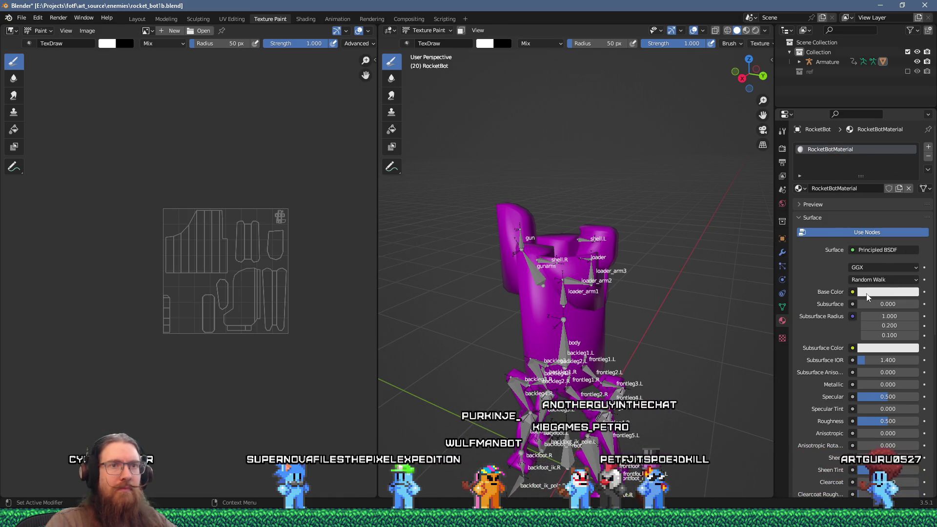
pyautogui.click(852, 292)
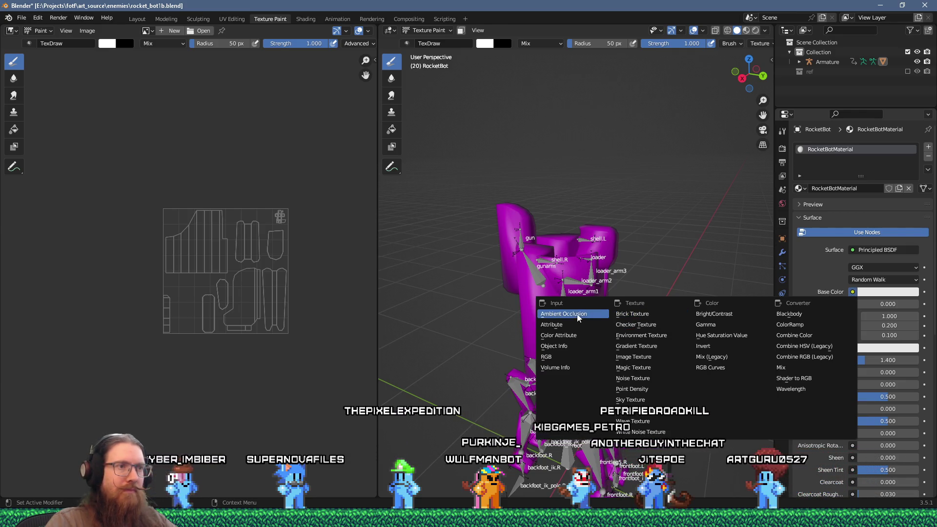
pyautogui.click(642, 357)
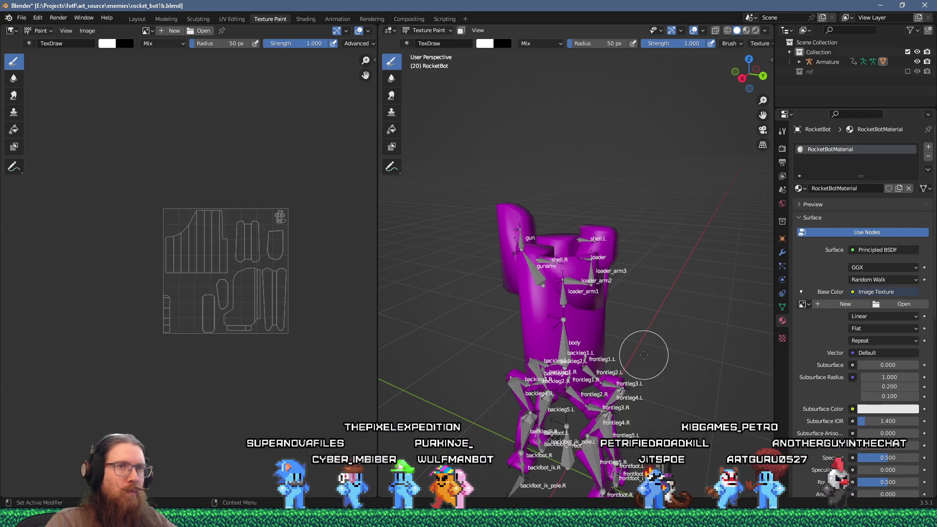
# Step: Create a new 256×256 image for the base colour texture
pyautogui.click(849, 306)
pyautogui.click(887, 333)
pyautogui.write('512')
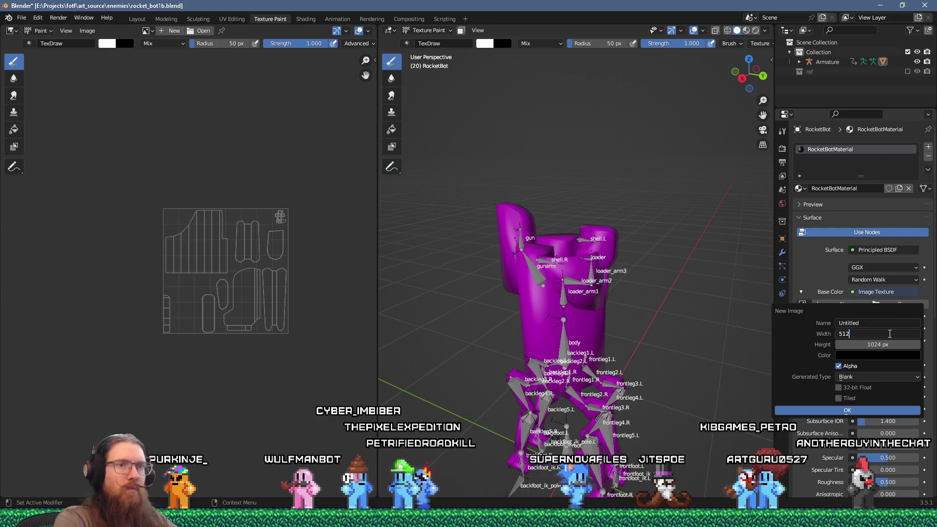
pyautogui.press('Return')
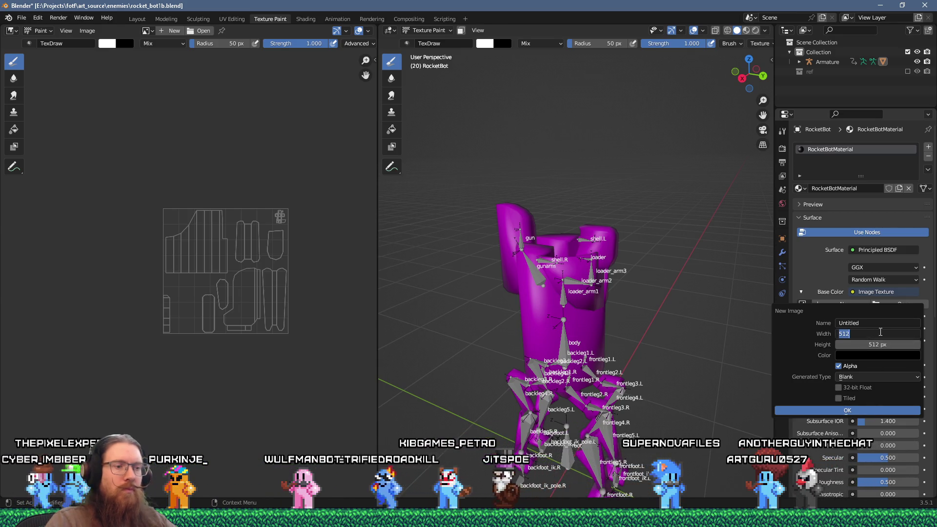
pyautogui.write('256')
pyautogui.press('Tab')
pyautogui.write('256')
pyautogui.press('Return')
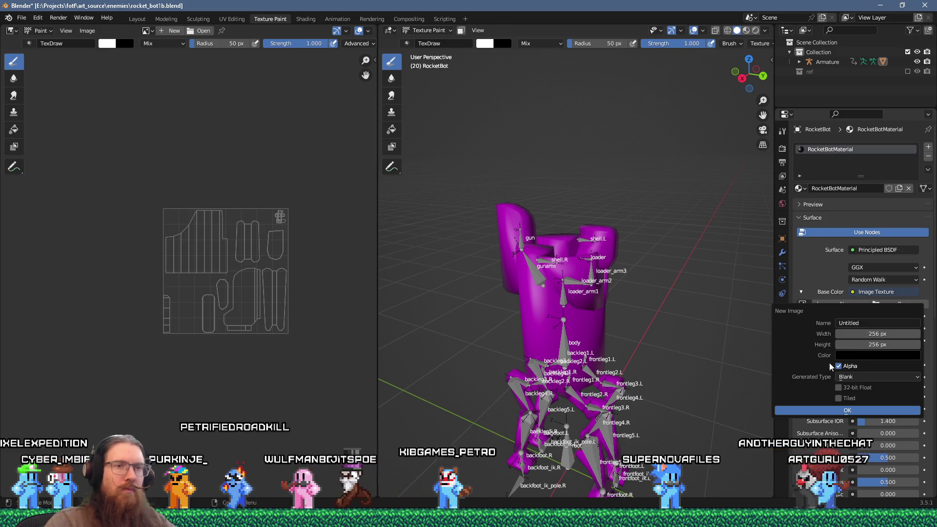
pyautogui.click(833, 413)
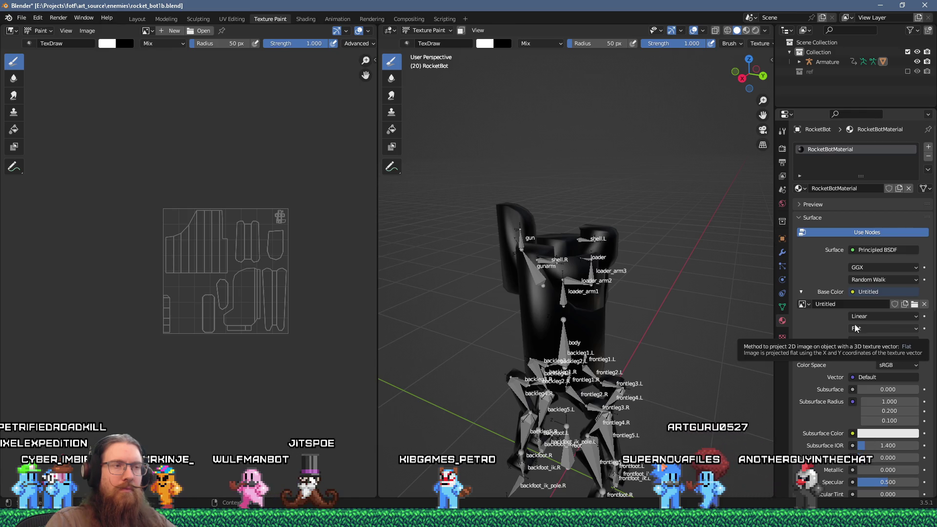
pyautogui.moveTo(654, 307); pyautogui.dragTo(685, 300)
# Step: Make the TexDraw brush pure red with a 30 px radius
pyautogui.scroll(3, 685, 299)
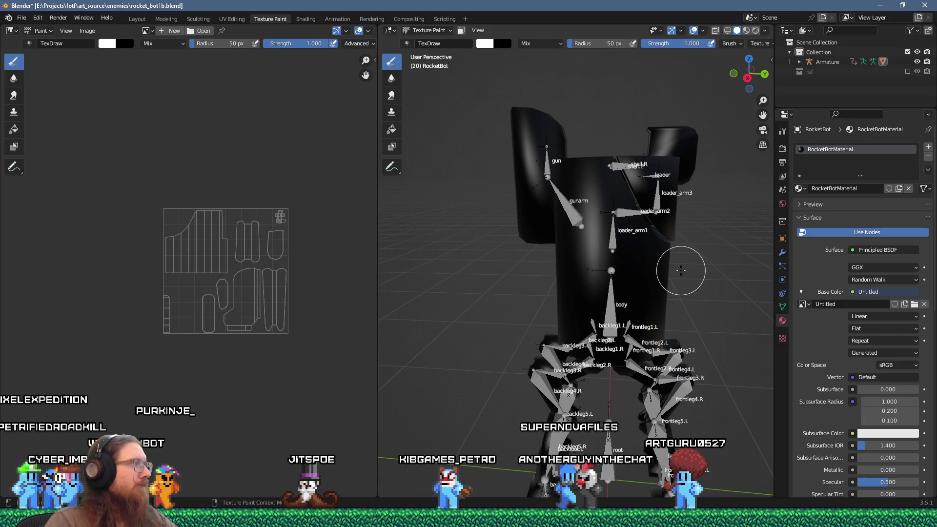
pyautogui.click(487, 44)
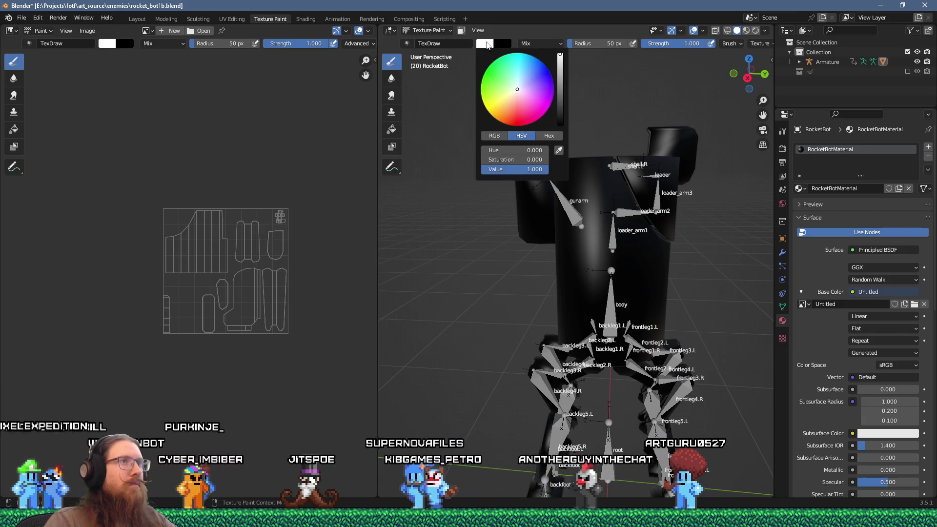
pyautogui.moveTo(521, 160)
pyautogui.mouseDown()
pyautogui.moveTo(482, 160)
pyautogui.moveTo(482, 169)
pyautogui.mouseUp()
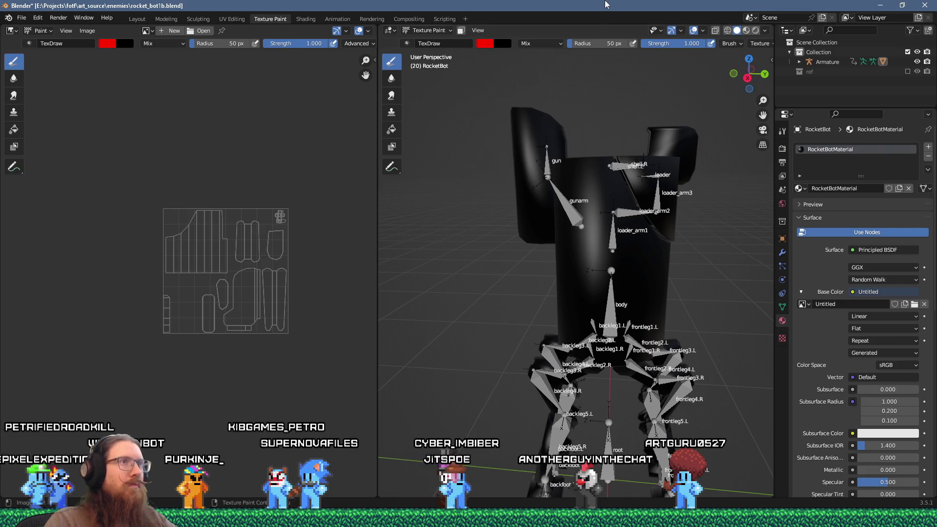
pyautogui.write('f30')
pyautogui.press('Return')
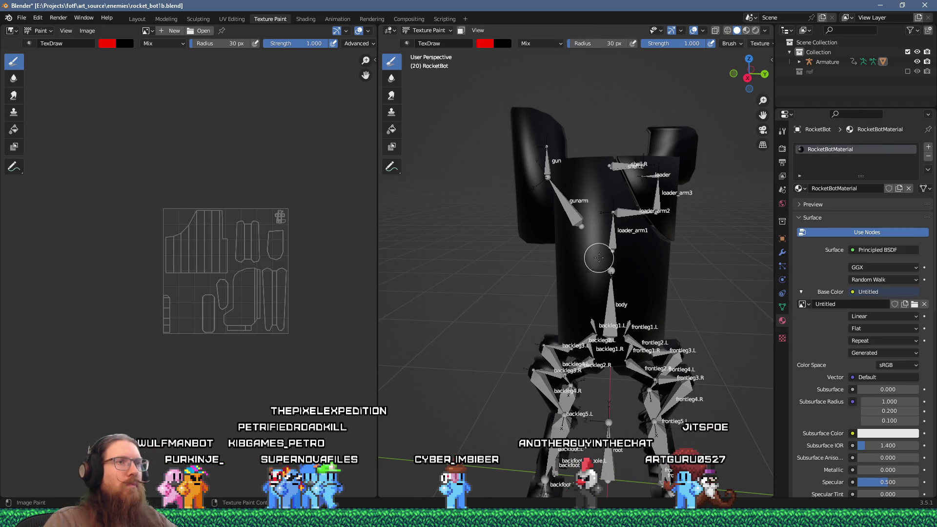
# Step: Hide the Armature and paint red rings on the hip joints and one upper leg
pyautogui.scroll(3, 599, 257)
pyautogui.click(917, 61)
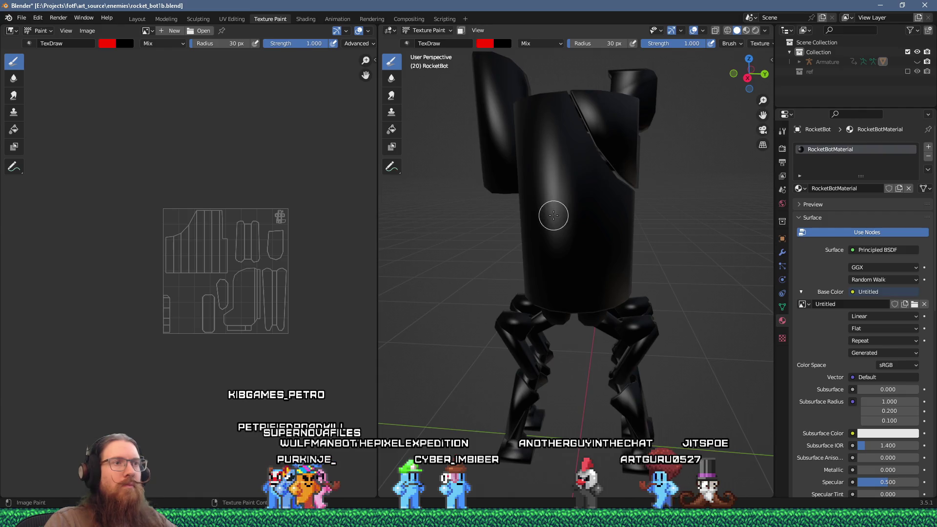
pyautogui.scroll(5, 554, 215)
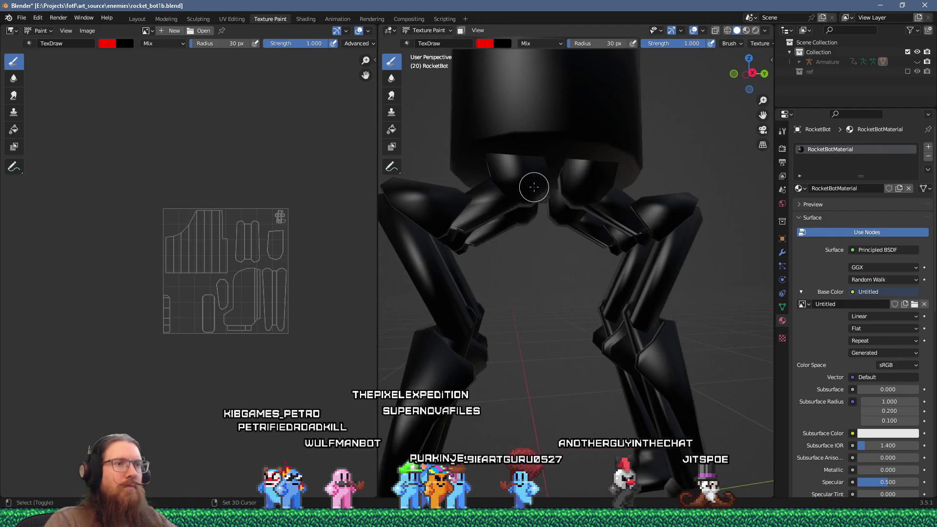
pyautogui.scroll(-3, 534, 187)
pyautogui.scroll(8, 609, 159)
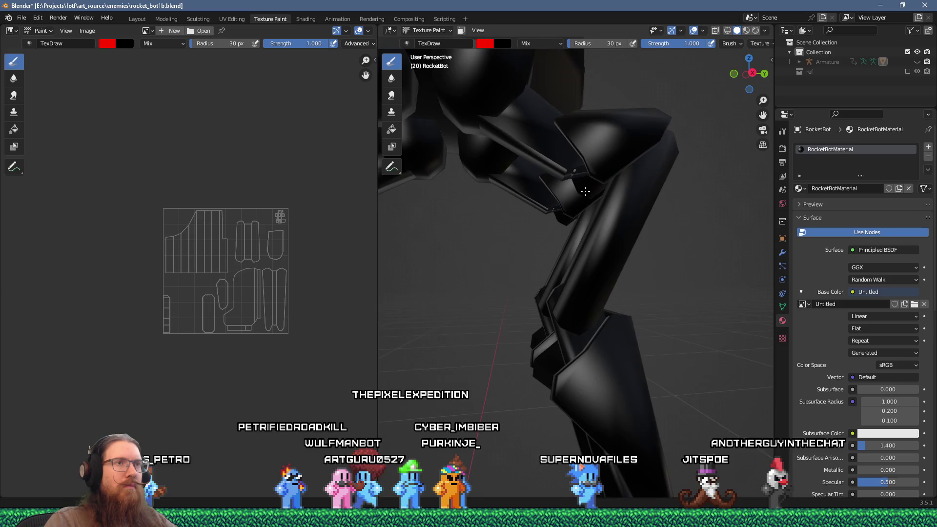
pyautogui.scroll(-6, 585, 191)
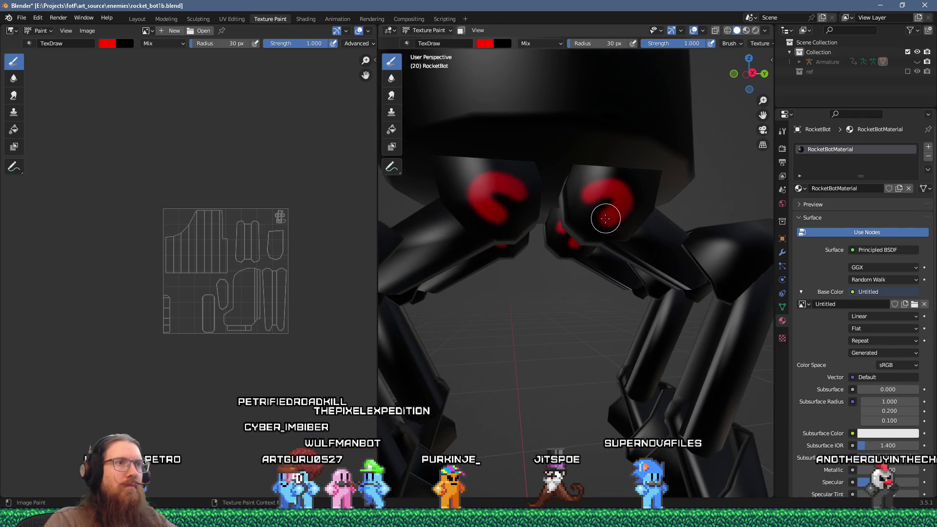
pyautogui.scroll(-3, 594, 200)
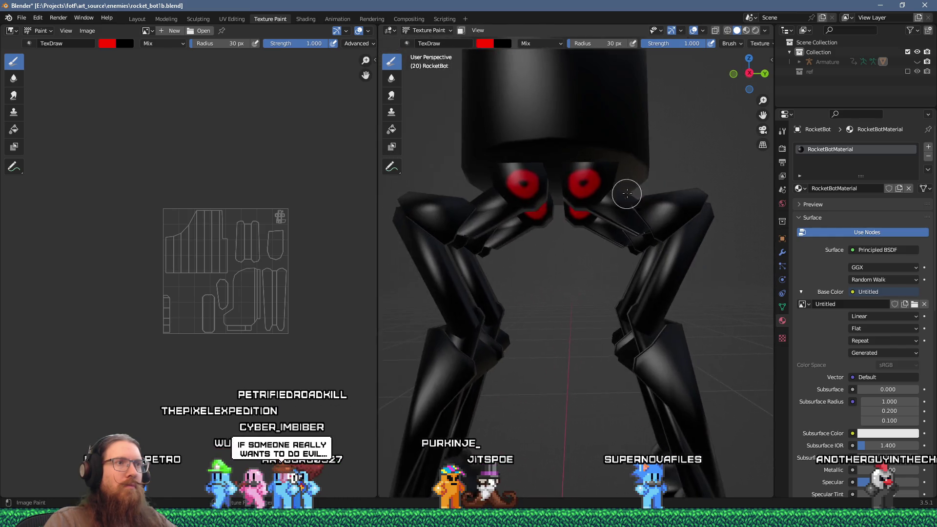
pyautogui.scroll(5, 635, 187)
pyautogui.moveTo(672, 186); pyautogui.dragTo(614, 194)
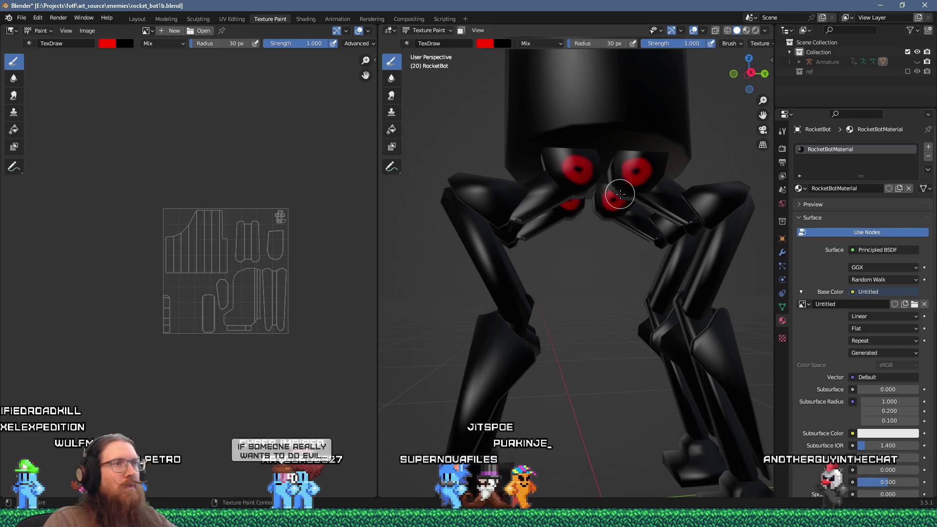
pyautogui.scroll(5, 619, 193)
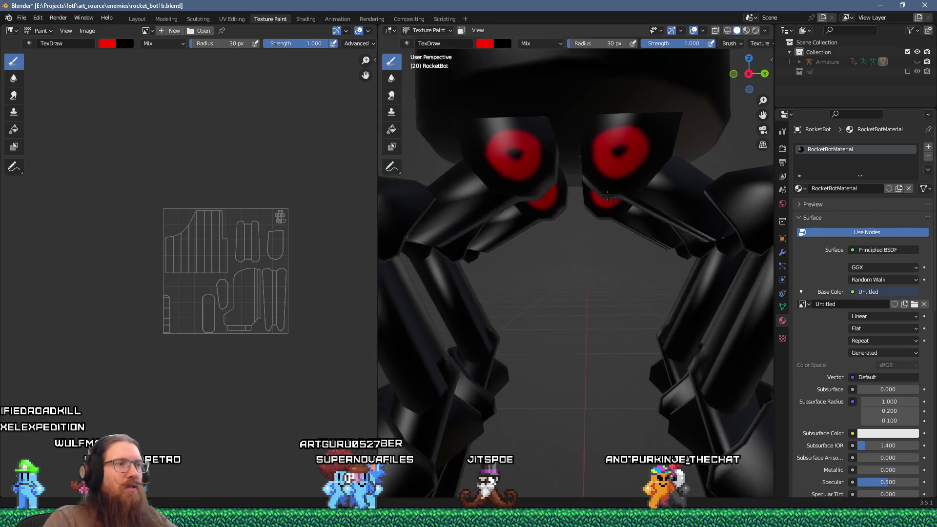
pyautogui.scroll(3, 607, 196)
pyautogui.moveTo(618, 191)
pyautogui.mouseDown()
pyautogui.moveTo(575, 324)
pyautogui.moveTo(594, 305)
pyautogui.moveTo(634, 322)
pyautogui.mouseUp()
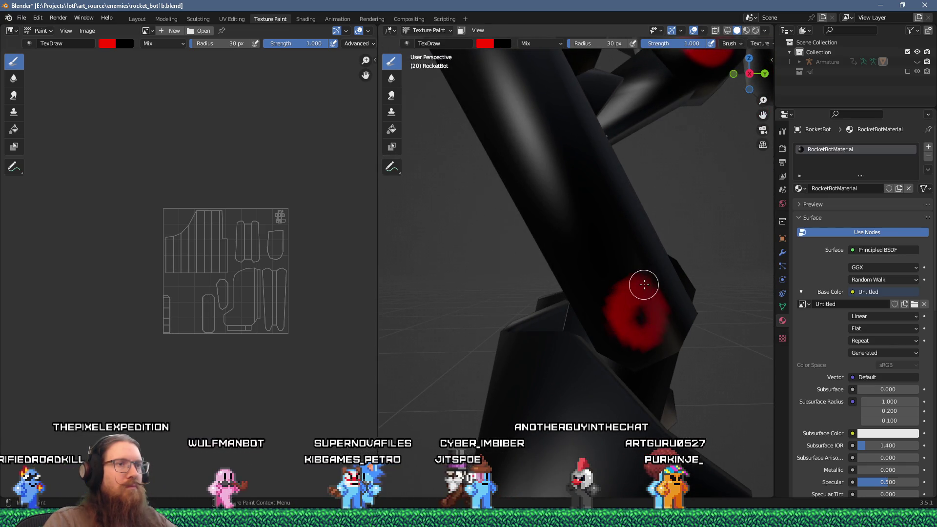
pyautogui.scroll(-10, 618, 309)
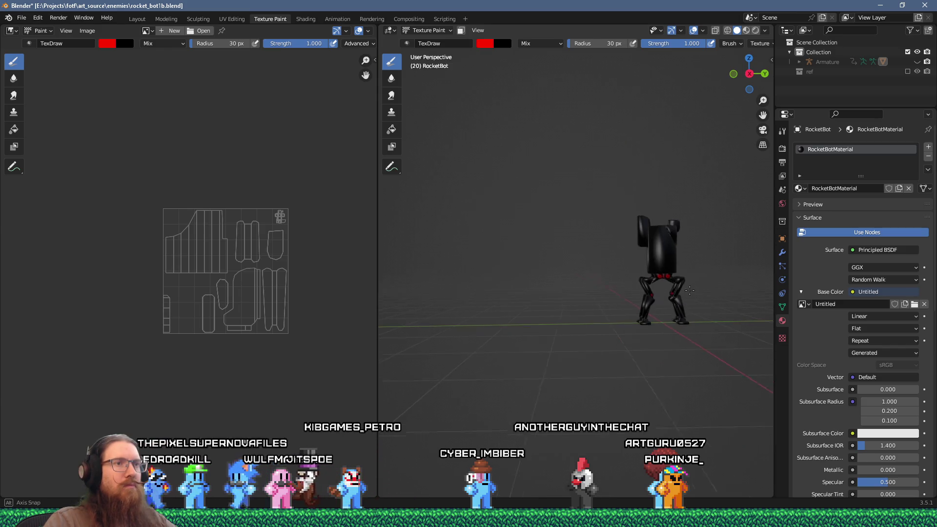
# Step: Paint red rings on the knee joints of both legs, orbiting around each
pyautogui.scroll(10, 661, 295)
pyautogui.moveTo(569, 292)
pyautogui.mouseDown()
pyautogui.moveTo(599, 249)
pyautogui.moveTo(589, 267)
pyautogui.moveTo(591, 187)
pyautogui.mouseUp()
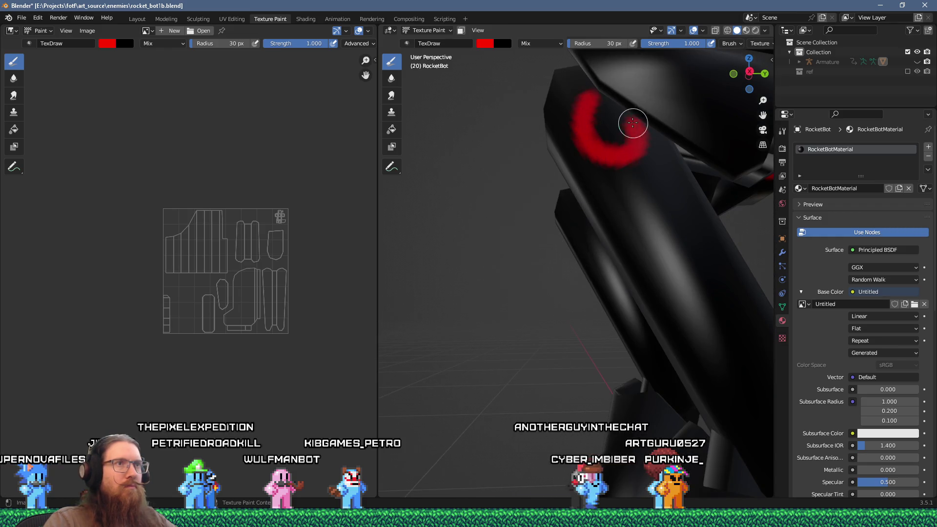
pyautogui.moveTo(626, 147)
pyautogui.mouseDown()
pyautogui.moveTo(619, 161)
pyautogui.moveTo(669, 147)
pyautogui.mouseUp()
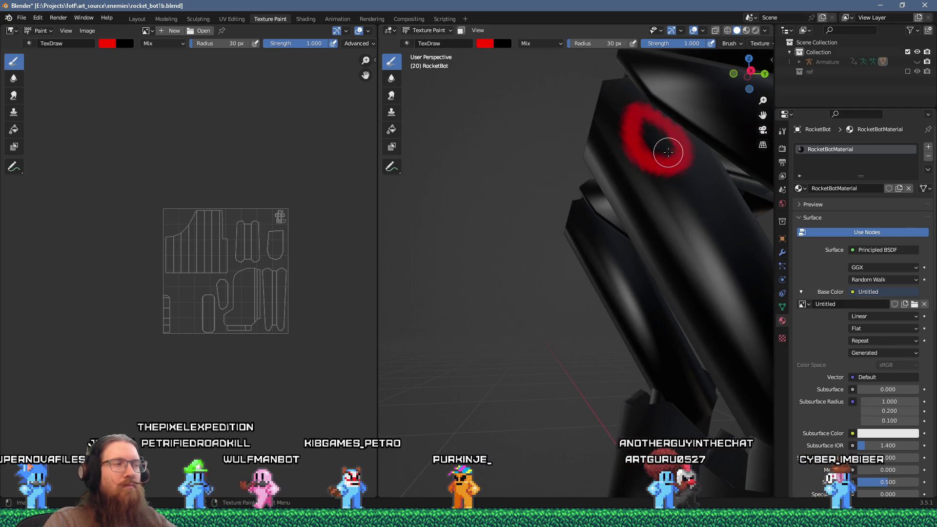
pyautogui.scroll(-6, 668, 151)
pyautogui.scroll(3, 575, 203)
pyautogui.moveTo(592, 196)
pyautogui.mouseDown()
pyautogui.moveTo(537, 204)
pyautogui.moveTo(565, 211)
pyautogui.moveTo(480, 215)
pyautogui.mouseUp()
pyautogui.moveTo(468, 217)
pyautogui.mouseDown()
pyautogui.moveTo(737, 210)
pyautogui.moveTo(617, 213)
pyautogui.moveTo(639, 210)
pyautogui.mouseUp()
# Step: In the Layout workspace, enter Edit Mode and select the lower-leg mesh pieces
pyautogui.click(137, 19)
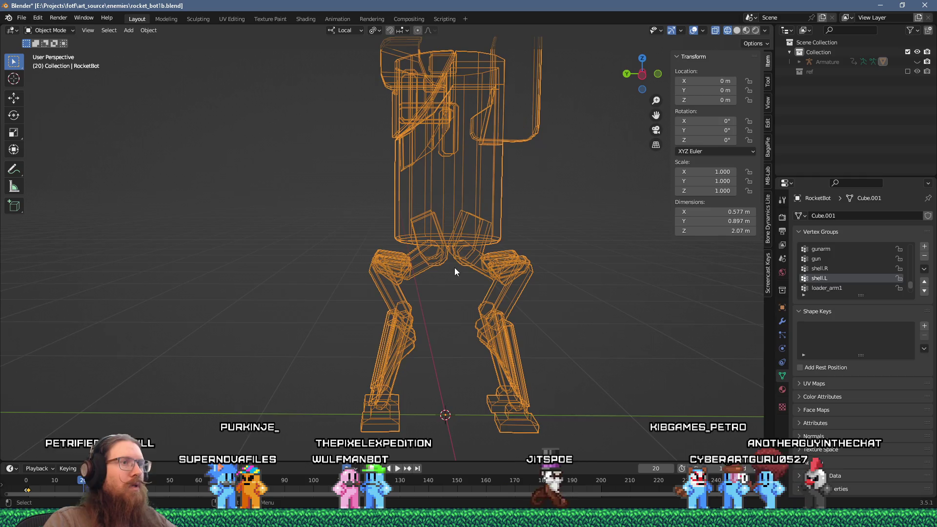
pyautogui.press('Tab')
pyautogui.scroll(5, 502, 281)
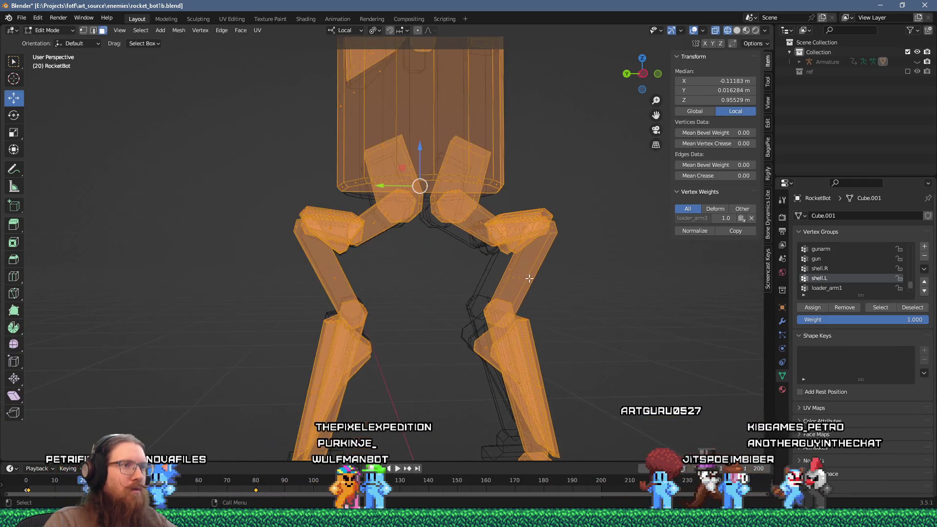
pyautogui.click(488, 289)
pyautogui.hotkey('ctrl', 'l')
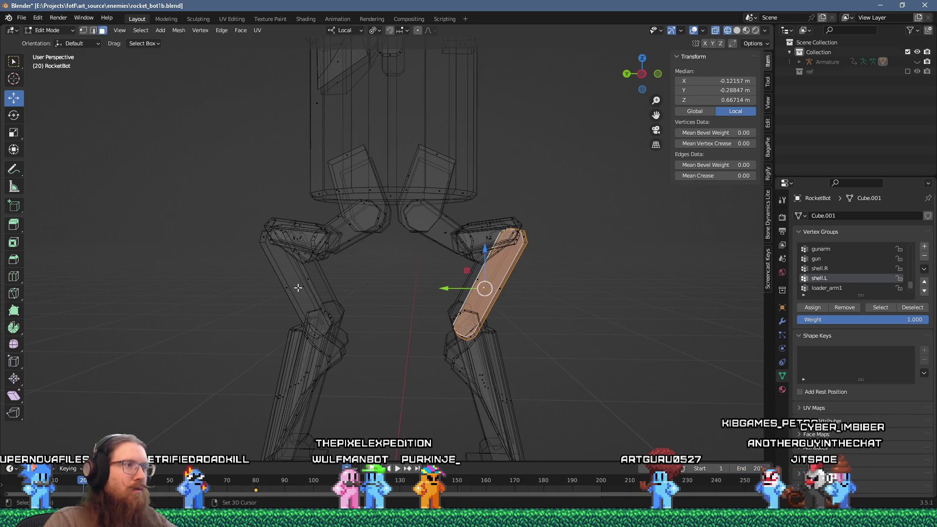
pyautogui.moveTo(328, 279); pyautogui.dragTo(424, 277)
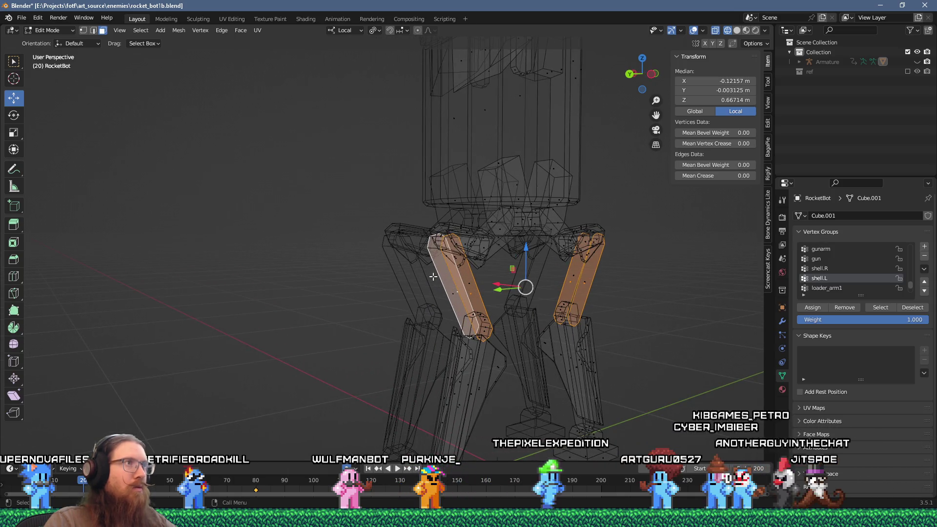
# Step: View the selected pieces' UVs in UV Editing, then return to Object Mode and Texture Paint
pyautogui.click(231, 18)
pyautogui.moveTo(507, 273)
pyautogui.mouseDown()
pyautogui.moveTo(537, 276)
pyautogui.moveTo(510, 268)
pyautogui.mouseUp()
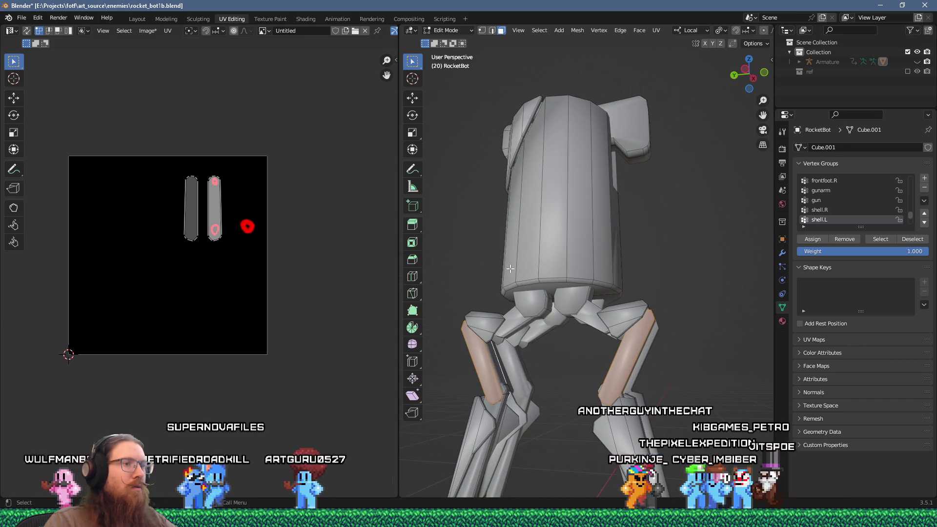
pyautogui.moveTo(510, 269); pyautogui.dragTo(695, 334)
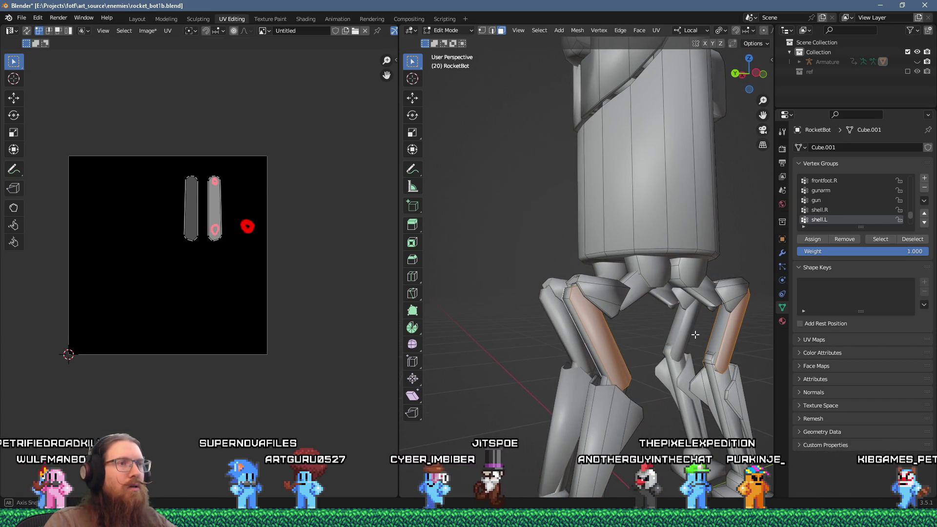
pyautogui.moveTo(729, 335)
pyautogui.mouseDown()
pyautogui.moveTo(593, 336)
pyautogui.moveTo(707, 336)
pyautogui.moveTo(672, 331)
pyautogui.mouseUp()
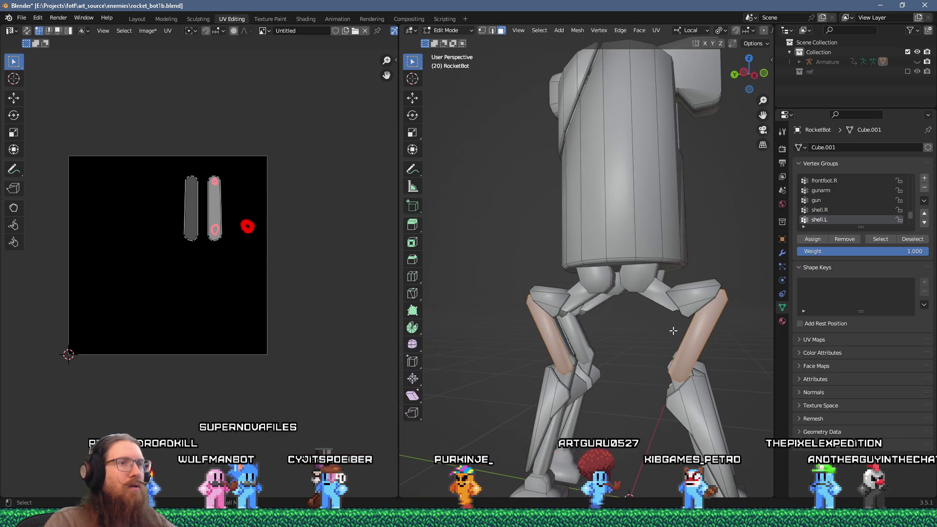
pyautogui.press('Tab')
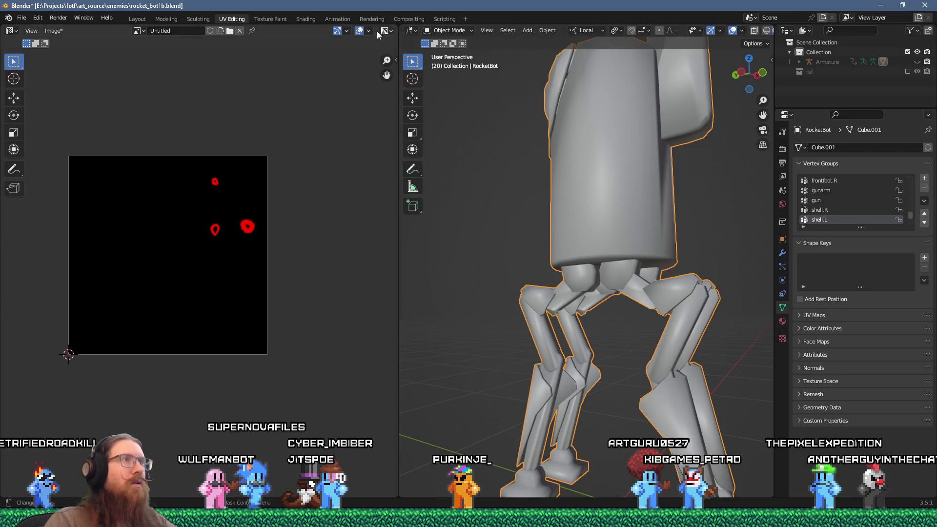
pyautogui.click(270, 19)
# Step: Paint red stripes down the RocketBot's lower legs
pyautogui.moveTo(518, 229); pyautogui.dragTo(530, 229)
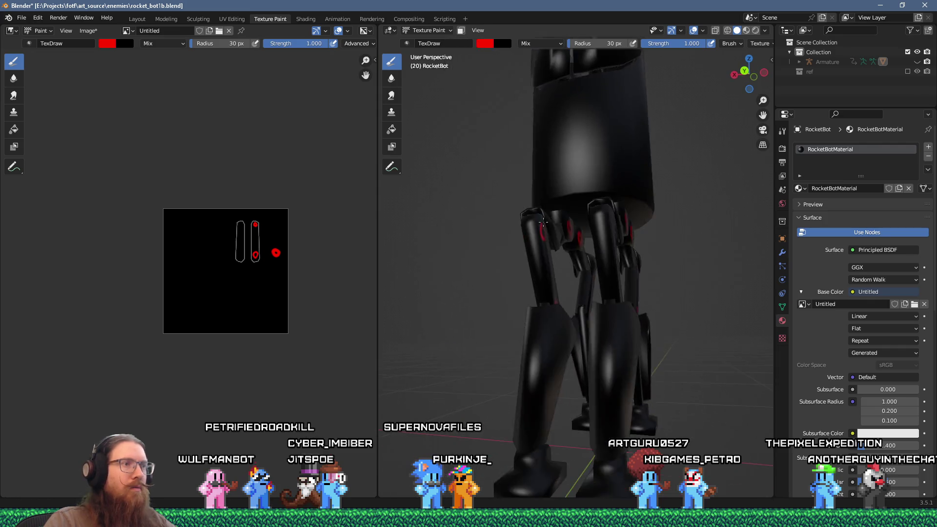
pyautogui.scroll(5, 529, 247)
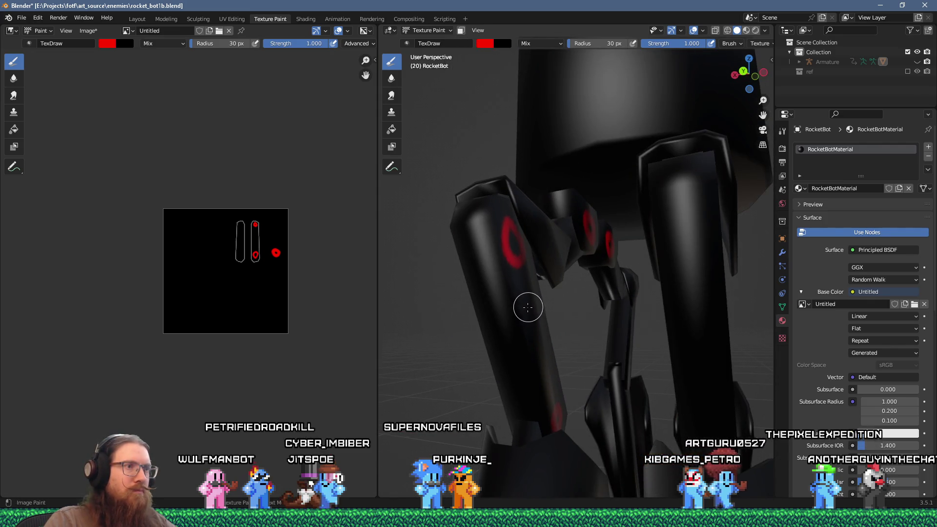
pyautogui.moveTo(488, 310)
pyautogui.mouseDown()
pyautogui.moveTo(477, 309)
pyautogui.moveTo(657, 277)
pyautogui.moveTo(602, 276)
pyautogui.moveTo(608, 265)
pyautogui.moveTo(694, 264)
pyautogui.moveTo(638, 261)
pyautogui.moveTo(634, 237)
pyautogui.mouseUp()
pyautogui.moveTo(633, 294)
pyautogui.mouseDown()
pyautogui.moveTo(494, 295)
pyautogui.moveTo(580, 278)
pyautogui.moveTo(564, 297)
pyautogui.mouseUp()
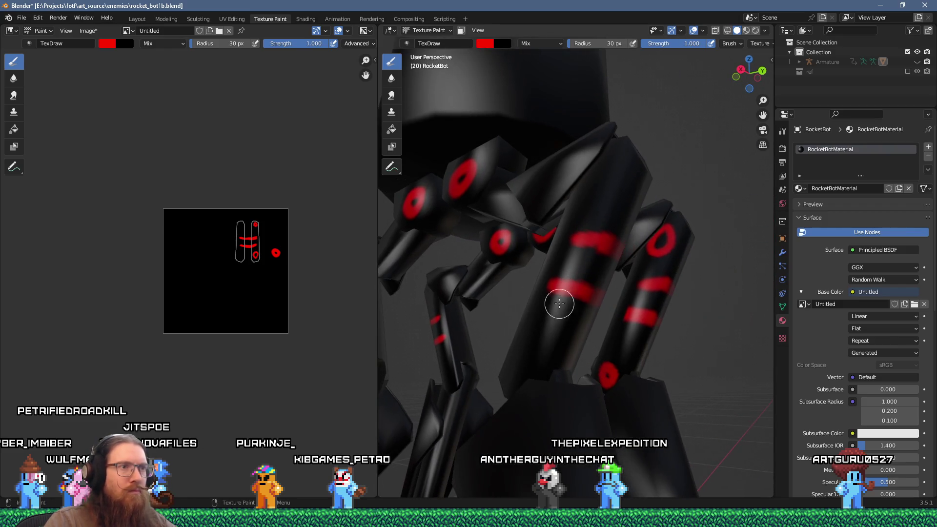
pyautogui.moveTo(570, 338)
pyautogui.mouseDown()
pyautogui.moveTo(477, 335)
pyautogui.moveTo(474, 361)
pyautogui.moveTo(429, 341)
pyautogui.moveTo(610, 341)
pyautogui.moveTo(665, 308)
pyautogui.moveTo(620, 293)
pyautogui.moveTo(628, 229)
pyautogui.moveTo(613, 203)
pyautogui.moveTo(644, 258)
pyautogui.moveTo(665, 244)
pyautogui.moveTo(698, 291)
pyautogui.mouseUp()
pyautogui.scroll(-5, 618, 313)
pyautogui.scroll(-3, 631, 234)
pyautogui.scroll(-5, 698, 291)
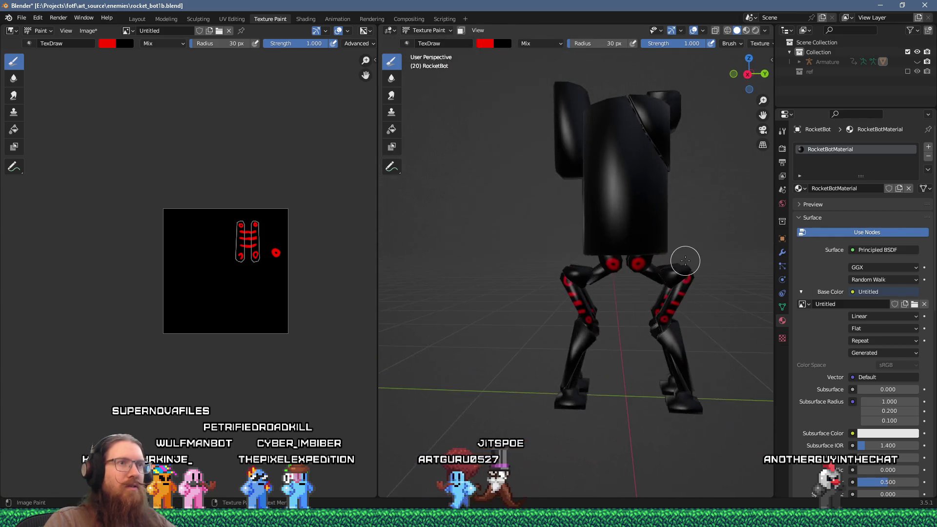
# Step: Paint red marks on the RocketBot's upper blocks
pyautogui.moveTo(693, 244)
pyautogui.mouseDown()
pyautogui.moveTo(606, 203)
pyautogui.moveTo(598, 181)
pyautogui.moveTo(580, 259)
pyautogui.moveTo(691, 232)
pyautogui.moveTo(697, 171)
pyautogui.moveTo(673, 195)
pyautogui.moveTo(605, 215)
pyautogui.mouseUp()
pyautogui.scroll(3, 580, 260)
pyautogui.scroll(2, 611, 278)
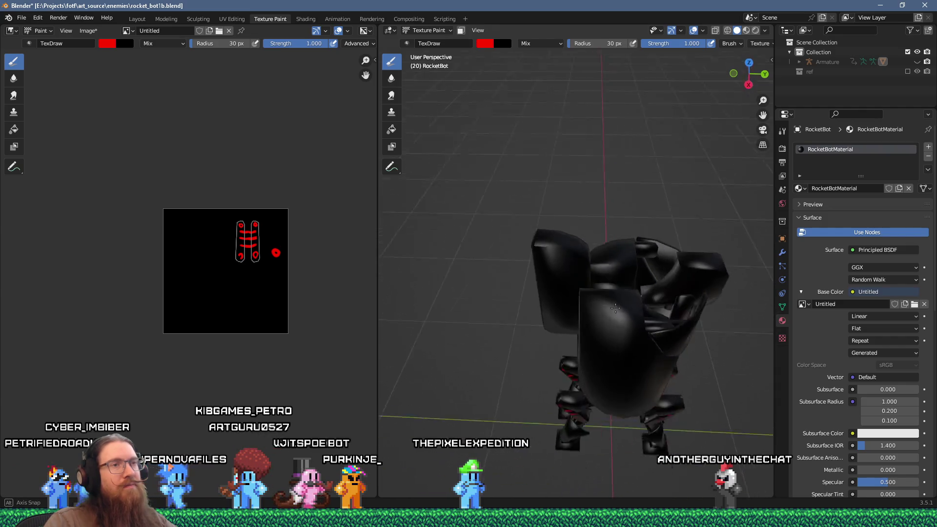
pyautogui.moveTo(616, 318); pyautogui.dragTo(588, 327)
pyautogui.scroll(5, 524, 283)
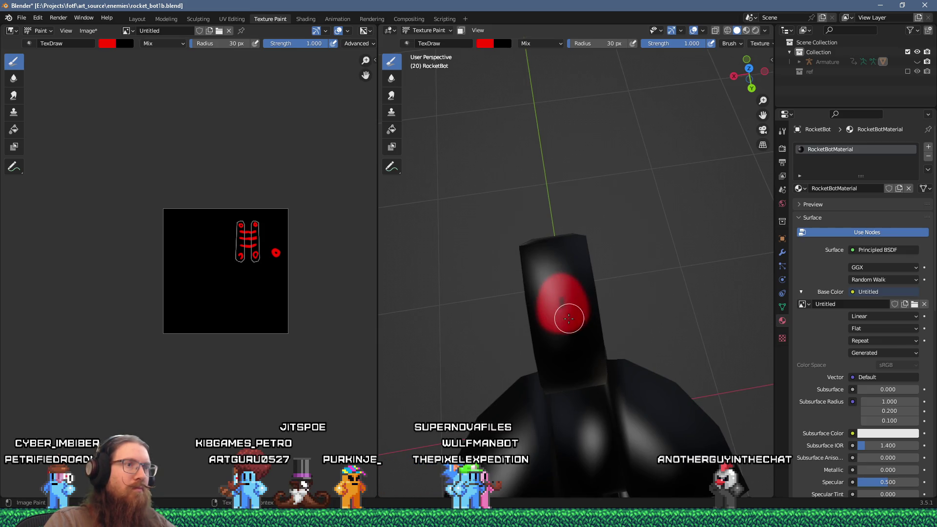
pyautogui.scroll(-3, 566, 300)
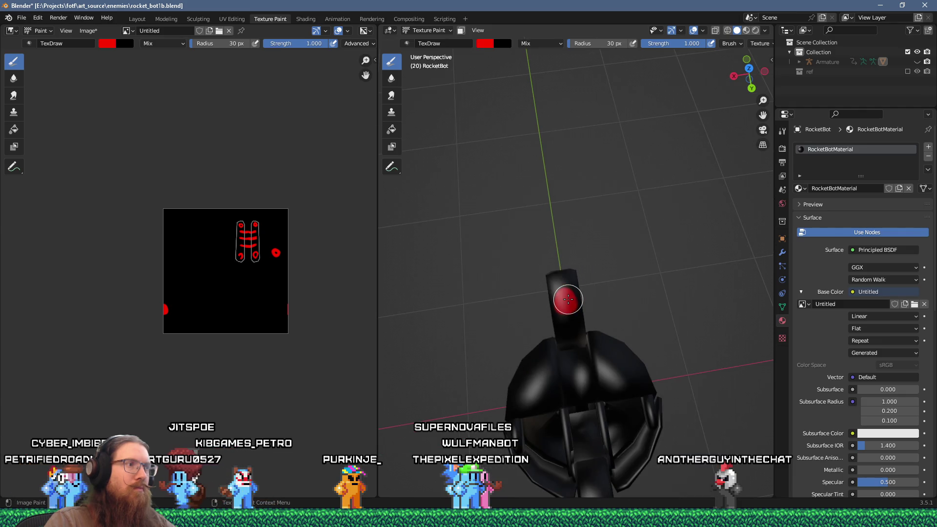
pyautogui.moveTo(602, 285); pyautogui.dragTo(648, 223)
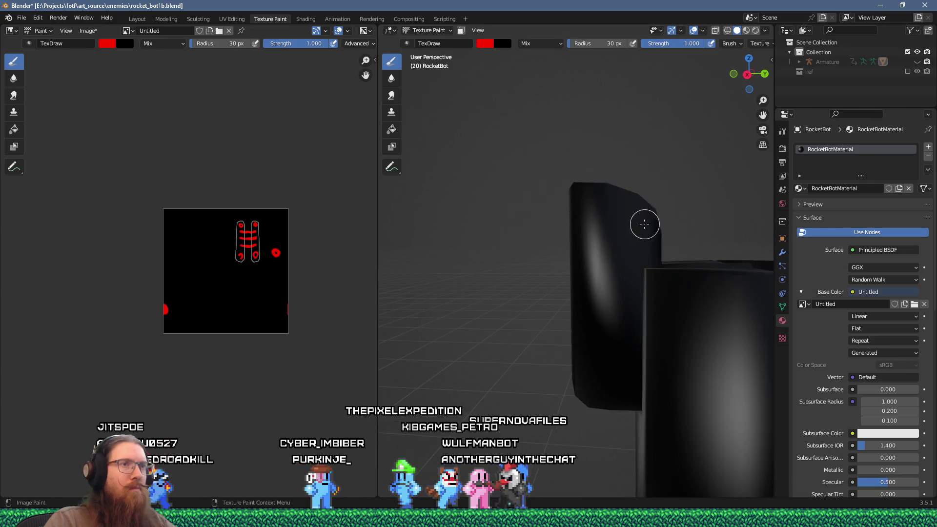
pyautogui.moveTo(581, 205); pyautogui.dragTo(606, 209)
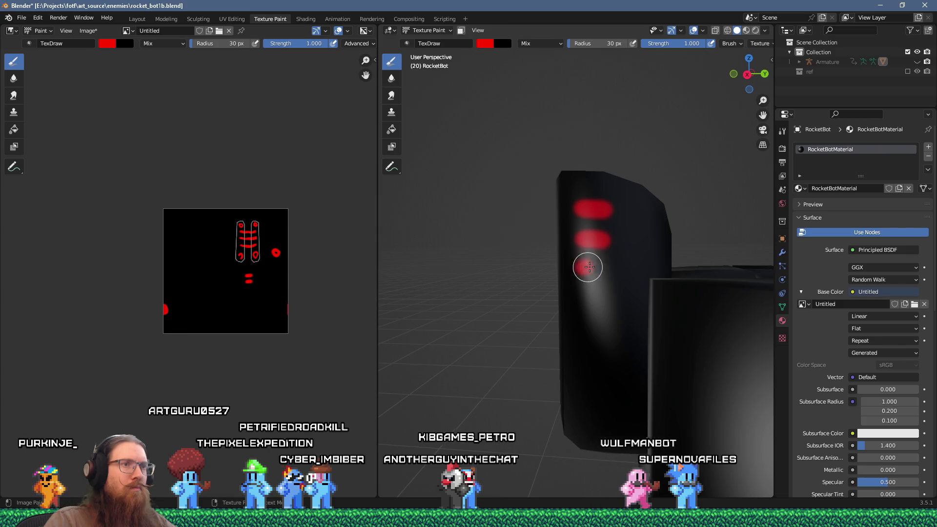
pyautogui.moveTo(605, 269)
pyautogui.mouseDown()
pyautogui.moveTo(627, 272)
pyautogui.moveTo(666, 198)
pyautogui.moveTo(706, 212)
pyautogui.moveTo(681, 207)
pyautogui.moveTo(594, 281)
pyautogui.mouseUp()
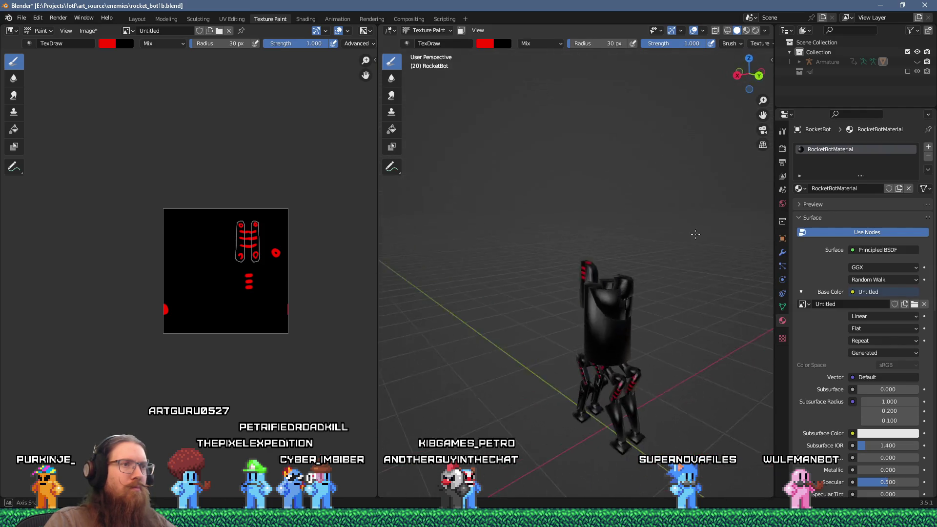
# Step: Dab red bands around both leg struts, then orbit out to view both legs
pyautogui.moveTo(611, 224); pyautogui.dragTo(609, 311)
pyautogui.scroll(8, 609, 311)
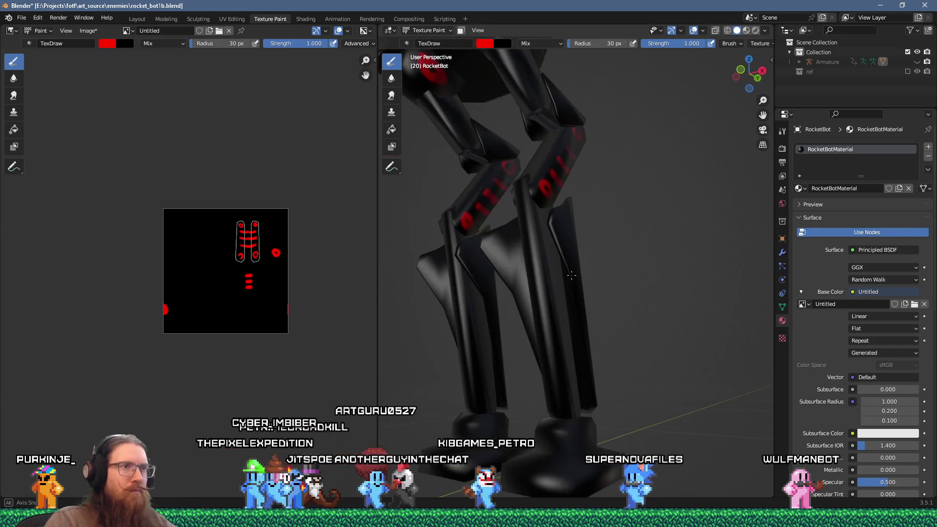
pyautogui.click(533, 293)
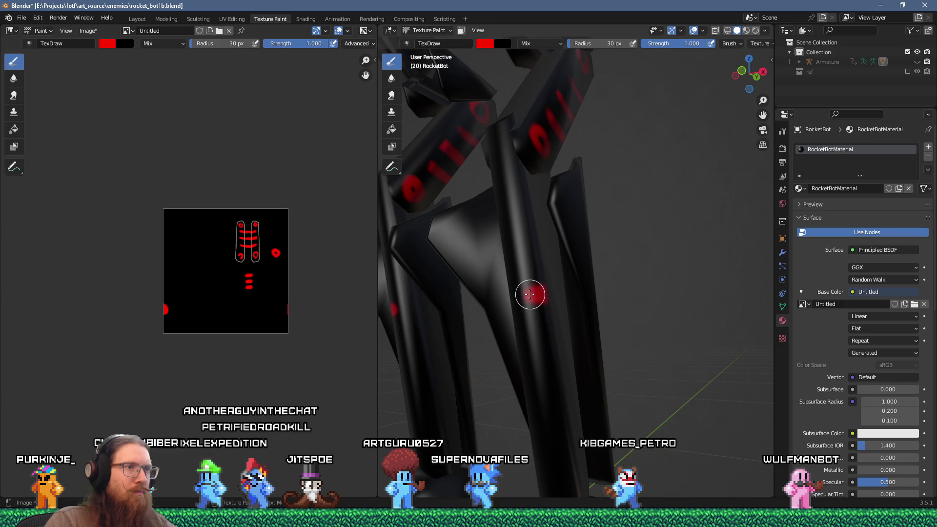
pyautogui.moveTo(544, 293)
pyautogui.mouseDown()
pyautogui.moveTo(488, 299)
pyautogui.moveTo(602, 287)
pyautogui.moveTo(643, 293)
pyautogui.moveTo(657, 286)
pyautogui.moveTo(649, 283)
pyautogui.moveTo(684, 232)
pyautogui.moveTo(666, 264)
pyautogui.mouseUp()
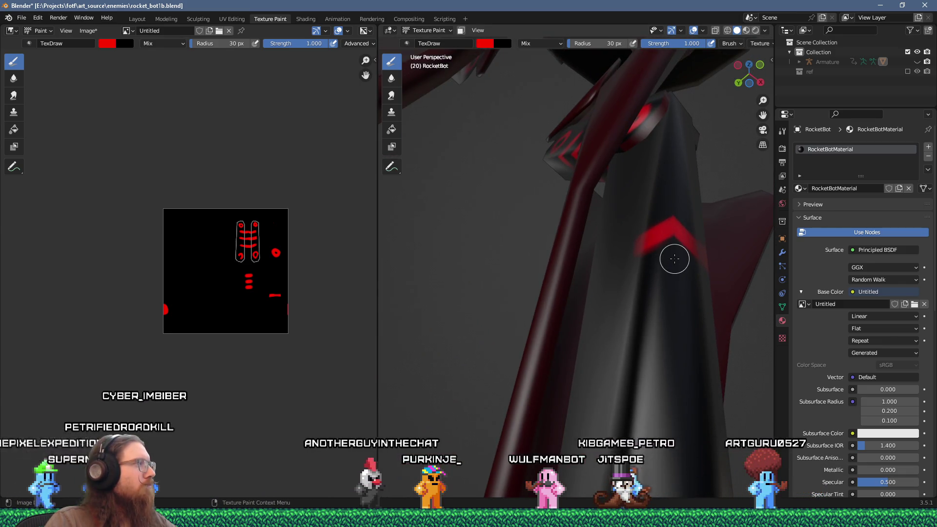
pyautogui.moveTo(673, 257)
pyautogui.mouseDown()
pyautogui.moveTo(648, 286)
pyautogui.moveTo(588, 299)
pyautogui.moveTo(598, 259)
pyautogui.moveTo(534, 289)
pyautogui.moveTo(645, 316)
pyautogui.mouseUp()
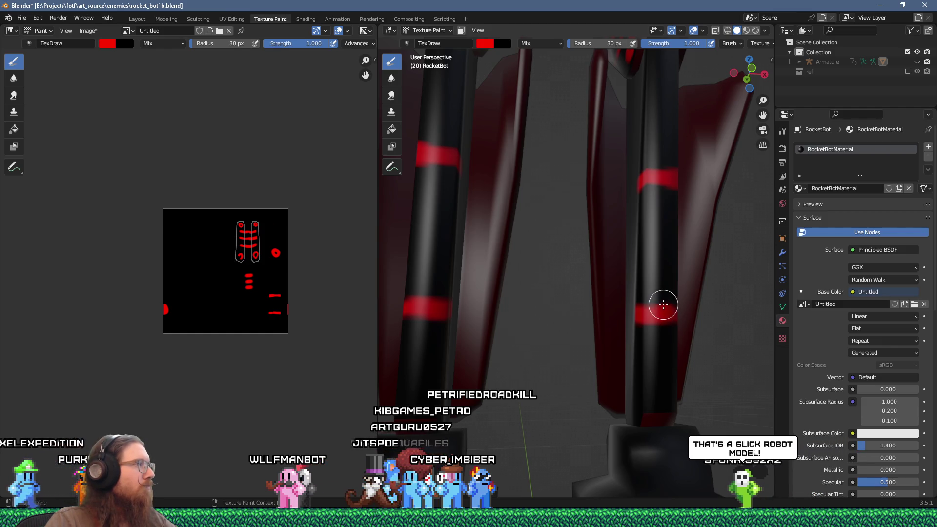
pyautogui.moveTo(662, 292)
pyautogui.mouseDown()
pyautogui.moveTo(579, 272)
pyautogui.moveTo(549, 233)
pyautogui.mouseUp()
pyautogui.scroll(-4, 596, 271)
pyautogui.scroll(-4, 565, 289)
pyautogui.scroll(3, 605, 272)
pyautogui.scroll(-4, 625, 246)
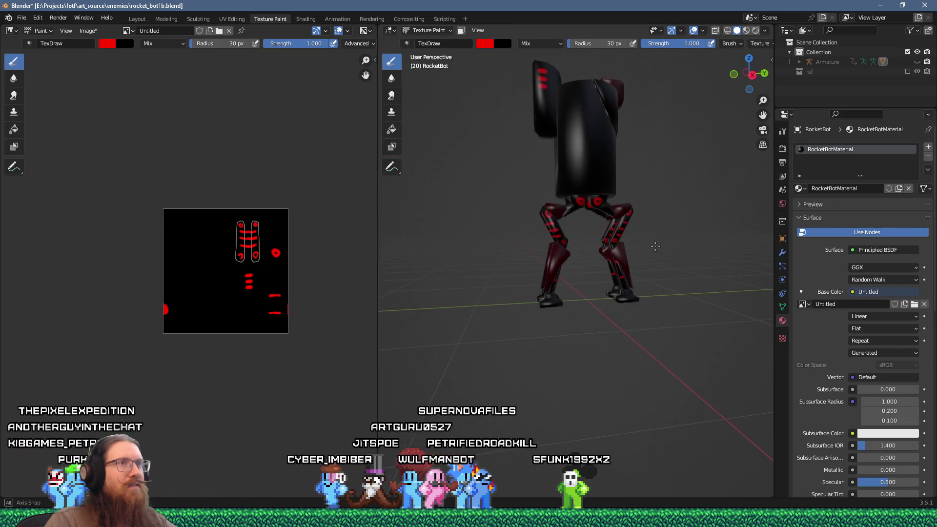
# Step: Orbit and zoom around RocketBot's legs and knee joints, from below and up close
pyautogui.scroll(6, 656, 246)
pyautogui.moveTo(592, 198)
pyautogui.mouseDown()
pyautogui.moveTo(621, 217)
pyautogui.moveTo(585, 210)
pyautogui.moveTo(592, 219)
pyautogui.moveTo(578, 220)
pyautogui.moveTo(600, 219)
pyautogui.moveTo(562, 209)
pyautogui.mouseUp()
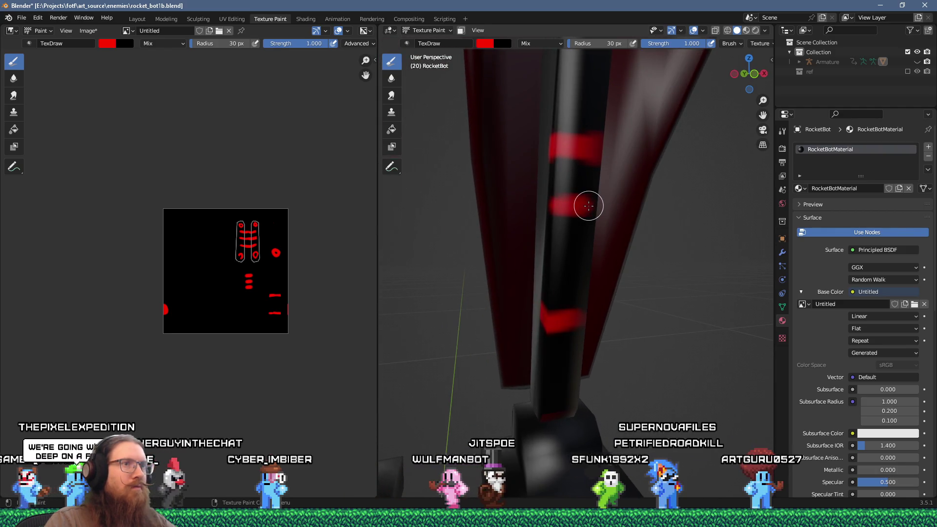
pyautogui.moveTo(591, 265); pyautogui.dragTo(609, 267)
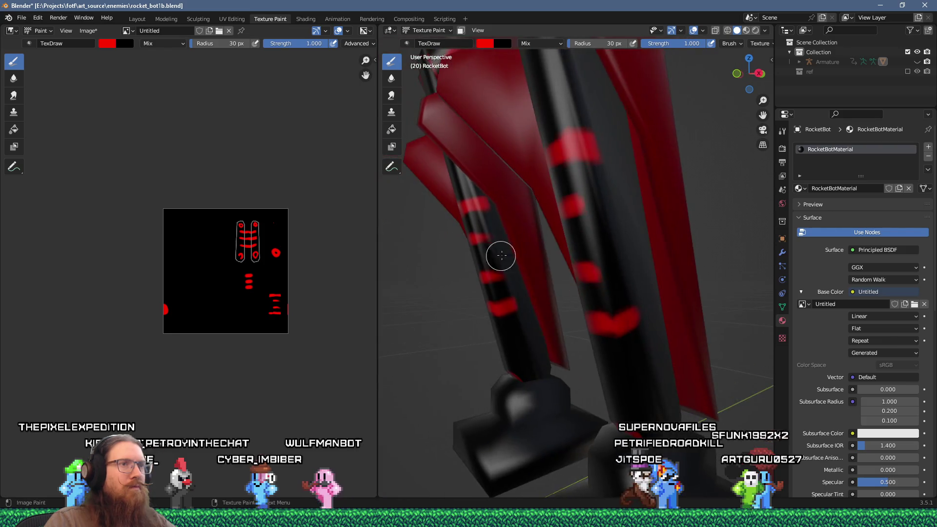
pyautogui.moveTo(601, 204); pyautogui.dragTo(554, 251)
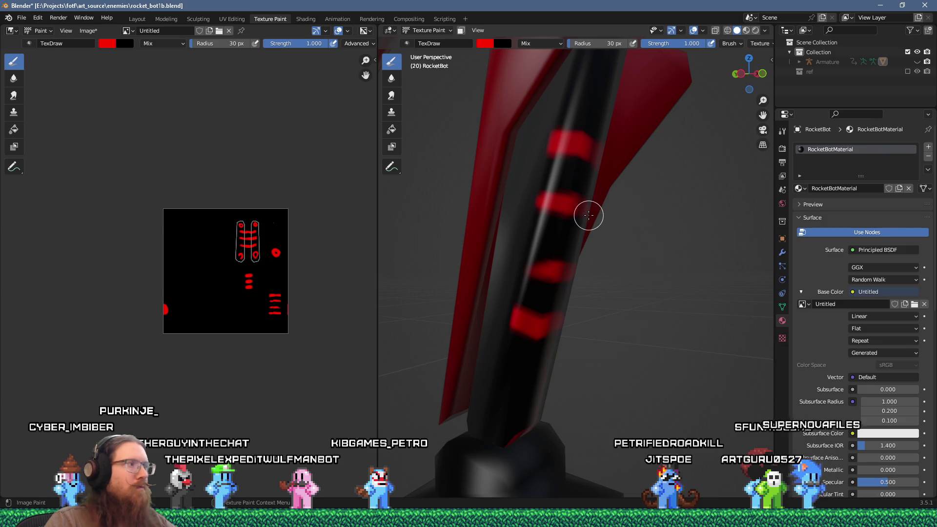
pyautogui.moveTo(652, 214)
pyautogui.mouseDown()
pyautogui.moveTo(576, 214)
pyautogui.moveTo(591, 195)
pyautogui.moveTo(636, 203)
pyautogui.mouseUp()
pyautogui.scroll(-5, 594, 213)
pyautogui.scroll(3, 571, 222)
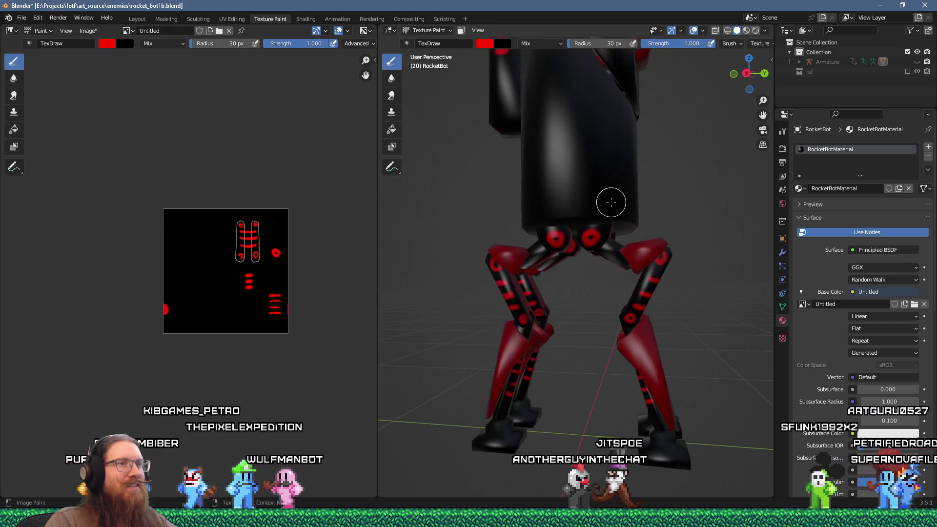
pyautogui.scroll(6, 609, 200)
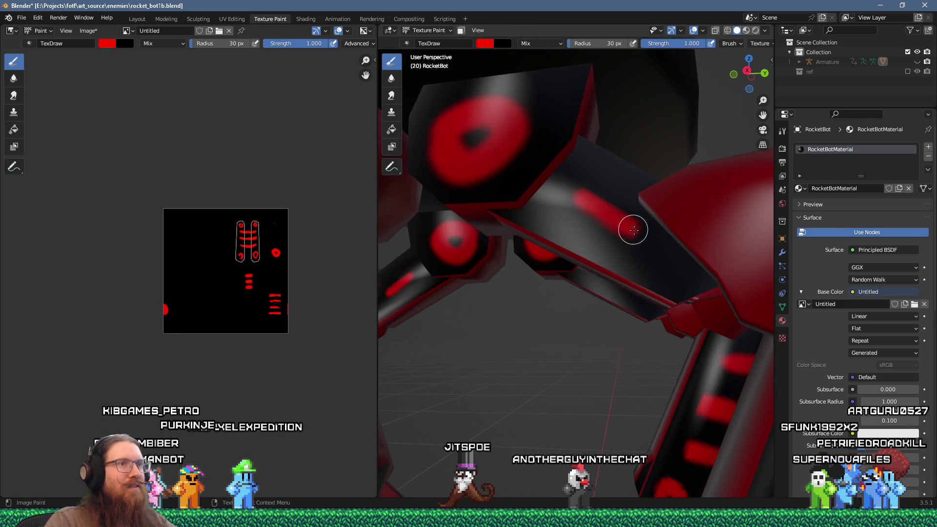
pyautogui.moveTo(583, 234)
pyautogui.mouseDown()
pyautogui.moveTo(678, 253)
pyautogui.moveTo(566, 245)
pyautogui.moveTo(645, 236)
pyautogui.moveTo(495, 246)
pyautogui.moveTo(674, 255)
pyautogui.mouseUp()
# Step: Orbit to front views of both legs and shift the texture image sideways
pyautogui.scroll(-6, 674, 255)
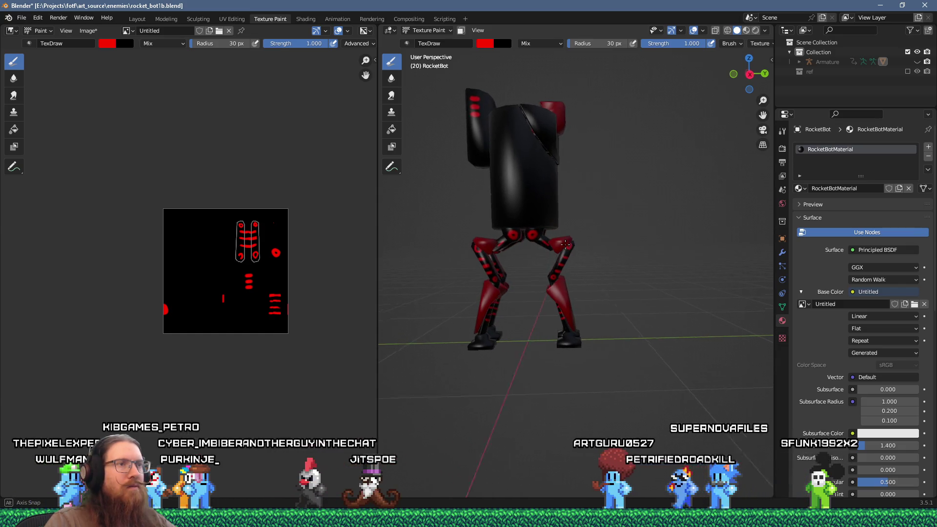
pyautogui.moveTo(567, 245); pyautogui.dragTo(556, 246)
pyautogui.scroll(6, 549, 249)
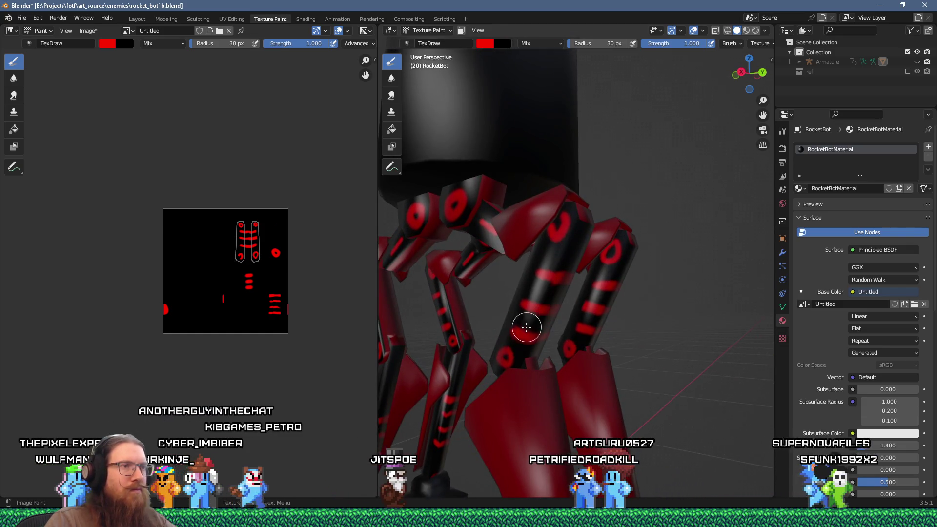
pyautogui.moveTo(550, 277)
pyautogui.mouseDown()
pyautogui.moveTo(477, 272)
pyautogui.moveTo(506, 303)
pyautogui.mouseUp()
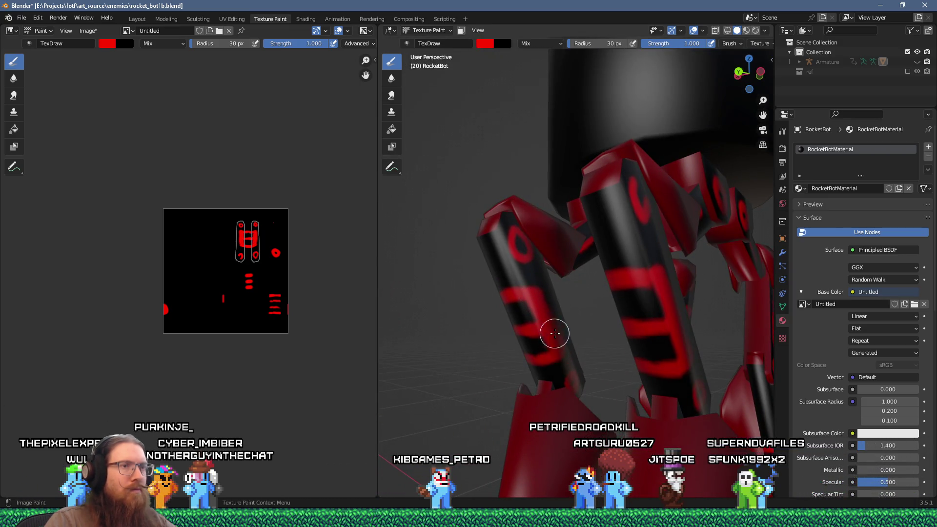
pyautogui.scroll(-8, 554, 333)
pyautogui.moveTo(622, 314)
pyautogui.mouseDown()
pyautogui.moveTo(666, 304)
pyautogui.moveTo(618, 256)
pyautogui.mouseUp()
pyautogui.scroll(2, 666, 305)
pyautogui.scroll(7, 665, 304)
pyautogui.moveTo(651, 351); pyautogui.dragTo(536, 332)
pyautogui.moveTo(231, 316); pyautogui.dragTo(266, 318)
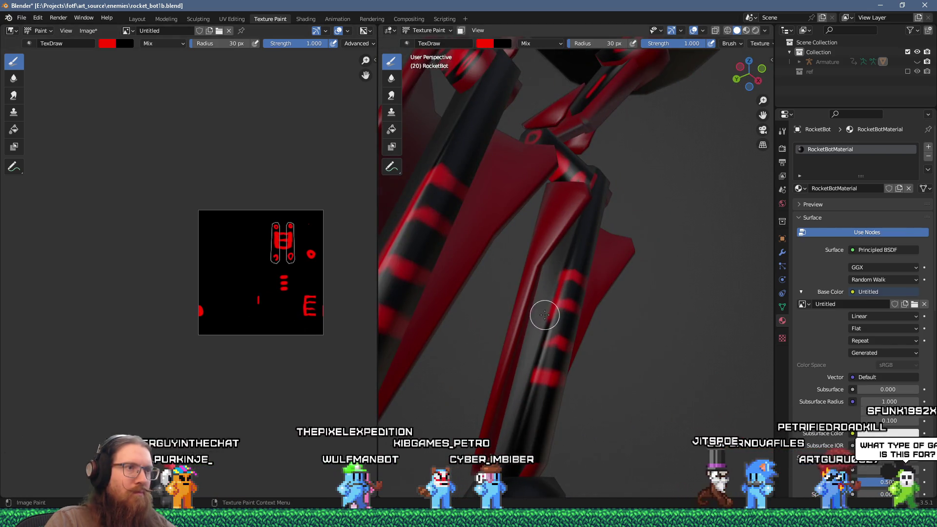
pyautogui.moveTo(541, 345); pyautogui.dragTo(502, 368)
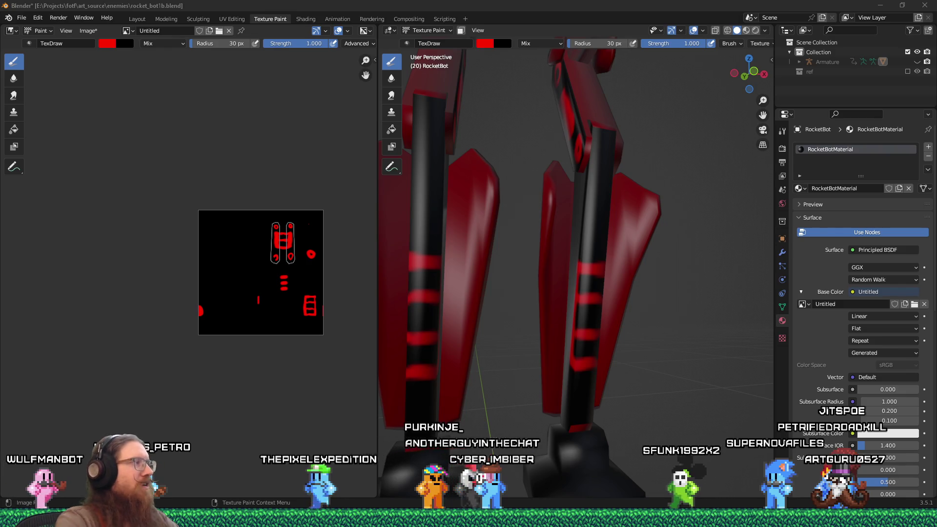
pyautogui.hotkey('alt', 'Tab')
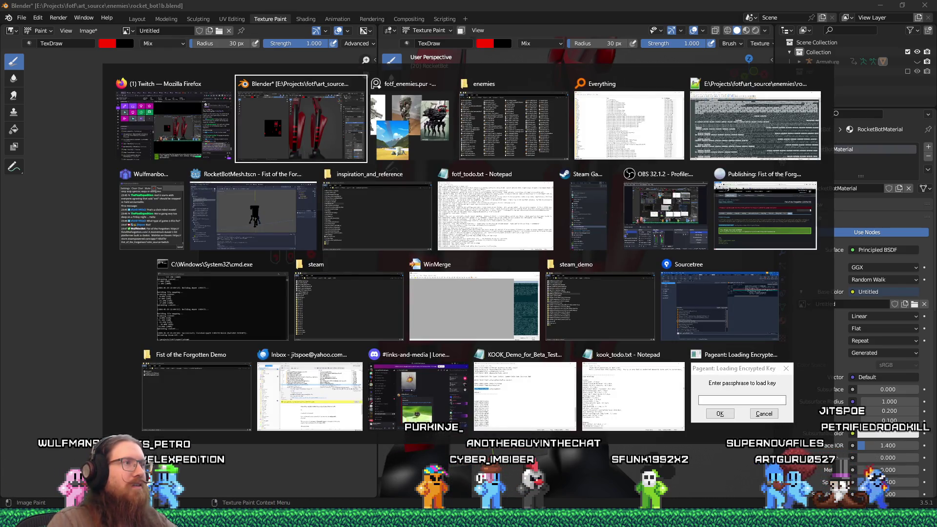
# Step: In Godot, save and run the game, loading the SlumsLevel_Ocean 2 level
pyautogui.click(221, 210)
pyautogui.click(824, 21)
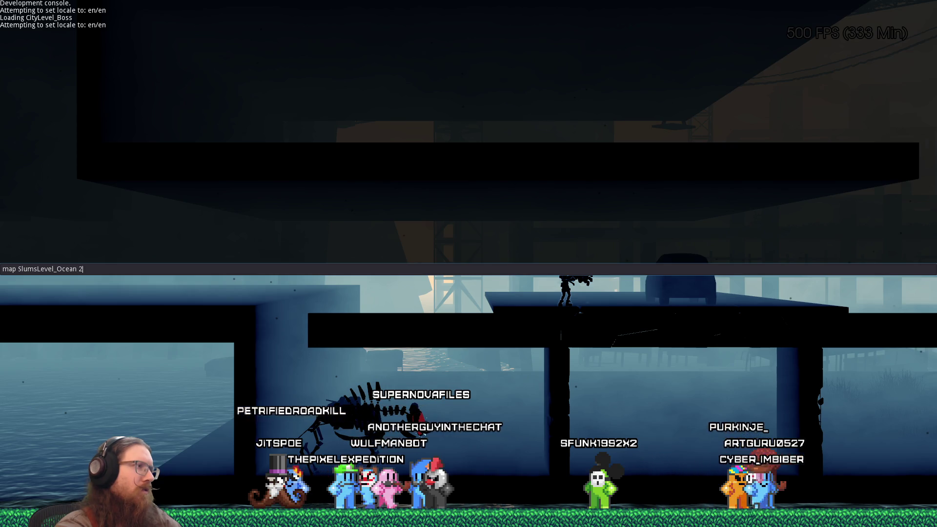
pyautogui.press('Return')
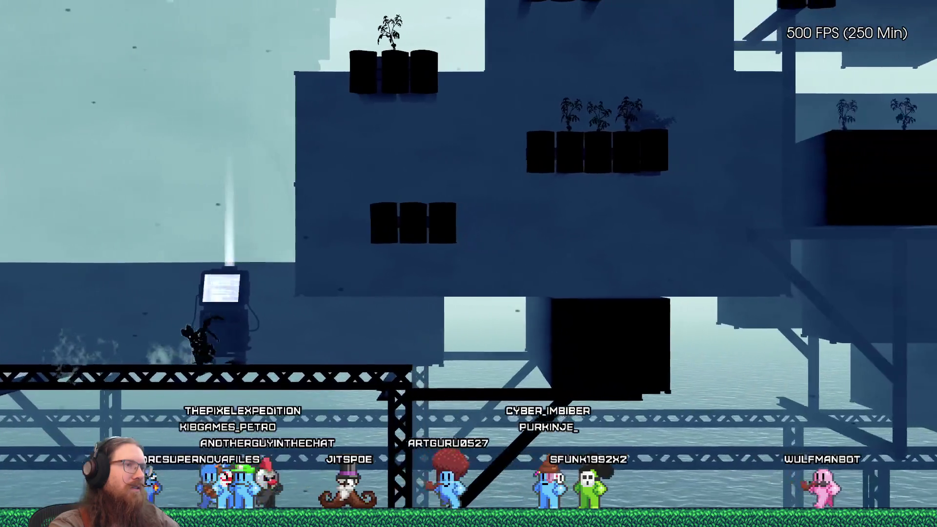
# Step: Load the SlumsLevel_Ocean 4 level from the development console
pyautogui.press('`')
pyautogui.press('Up')
pyautogui.write('4')
pyautogui.press('Return')
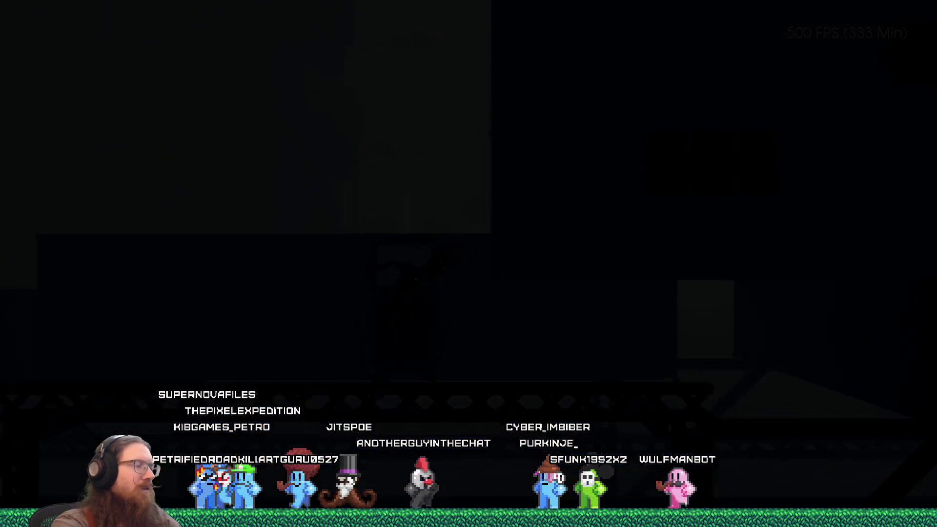
# Step: Load the SlumsLevel_Ocean 5 and then SlumsLevel_Ocean 6 levels from the console
pyautogui.press('`')
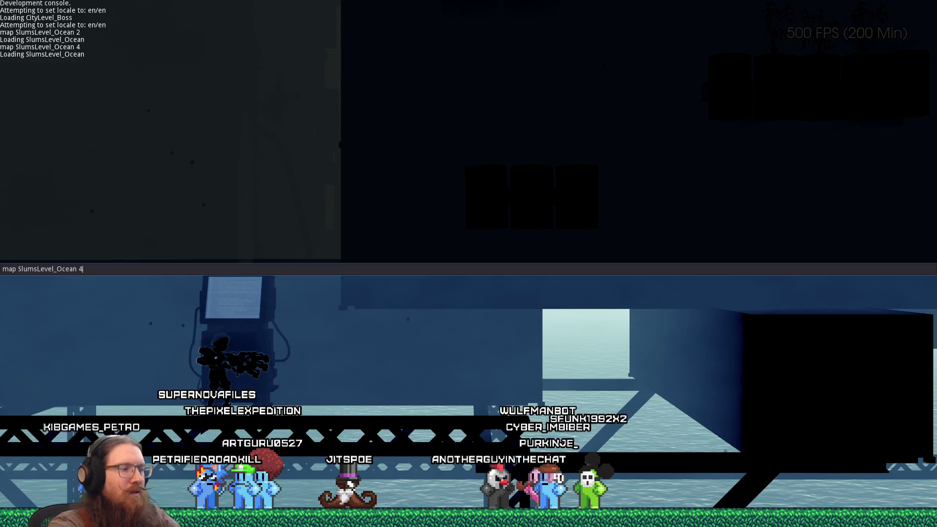
pyautogui.press('Return')
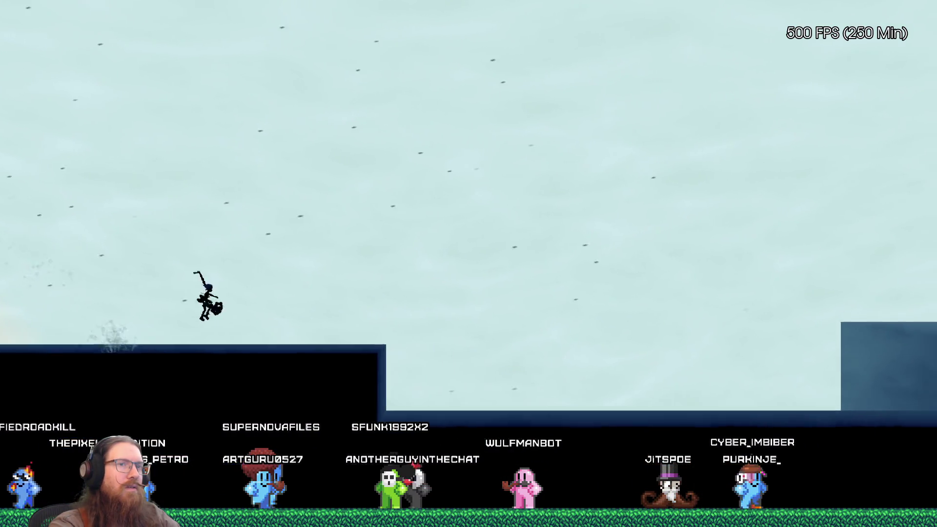
pyautogui.press('`')
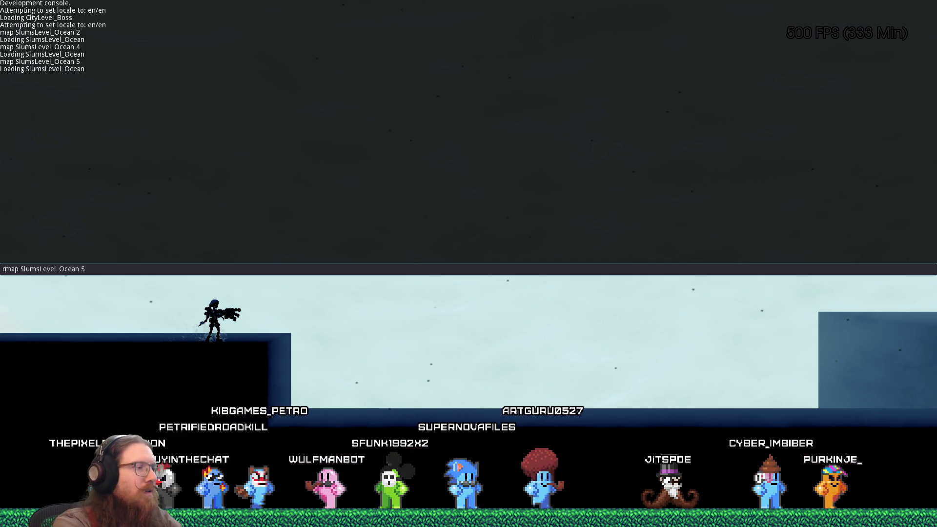
pyautogui.press('Return')
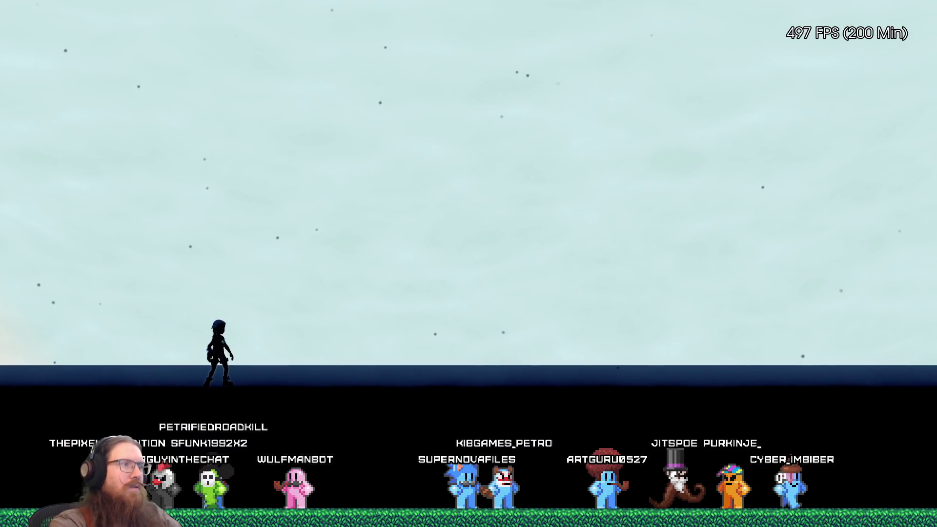
# Step: Grant the character the fist power with the givefist console command
pyautogui.press('`')
pyautogui.press('Return')
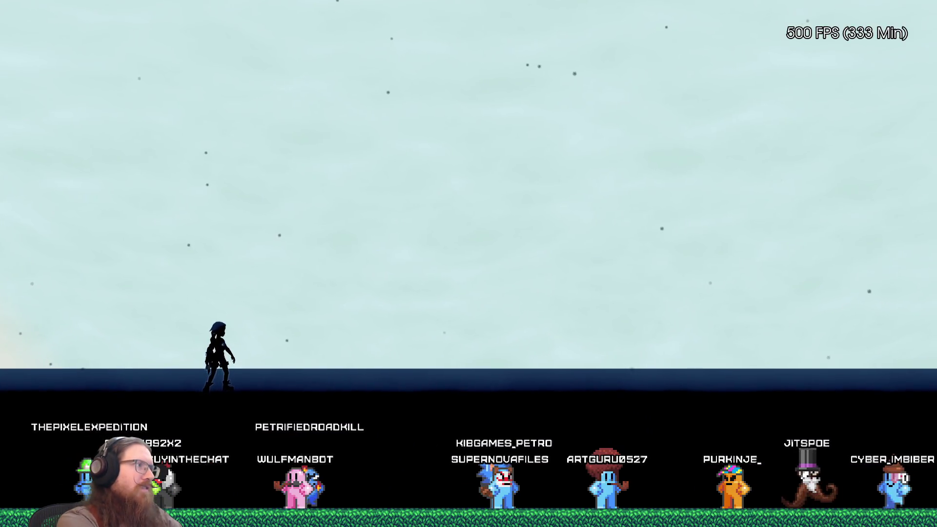
pyautogui.press('`')
pyautogui.write('gi')
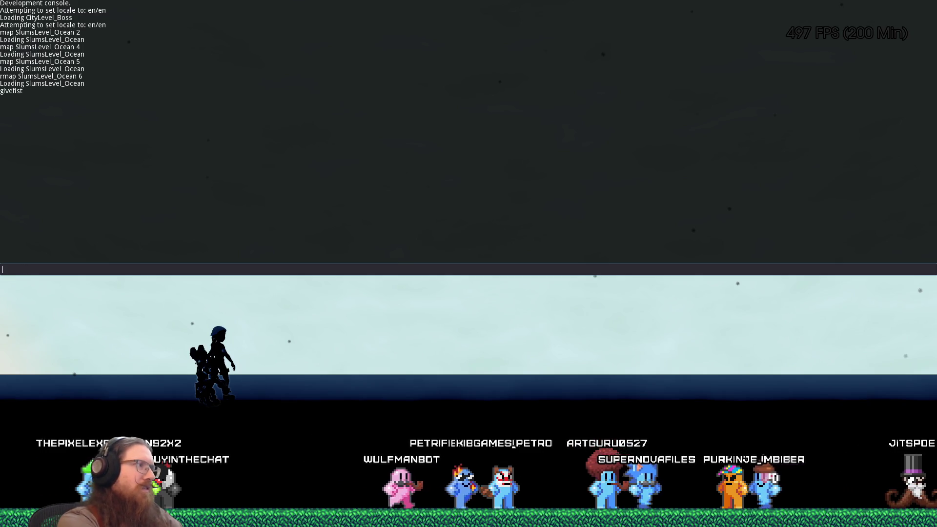
pyautogui.press('`')
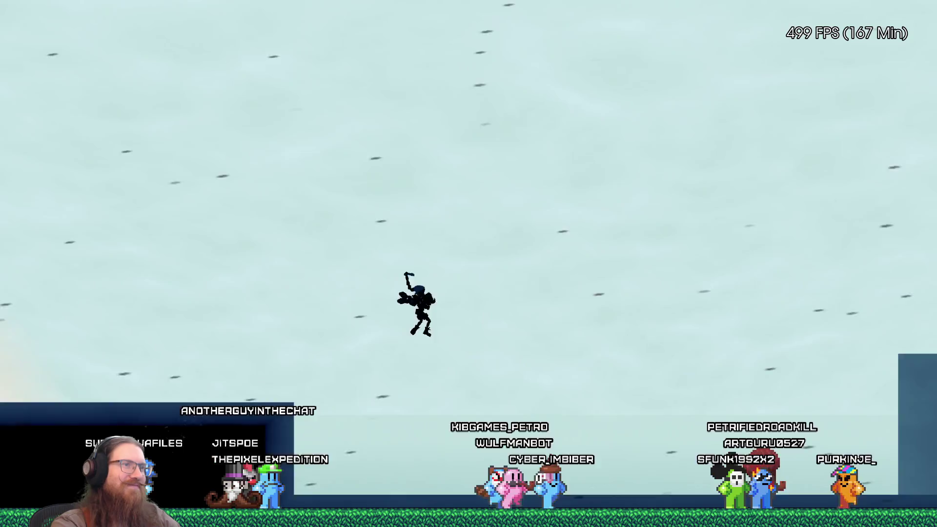
# Step: Quit the game from the console and orbit the RocketBot preview in Godot
pyautogui.press('`')
pyautogui.write('quit')
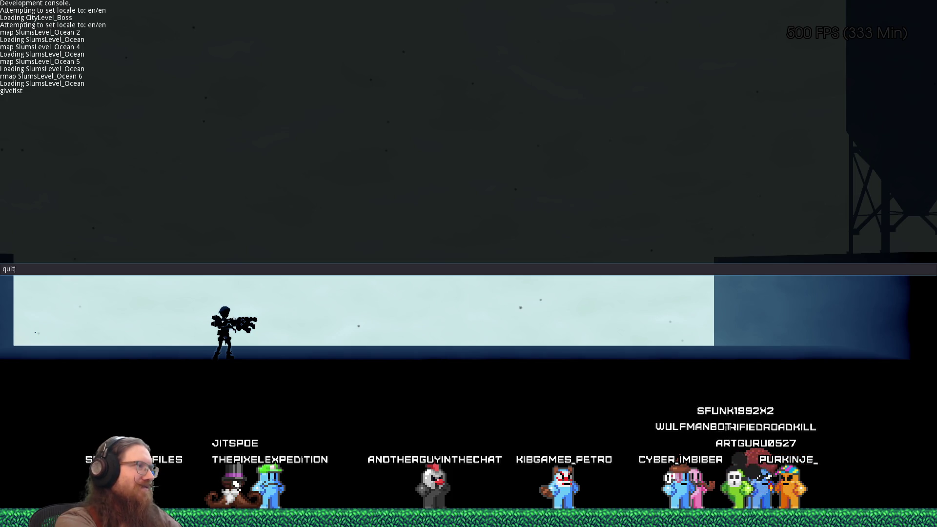
pyautogui.press('Return')
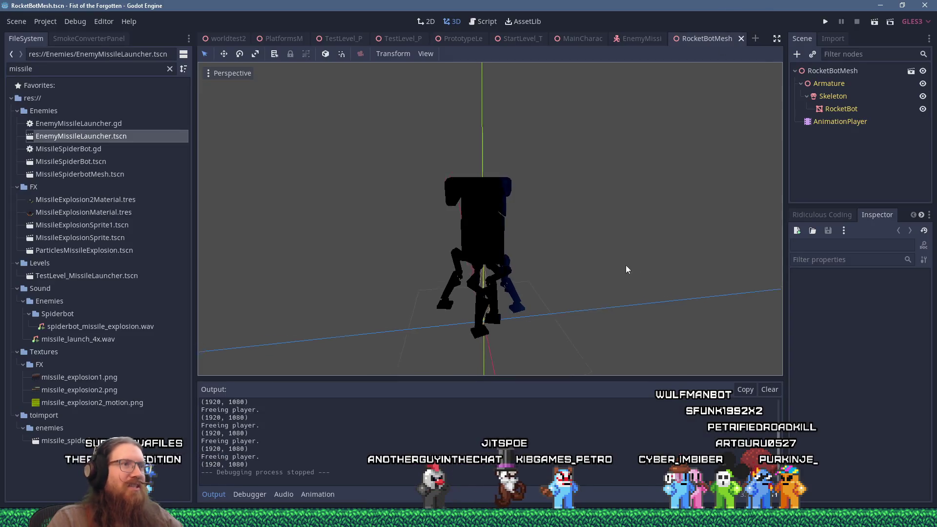
pyautogui.moveTo(626, 265)
pyautogui.mouseDown()
pyautogui.moveTo(453, 163)
pyautogui.moveTo(508, 201)
pyautogui.moveTo(532, 265)
pyautogui.moveTo(333, 209)
pyautogui.moveTo(520, 204)
pyautogui.moveTo(295, 189)
pyautogui.moveTo(465, 198)
pyautogui.mouseUp()
# Step: Switch from Godot back to the Blender window showing RocketBot's painted leg bands
pyautogui.hotkey('alt', 'Tab')
pyautogui.hotkey('alt', 'Tab')
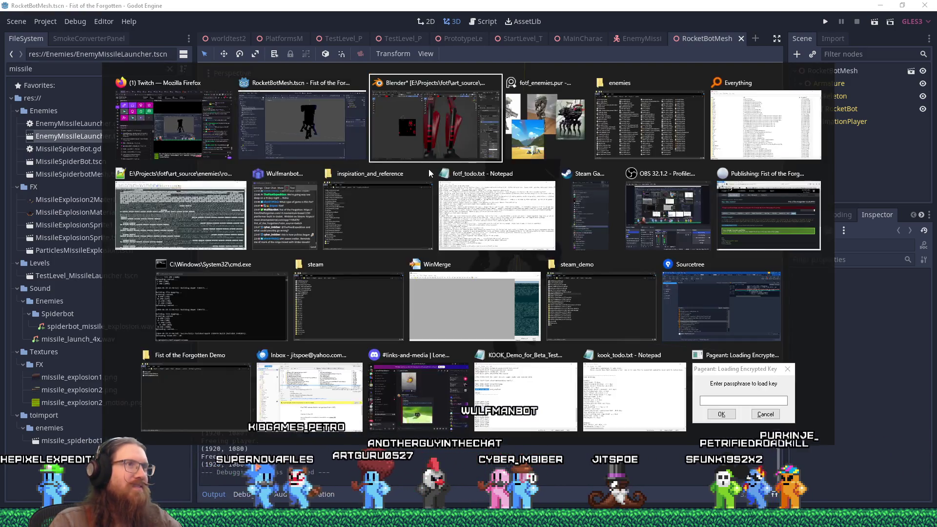
pyautogui.moveTo(437, 174)
pyautogui.mouseDown()
pyautogui.moveTo(550, 185)
pyautogui.moveTo(563, 235)
pyautogui.moveTo(544, 245)
pyautogui.moveTo(472, 218)
pyautogui.moveTo(668, 262)
pyautogui.moveTo(624, 220)
pyautogui.mouseUp()
pyautogui.scroll(-4, 563, 234)
pyautogui.scroll(6, 567, 253)
pyautogui.scroll(6, 629, 234)
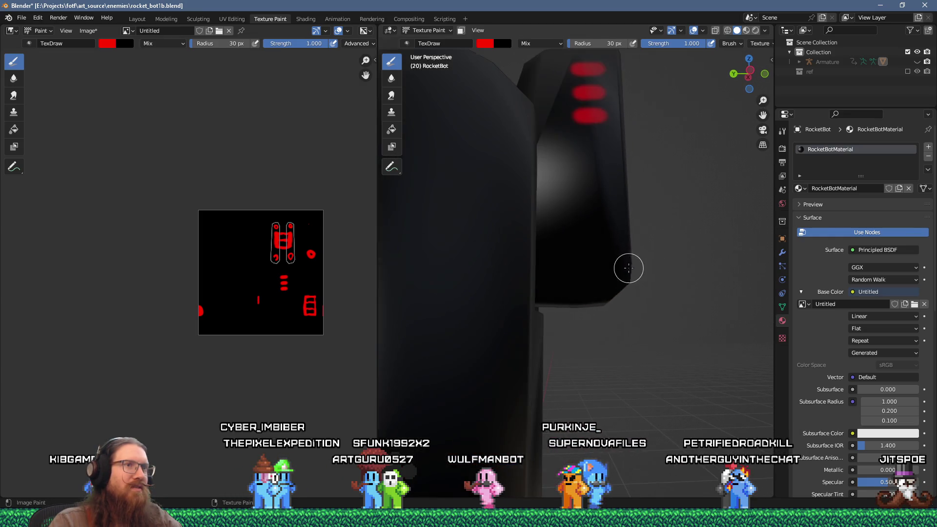
pyautogui.scroll(2, 590, 237)
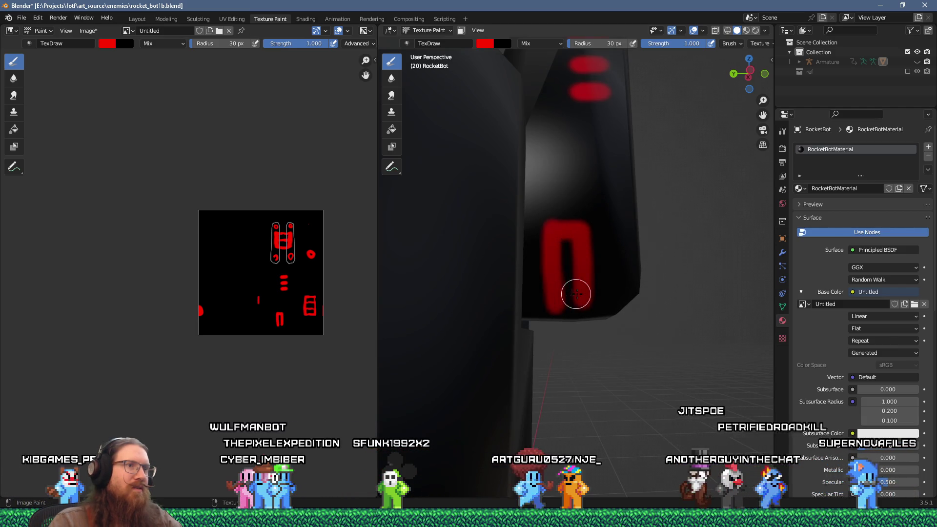
pyautogui.moveTo(561, 273); pyautogui.dragTo(561, 232)
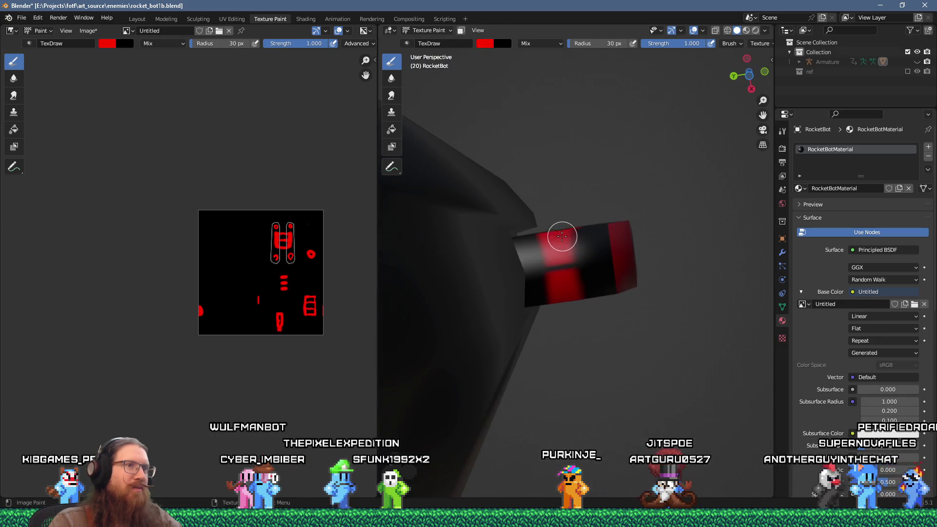
pyautogui.moveTo(571, 264); pyautogui.dragTo(573, 280)
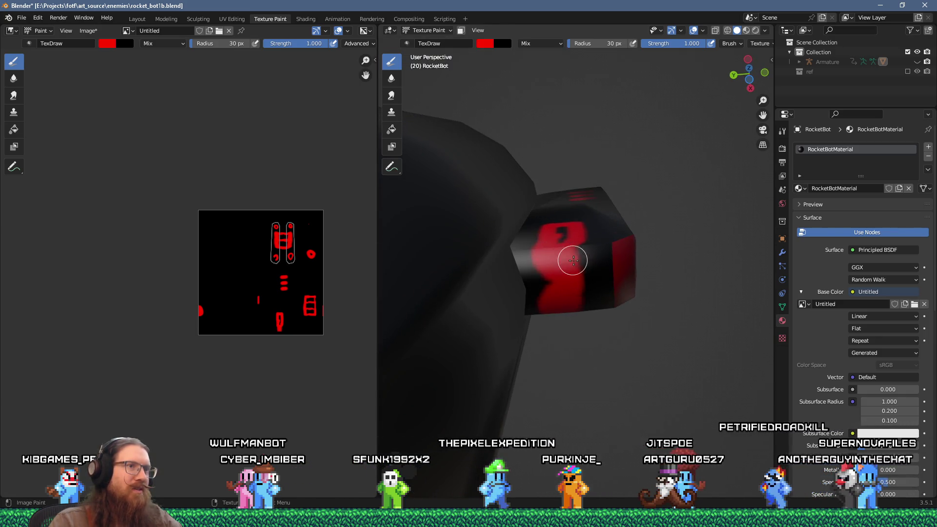
pyautogui.moveTo(554, 274); pyautogui.dragTo(581, 329)
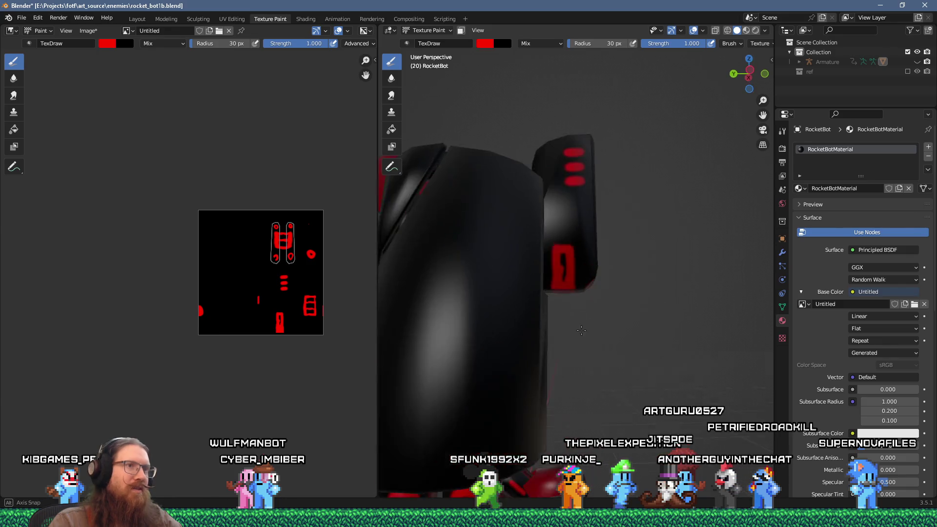
pyautogui.scroll(-6, 566, 276)
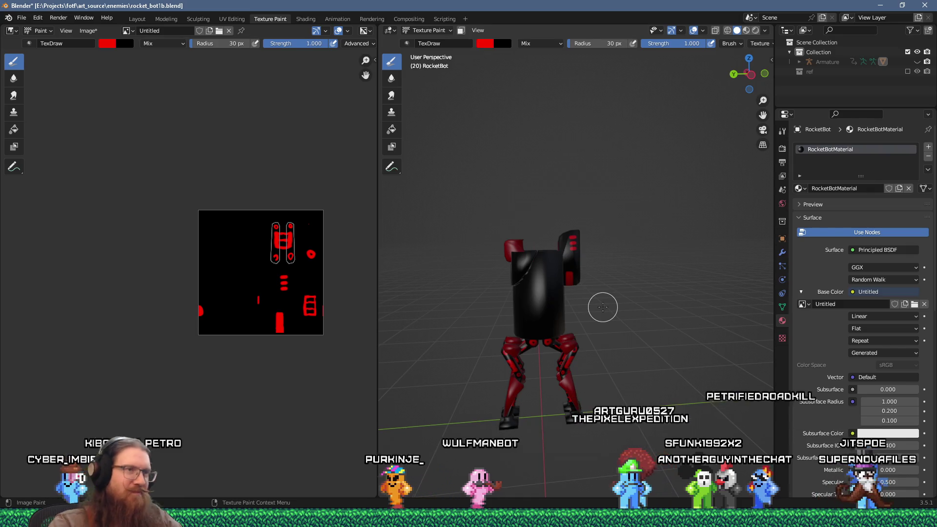
pyautogui.scroll(4, 586, 267)
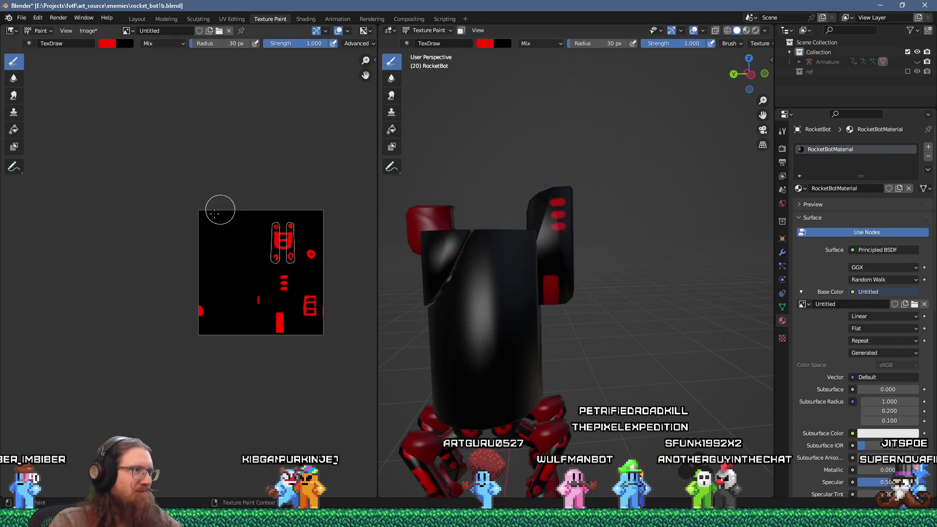
pyautogui.scroll(-5, 557, 198)
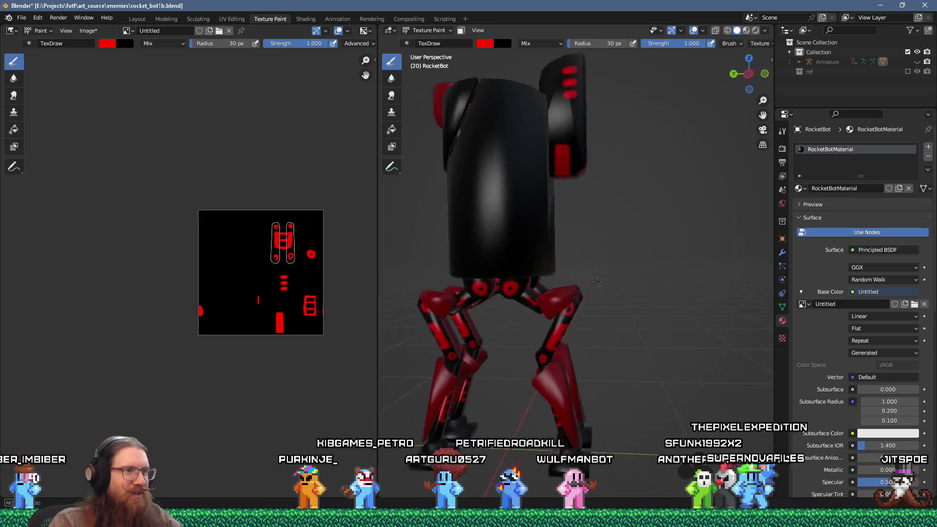
pyautogui.scroll(3, 603, 285)
pyautogui.moveTo(622, 281)
pyautogui.mouseDown()
pyautogui.moveTo(612, 239)
pyautogui.moveTo(636, 249)
pyautogui.moveTo(620, 239)
pyautogui.moveTo(600, 248)
pyautogui.moveTo(642, 265)
pyautogui.mouseUp()
pyautogui.scroll(3, 641, 231)
# Step: Enter Edit Mode and unwrap the first foot face
pyautogui.press('Tab')
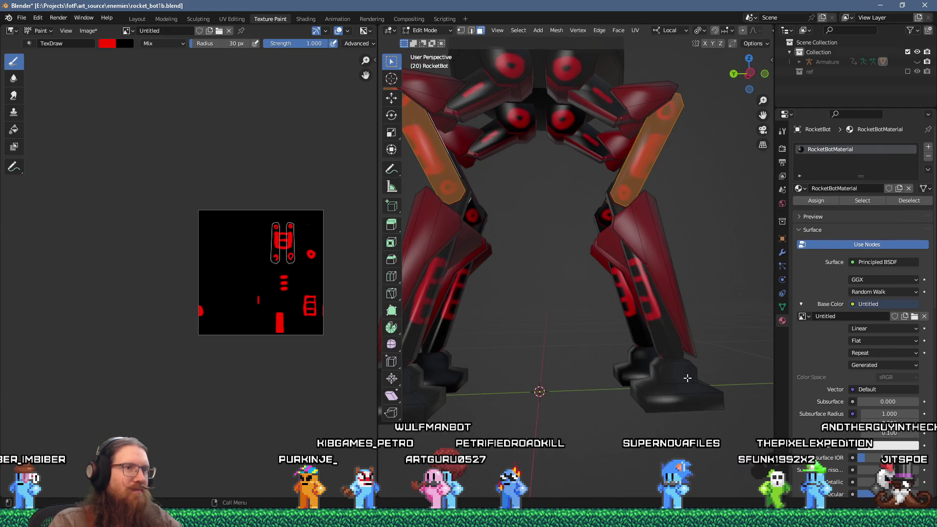
pyautogui.click(689, 379)
pyautogui.moveTo(689, 380); pyautogui.dragTo(689, 371)
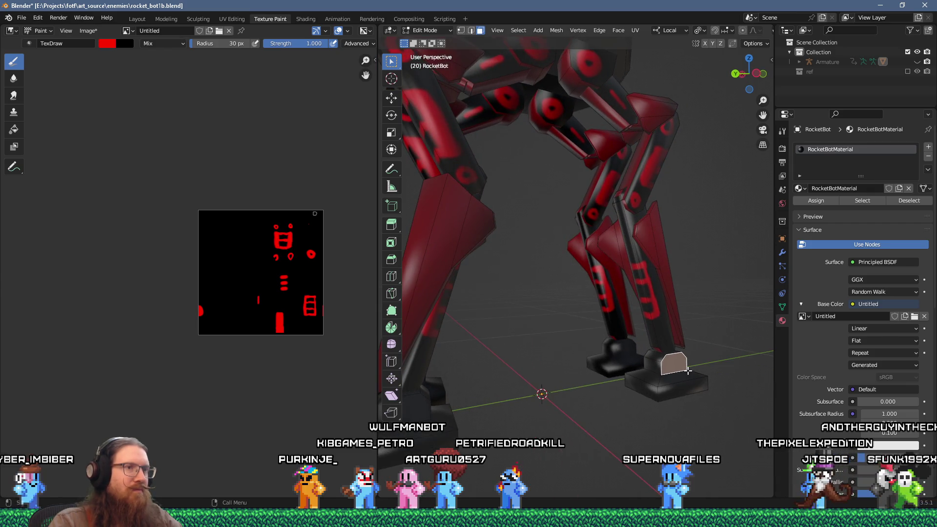
pyautogui.press('u')
pyautogui.click(676, 344)
# Step: Unwrap the remaining foot faces, then select the entire mesh
pyautogui.moveTo(660, 355)
pyautogui.mouseDown()
pyautogui.moveTo(527, 366)
pyautogui.moveTo(557, 341)
pyautogui.moveTo(592, 346)
pyautogui.moveTo(516, 345)
pyautogui.moveTo(541, 326)
pyautogui.moveTo(416, 324)
pyautogui.moveTo(531, 320)
pyautogui.moveTo(525, 327)
pyautogui.mouseUp()
pyautogui.click(525, 365)
pyautogui.press('u')
pyautogui.click(518, 344)
pyautogui.press('u')
pyautogui.click(631, 343)
pyautogui.press('u')
pyautogui.click(502, 322)
pyautogui.press('a')
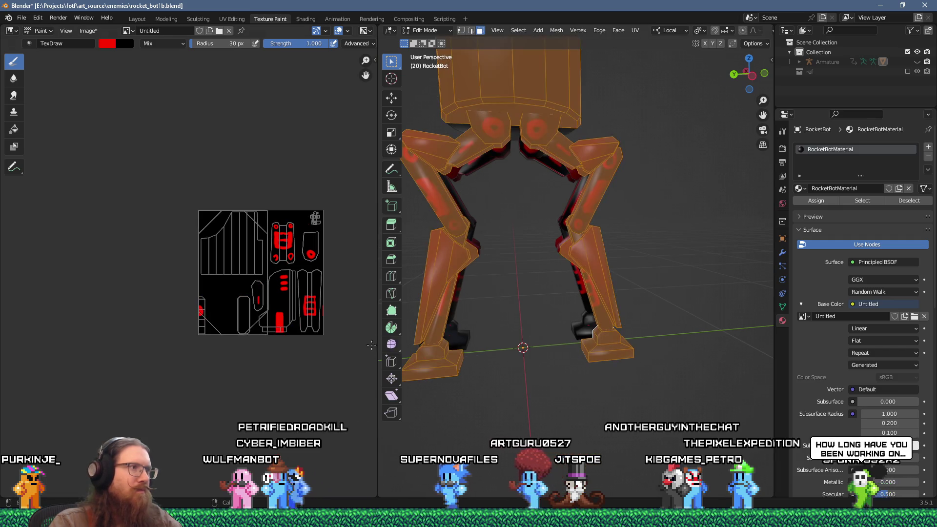
pyautogui.click(224, 19)
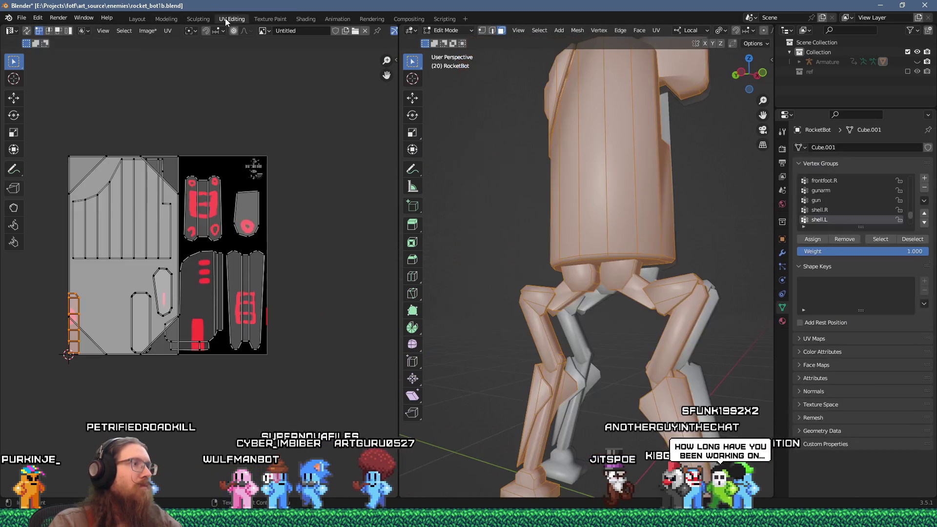
# Step: Select the large shell island with Ctrl+L and move it outside the texture
pyautogui.scroll(4, 317, 216)
pyautogui.click(274, 122)
pyautogui.hotkey('ctrl', 'l')
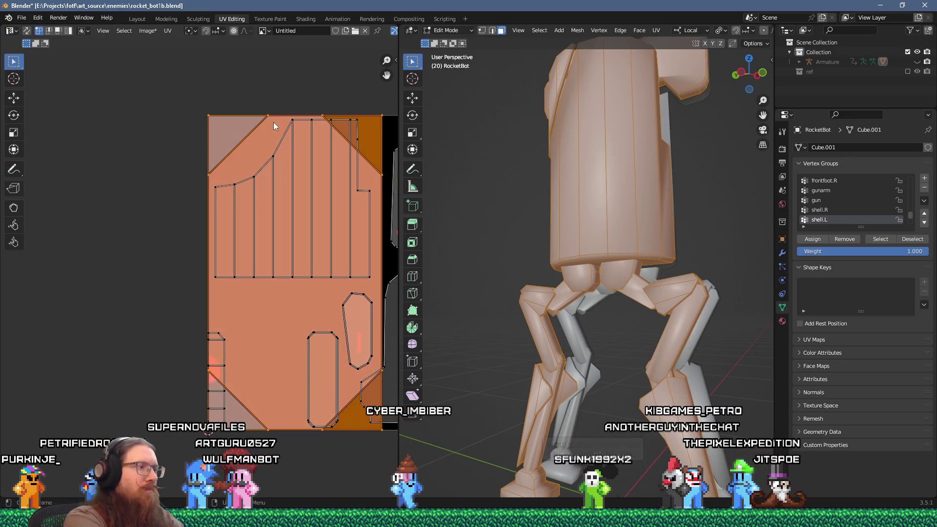
pyautogui.write('2')
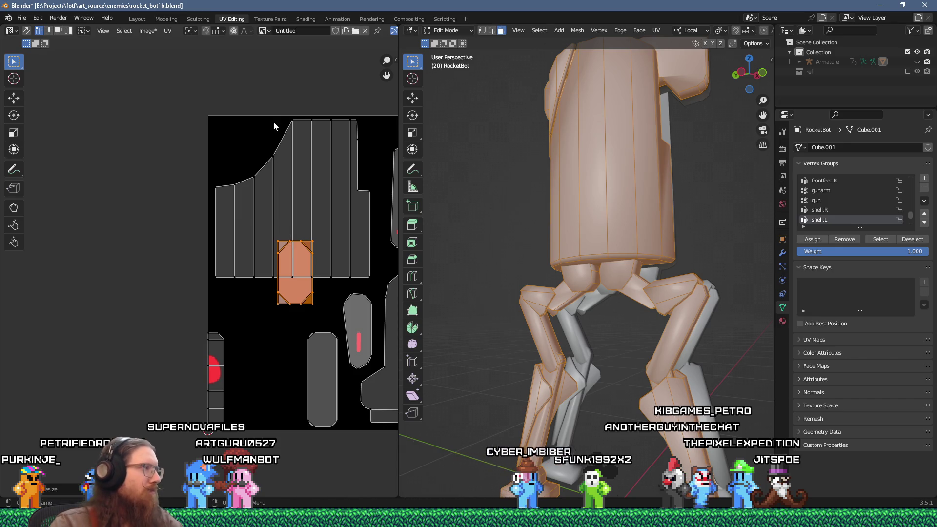
pyautogui.moveTo(293, 218); pyautogui.dragTo(179, 194)
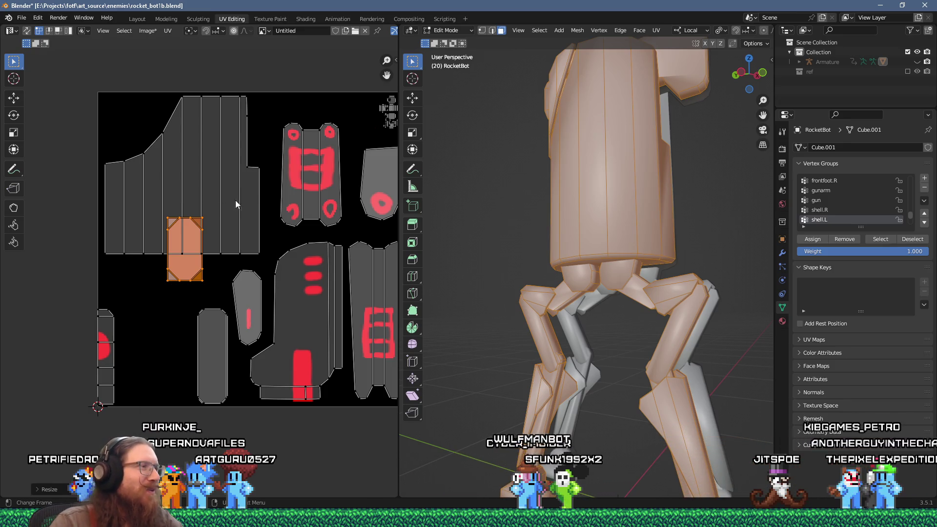
pyautogui.scroll(-4, 278, 186)
pyautogui.hscroll(-3, 273, 187)
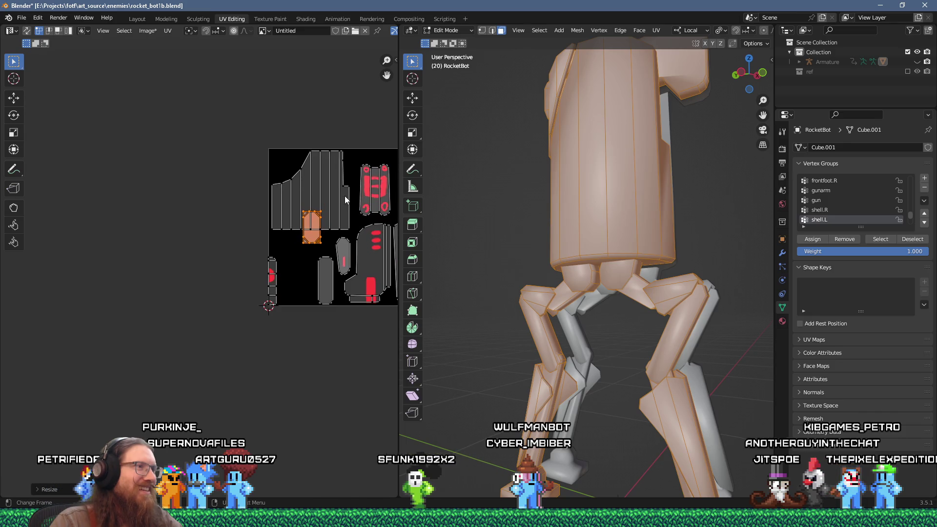
pyautogui.press('g')
pyautogui.click(215, 214)
# Step: Reselect the whole island, reshape it and scale it down
pyautogui.scroll(5, 204, 226)
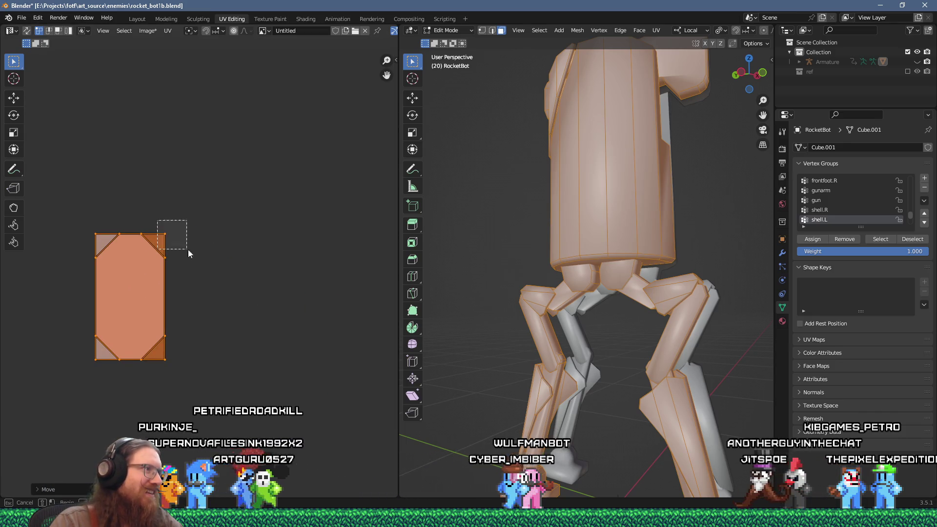
pyautogui.click(166, 234)
pyautogui.press('a')
pyautogui.press('s')
pyautogui.press('Return')
pyautogui.scroll(-4, 143, 286)
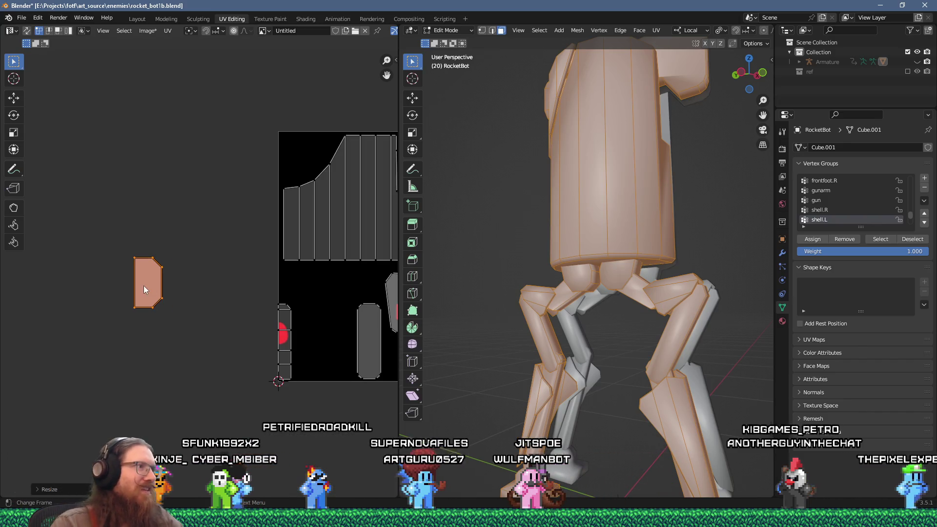
pyautogui.scroll(-3, 204, 296)
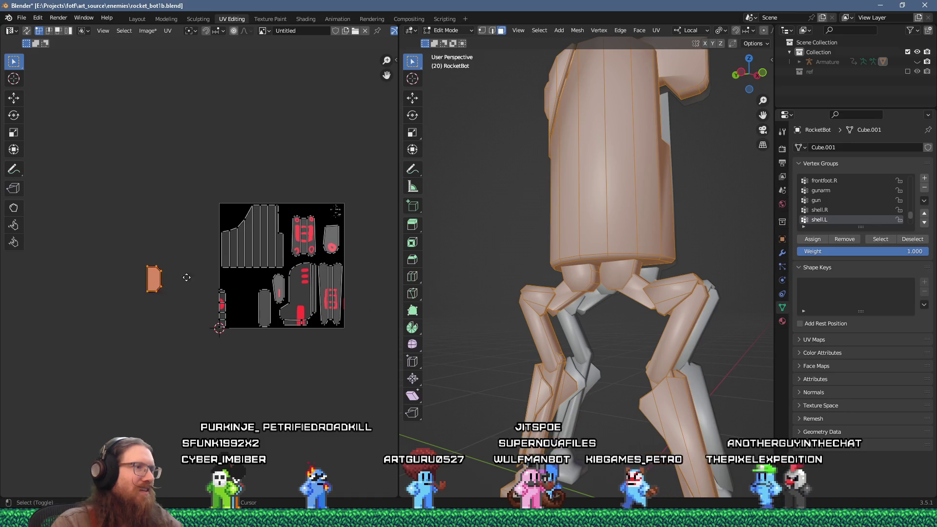
pyautogui.scroll(2, 156, 257)
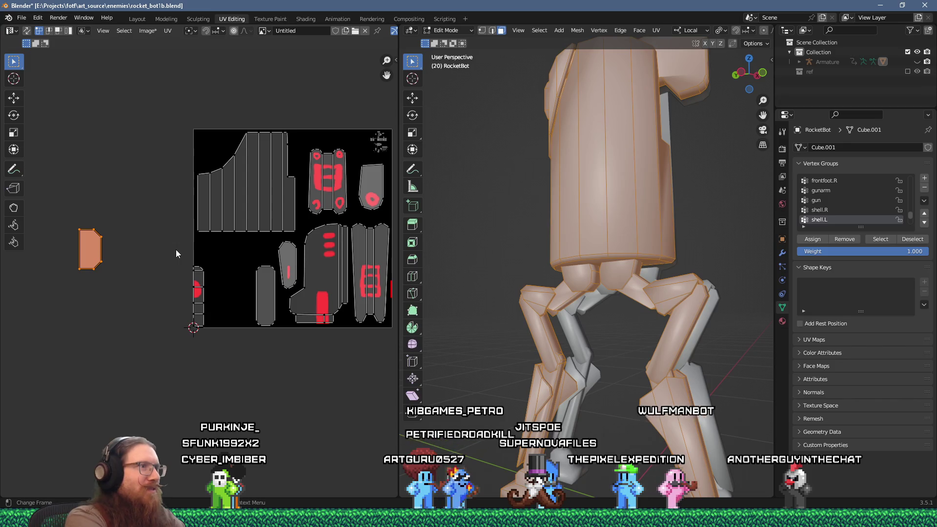
pyautogui.press('s')
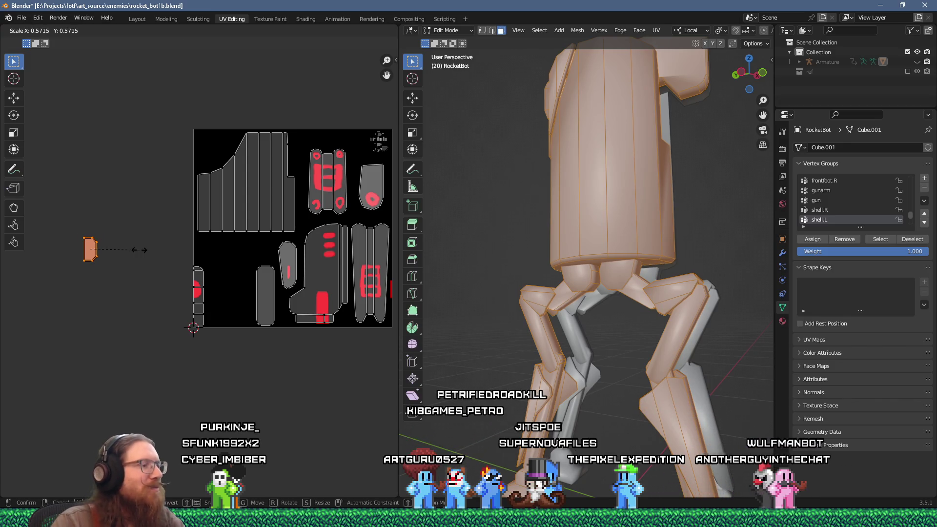
pyautogui.click(141, 249)
# Step: Move the shrunk island into the texture's empty top-left corner
pyautogui.press('g')
pyautogui.click(260, 144)
pyautogui.scroll(9, 220, 103)
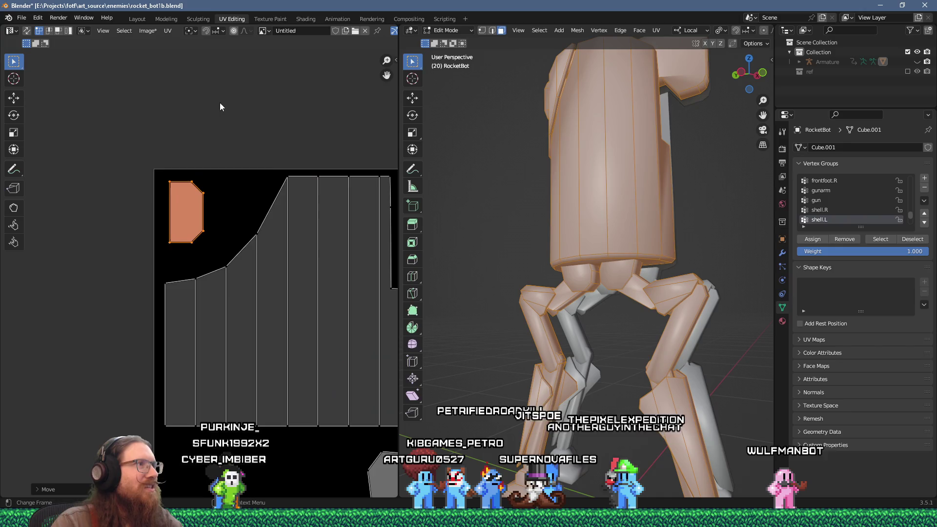
pyautogui.scroll(-2, 247, 186)
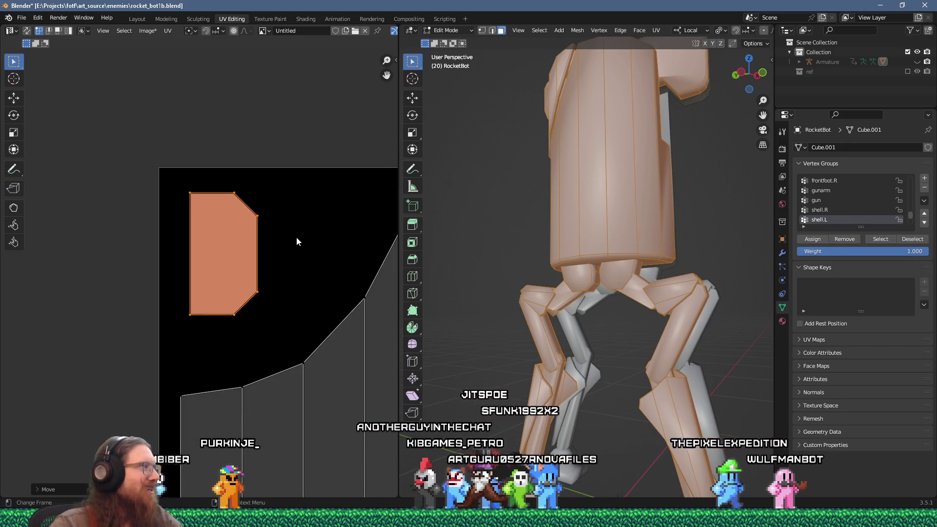
pyautogui.scroll(-8, 297, 238)
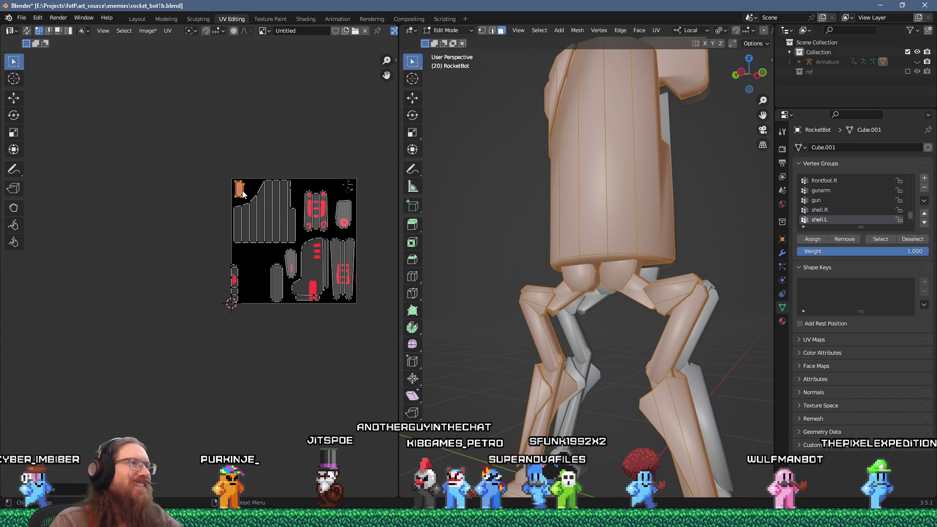
pyautogui.scroll(8, 245, 194)
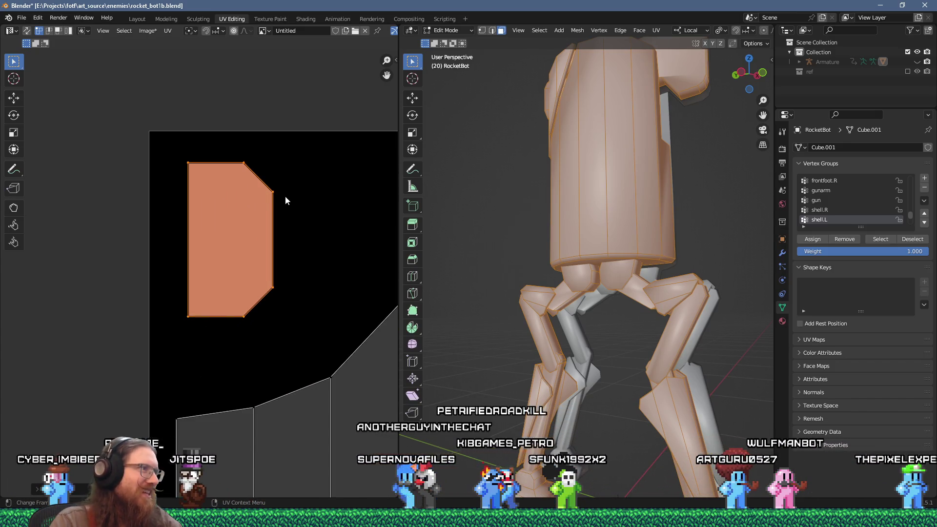
pyautogui.scroll(-4, 286, 200)
pyautogui.moveTo(306, 197); pyautogui.dragTo(265, 179)
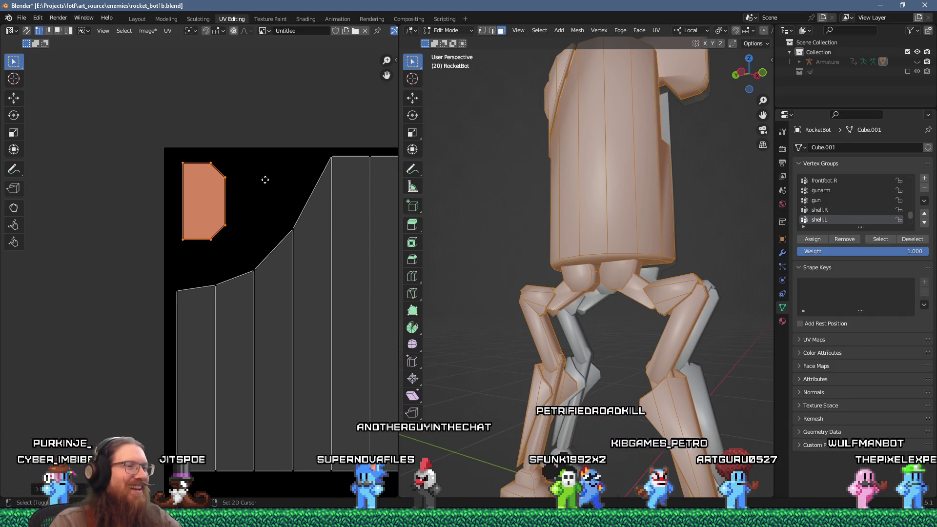
pyautogui.scroll(-5, 265, 180)
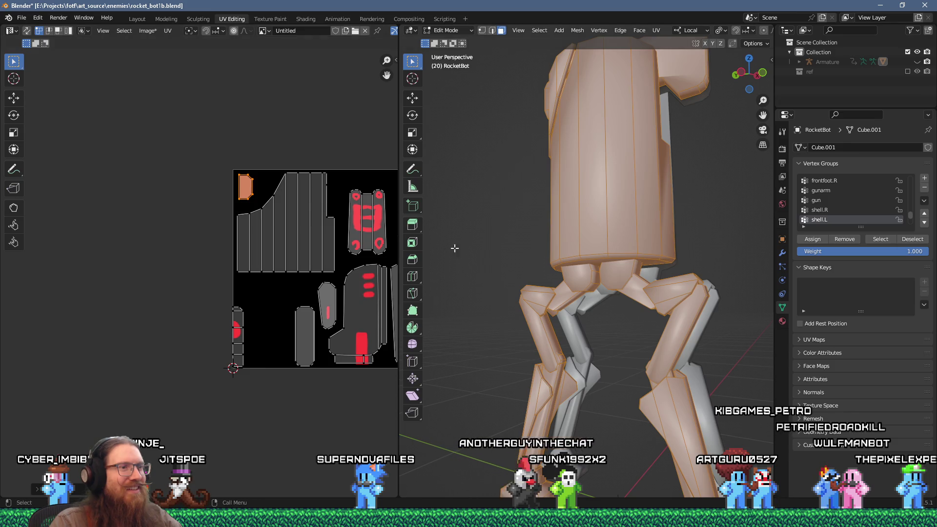
pyautogui.scroll(-3, 454, 248)
# Step: Scale the island about 14% smaller over the black area
pyautogui.moveTo(561, 272); pyautogui.dragTo(550, 238)
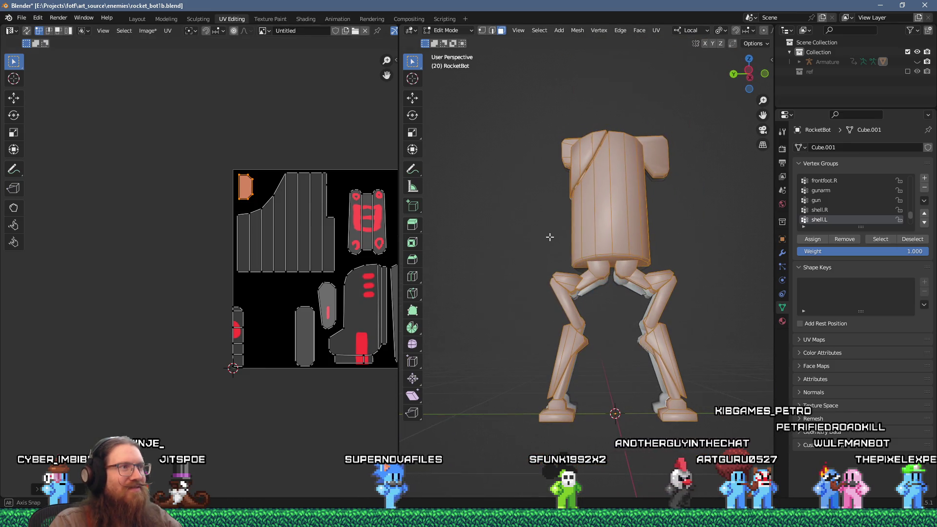
pyautogui.scroll(3, 251, 166)
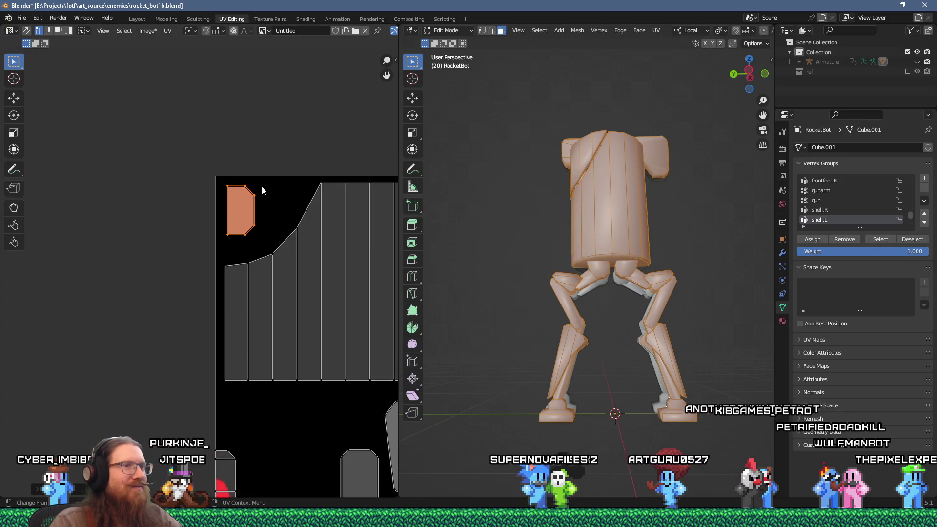
pyautogui.moveTo(542, 193)
pyautogui.mouseDown()
pyautogui.moveTo(689, 261)
pyautogui.moveTo(596, 257)
pyautogui.mouseUp()
pyautogui.scroll(3, 271, 195)
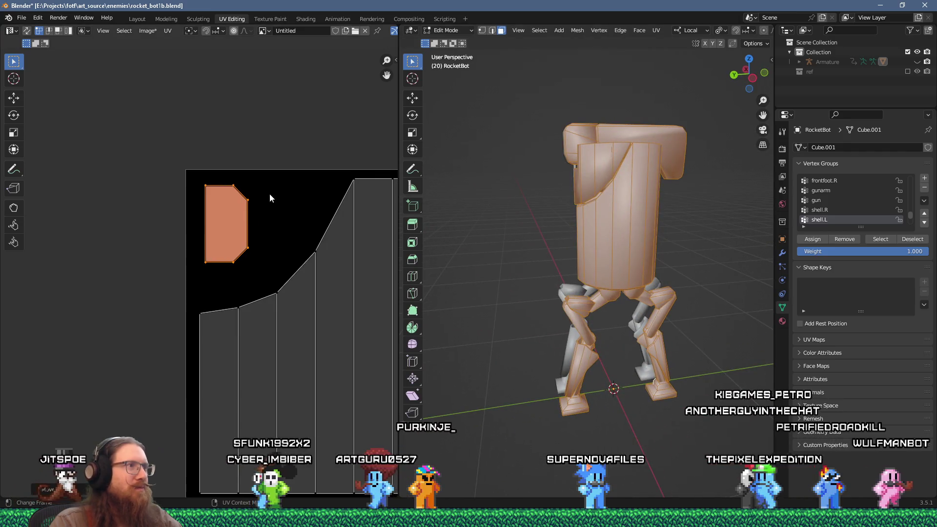
pyautogui.press('s')
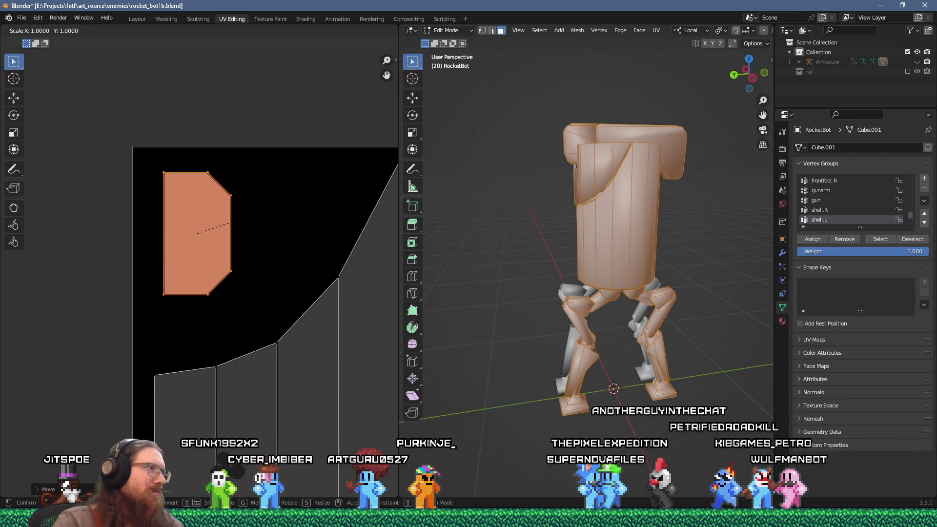
pyautogui.click(225, 225)
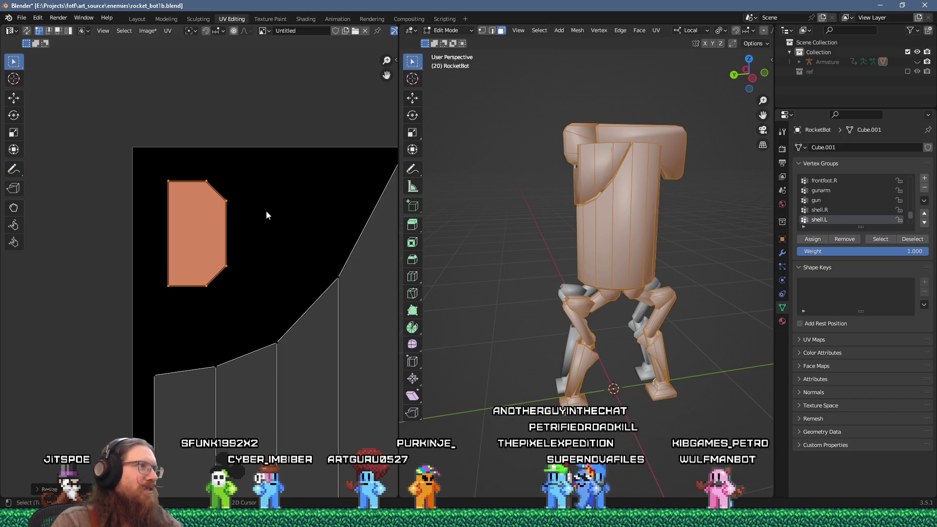
pyautogui.scroll(-4, 266, 214)
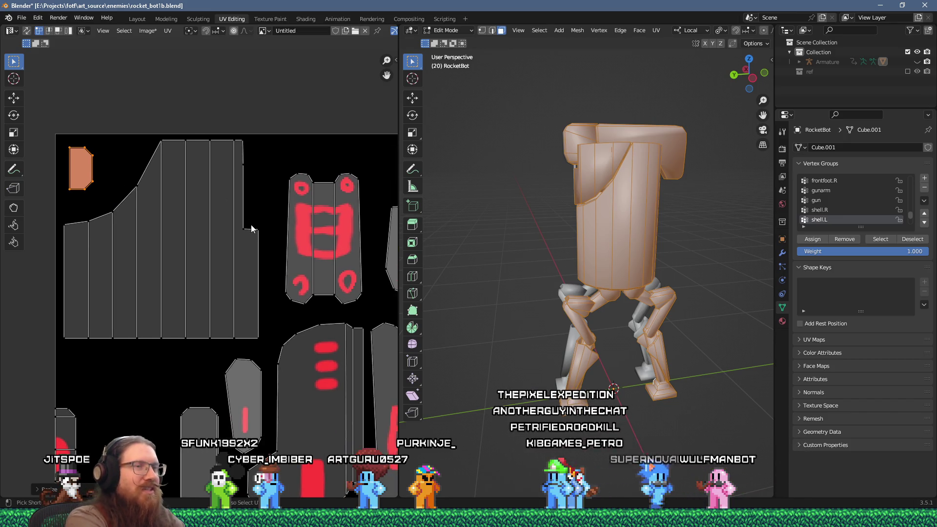
pyautogui.hotkey('ctrl', 's')
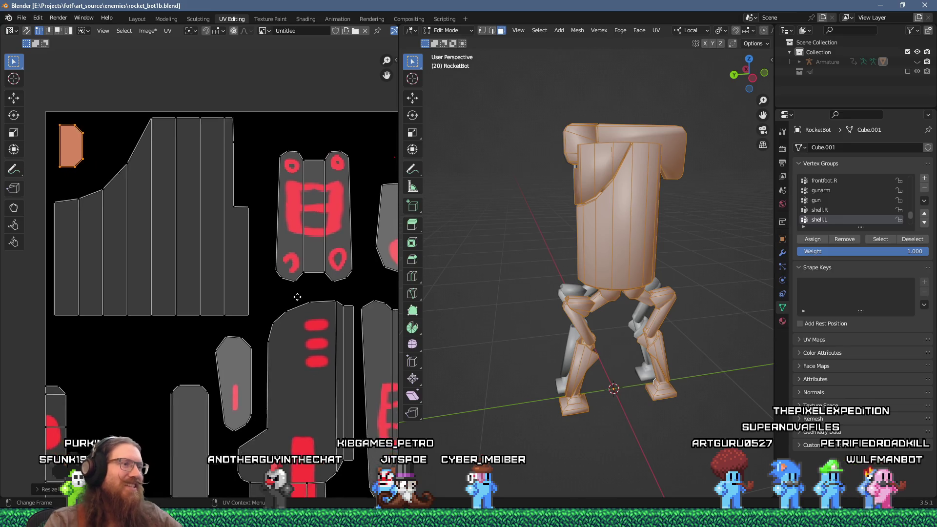
pyautogui.scroll(-5, 328, 342)
pyautogui.hscroll(4, 268, 265)
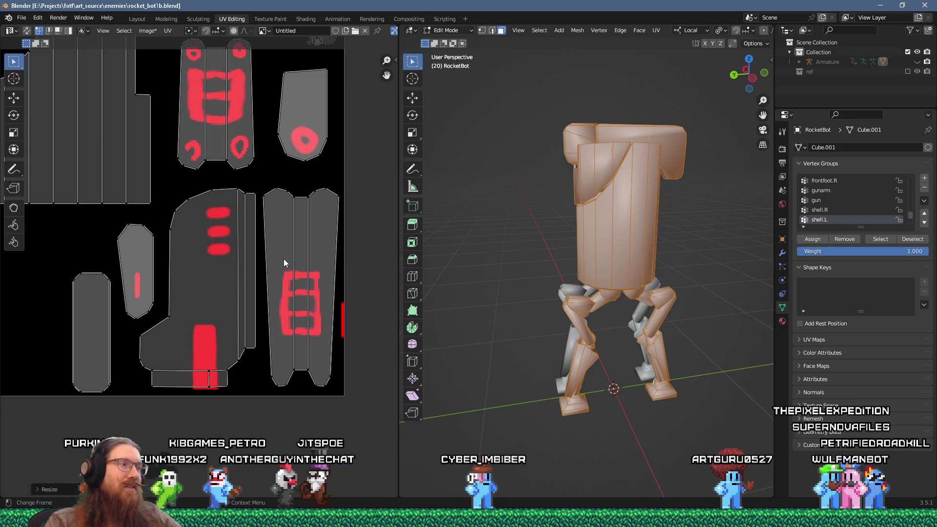
pyautogui.scroll(5, 221, 373)
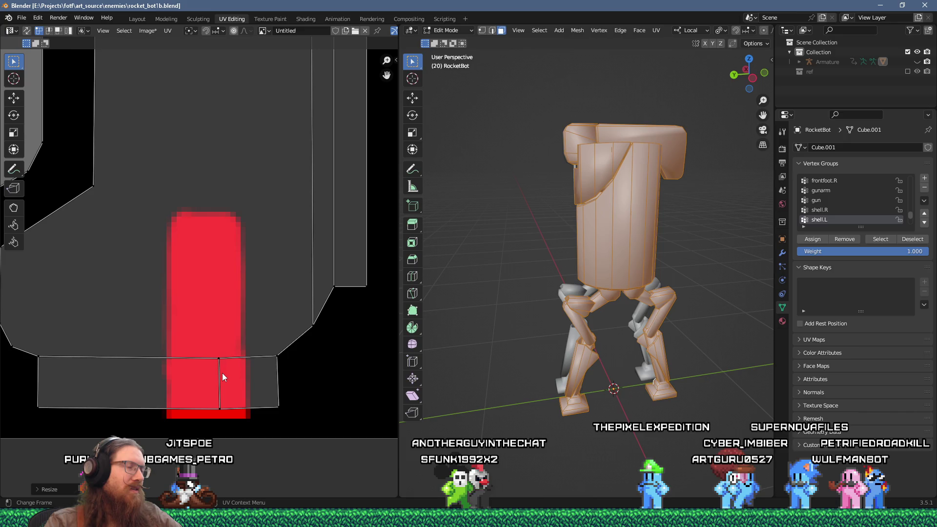
pyautogui.scroll(-3, 222, 377)
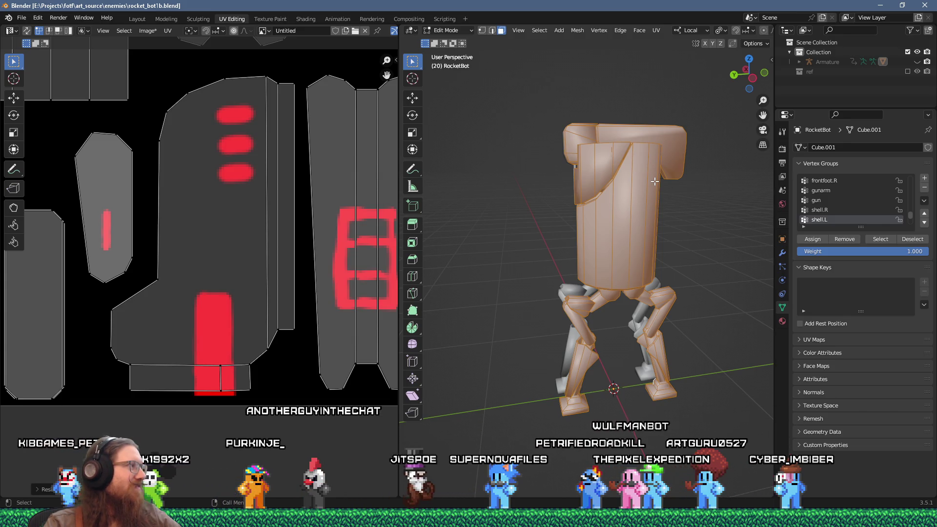
pyautogui.scroll(-5, 308, 200)
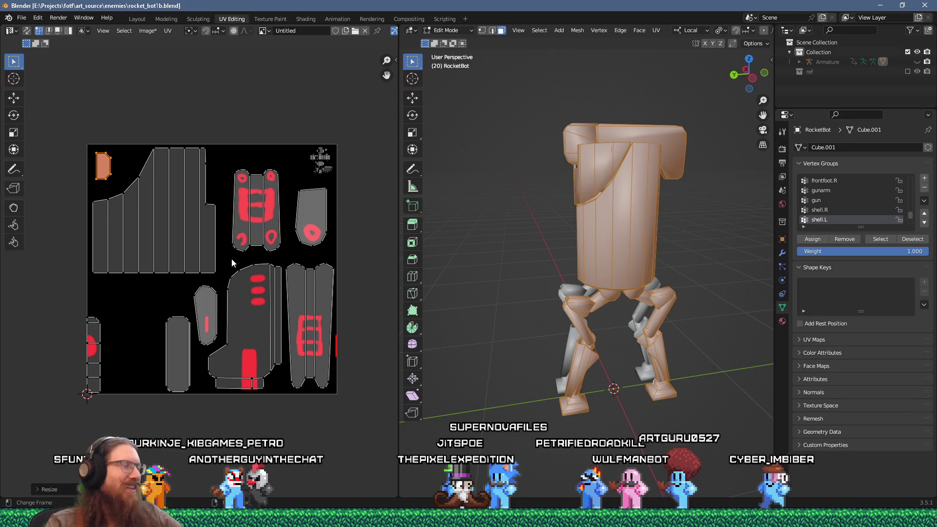
pyautogui.scroll(3, 231, 258)
pyautogui.scroll(-4, 230, 241)
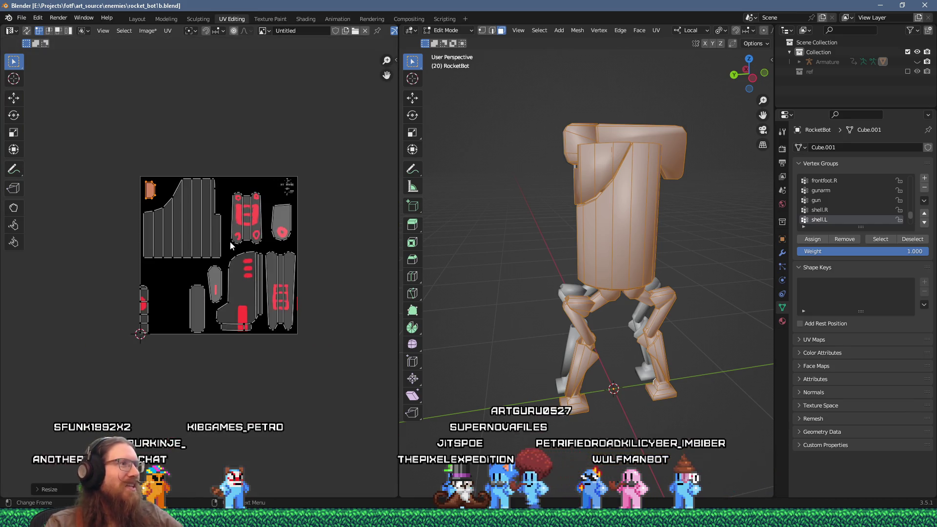
pyautogui.press('Home')
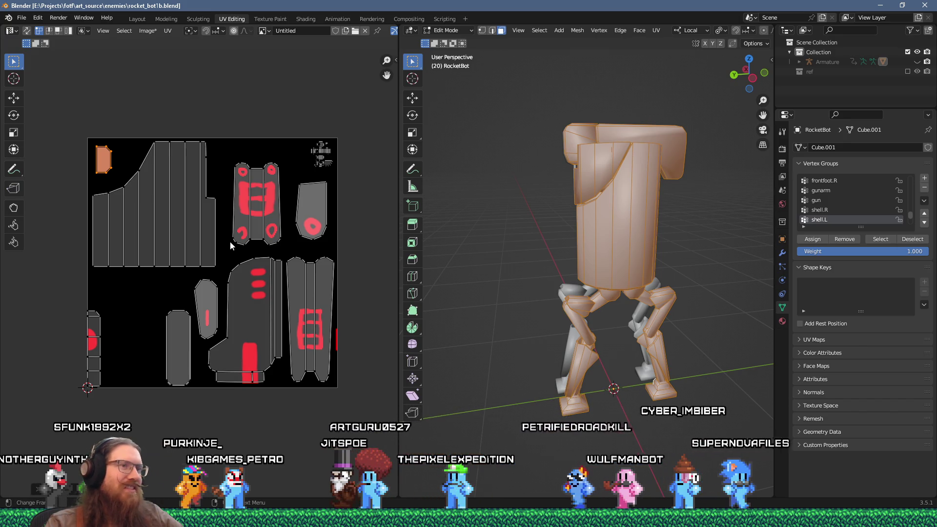
pyautogui.moveTo(594, 332)
pyautogui.mouseDown()
pyautogui.moveTo(566, 328)
pyautogui.moveTo(590, 332)
pyautogui.moveTo(590, 322)
pyautogui.mouseUp()
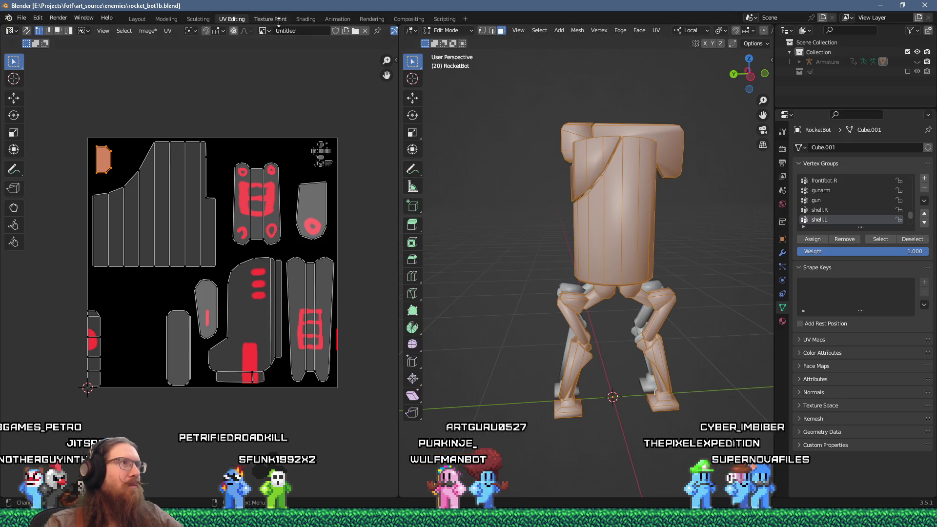
# Step: Open the Texture Paint workspace and orbit closely around RocketBot's torso
pyautogui.click(271, 19)
pyautogui.scroll(8, 492, 140)
pyautogui.moveTo(582, 383)
pyautogui.mouseDown()
pyautogui.moveTo(545, 293)
pyautogui.moveTo(537, 310)
pyautogui.moveTo(531, 294)
pyautogui.moveTo(519, 307)
pyautogui.moveTo(522, 280)
pyautogui.moveTo(532, 297)
pyautogui.moveTo(512, 230)
pyautogui.mouseUp()
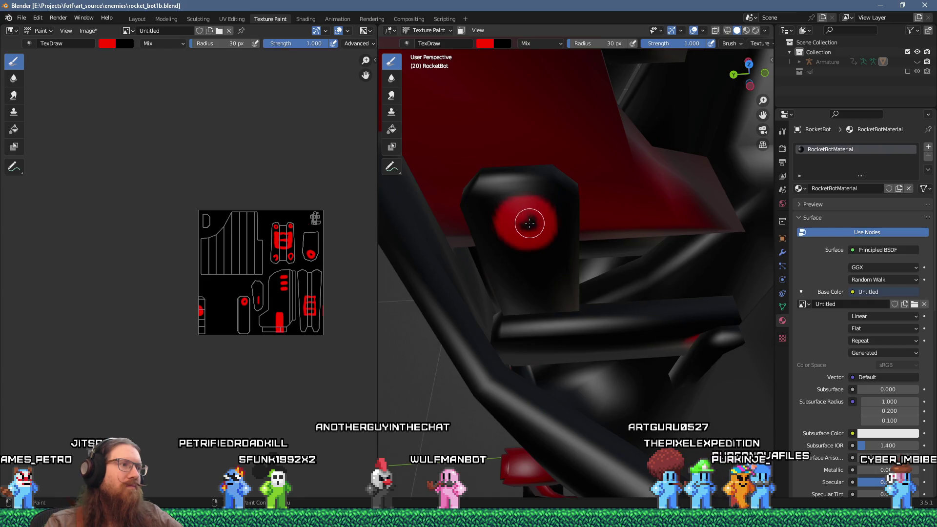
pyautogui.scroll(-10, 542, 235)
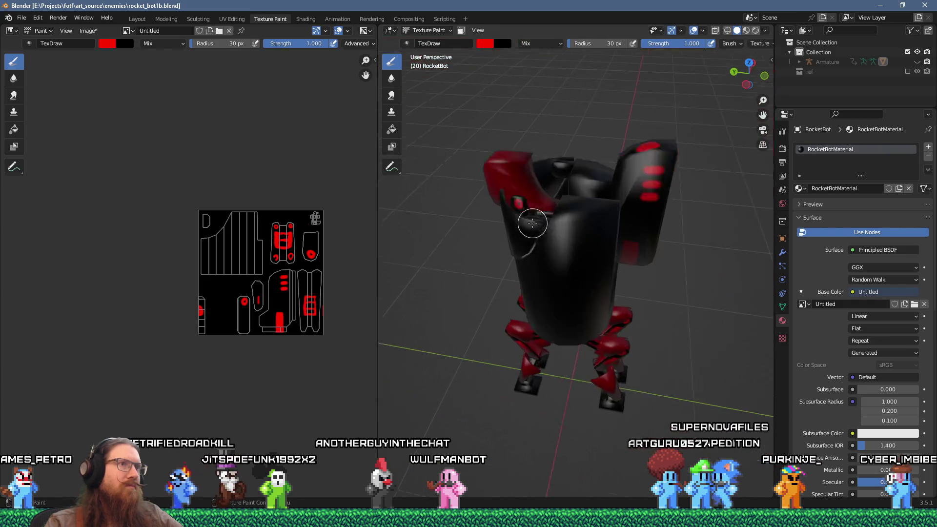
pyautogui.moveTo(556, 182); pyautogui.dragTo(428, 223)
pyautogui.hotkey('alt', 'Tab')
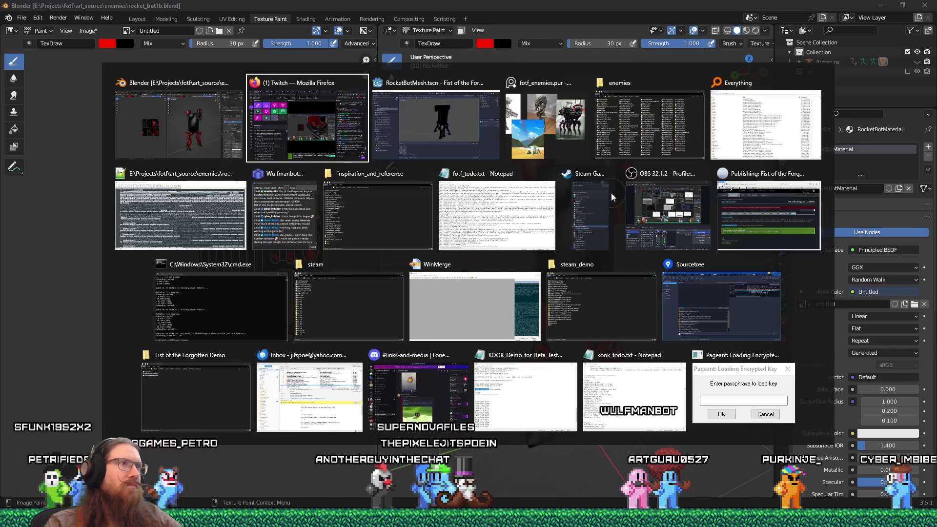
pyautogui.hotkey('alt', 'Tab')
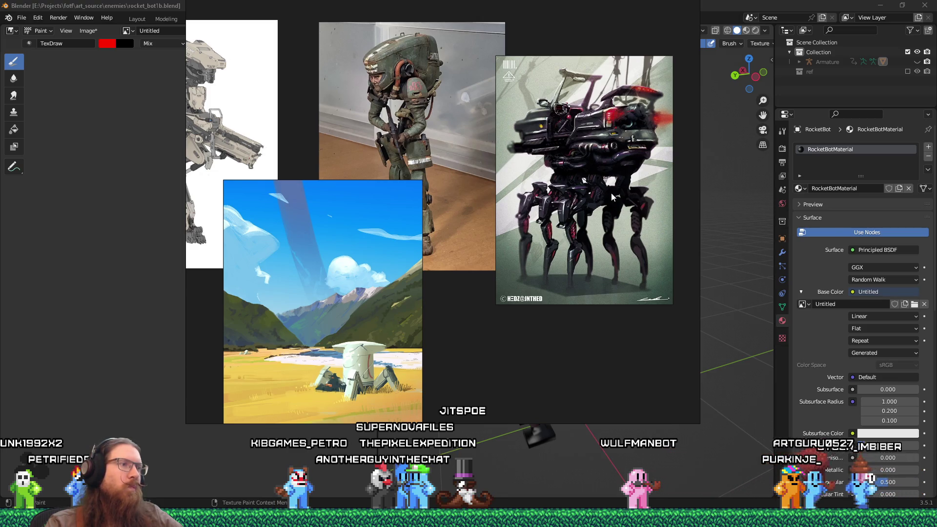
pyautogui.hotkey('alt', 'Tab')
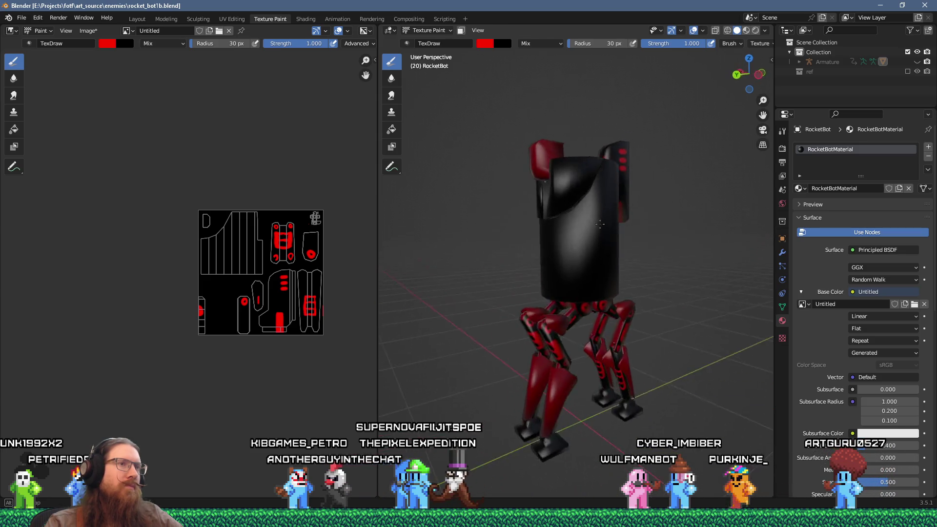
pyautogui.moveTo(575, 243)
pyautogui.mouseDown()
pyautogui.moveTo(513, 238)
pyautogui.moveTo(576, 251)
pyautogui.moveTo(620, 244)
pyautogui.moveTo(556, 229)
pyautogui.moveTo(671, 252)
pyautogui.moveTo(586, 252)
pyautogui.mouseUp()
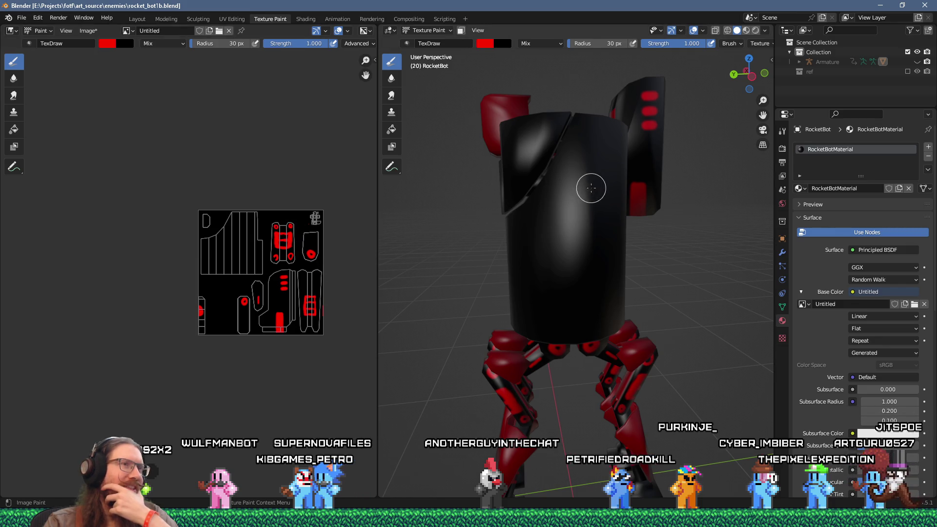
pyautogui.moveTo(526, 287); pyautogui.dragTo(558, 240)
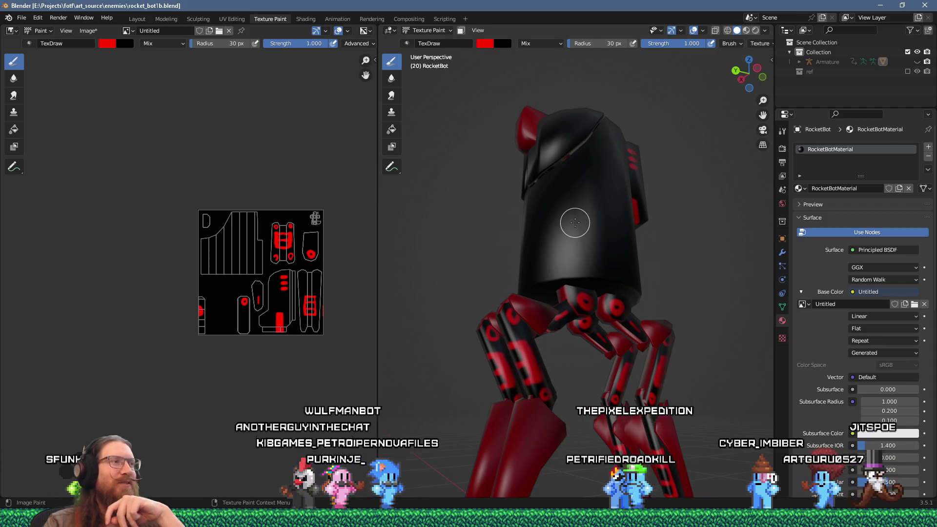
pyautogui.moveTo(574, 222)
pyautogui.mouseDown()
pyautogui.moveTo(542, 275)
pyautogui.moveTo(553, 256)
pyautogui.moveTo(495, 262)
pyautogui.moveTo(529, 212)
pyautogui.mouseUp()
pyautogui.scroll(3, 543, 263)
# Step: Shrink the brush to 18 px and paint a red C-shaped arc across the torso shell
pyautogui.scroll(-5, 495, 262)
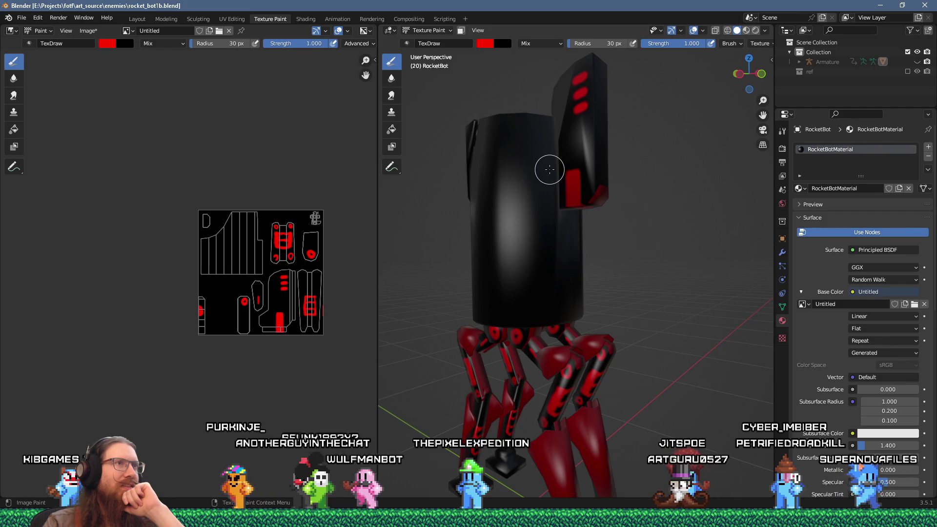
pyautogui.press('[')
pyautogui.press('[')
pyautogui.press('[')
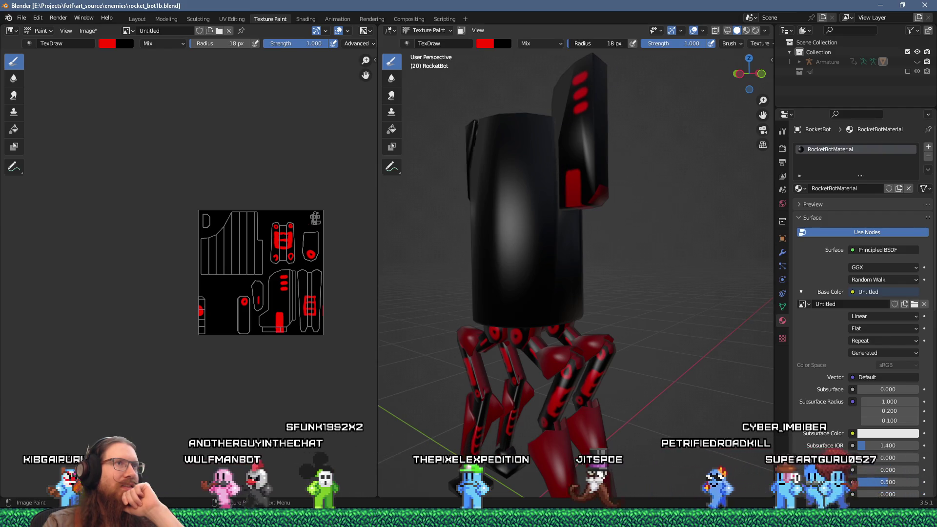
pyautogui.moveTo(488, 150)
pyautogui.mouseDown()
pyautogui.moveTo(512, 171)
pyautogui.moveTo(572, 179)
pyautogui.moveTo(519, 180)
pyautogui.mouseUp()
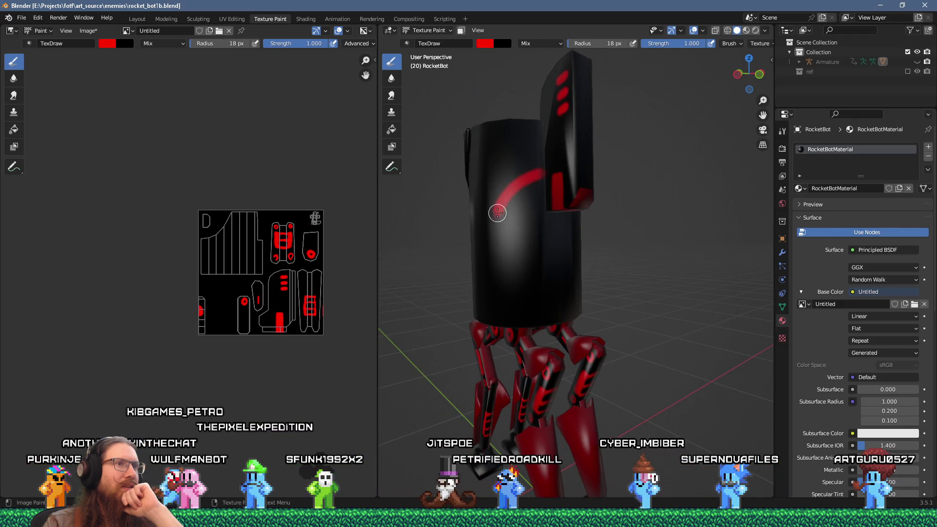
pyautogui.moveTo(563, 279)
pyautogui.mouseDown()
pyautogui.moveTo(572, 262)
pyautogui.moveTo(649, 247)
pyautogui.mouseUp()
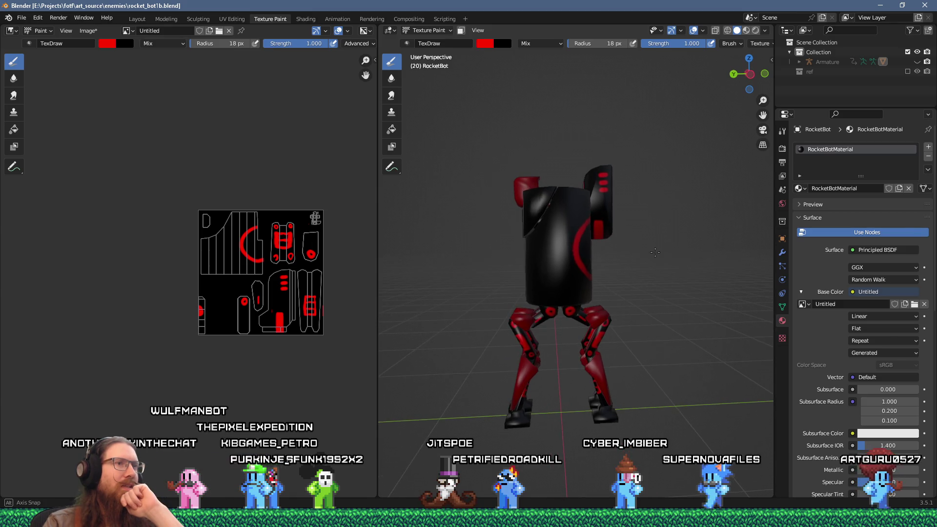
pyautogui.scroll(2, 529, 254)
pyautogui.moveTo(529, 254); pyautogui.dragTo(562, 253)
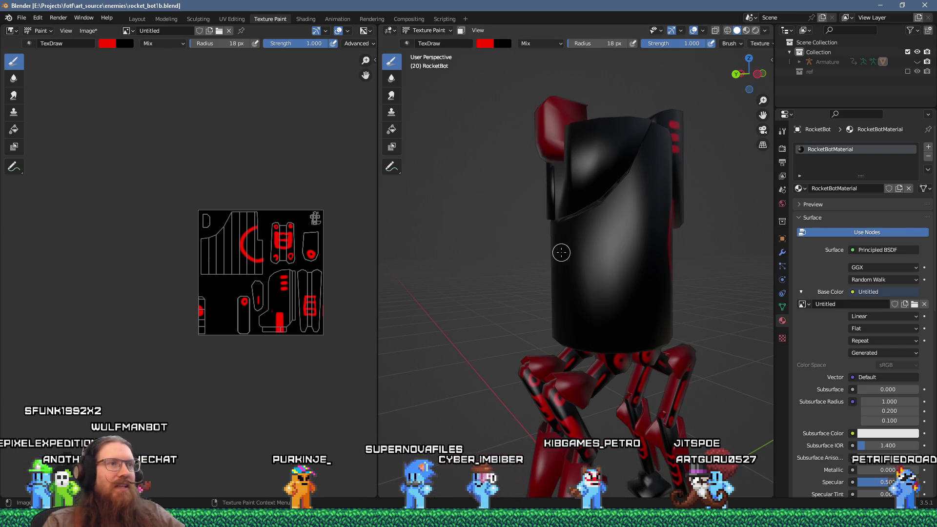
# Step: Dab a red dot and paint a red ring on the robot's torso
pyautogui.scroll(2, 561, 252)
pyautogui.moveTo(563, 250); pyautogui.dragTo(618, 247)
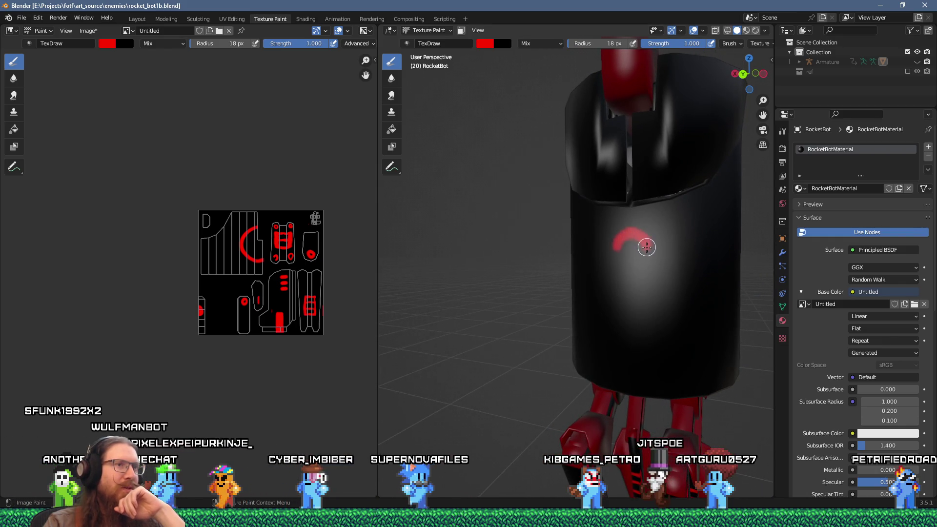
pyautogui.click(600, 298)
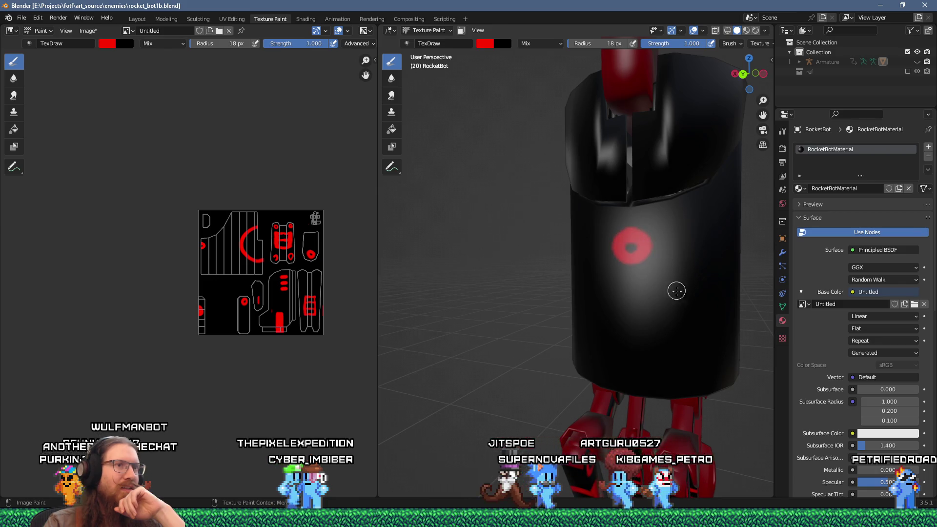
pyautogui.moveTo(672, 299)
pyautogui.mouseDown()
pyautogui.moveTo(686, 314)
pyautogui.moveTo(663, 316)
pyautogui.mouseUp()
pyautogui.scroll(-3, 685, 295)
pyautogui.moveTo(694, 287)
pyautogui.mouseDown()
pyautogui.moveTo(596, 272)
pyautogui.moveTo(634, 272)
pyautogui.mouseUp()
# Step: Paint two short red dashes on the front of the torso
pyautogui.scroll(-5, 640, 255)
pyautogui.scroll(5, 644, 242)
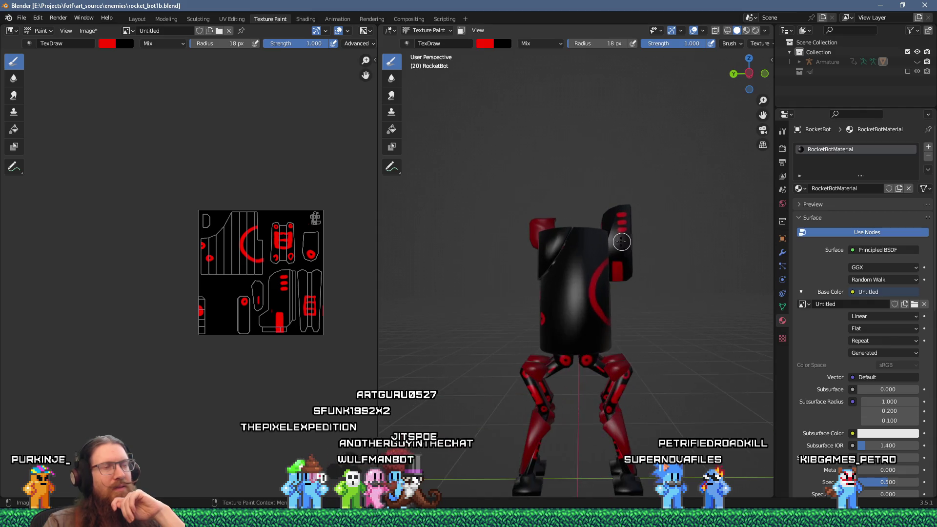
pyautogui.scroll(4, 546, 278)
pyautogui.moveTo(564, 280); pyautogui.dragTo(576, 283)
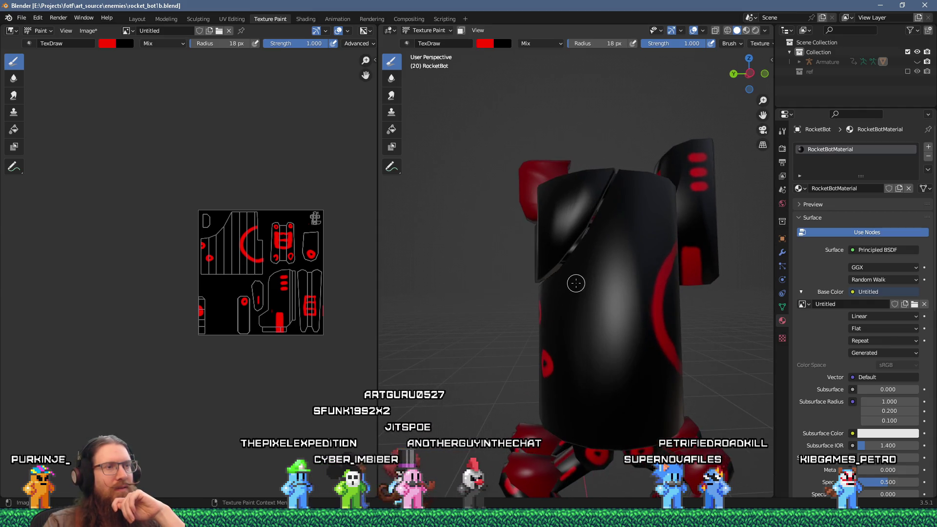
pyautogui.moveTo(575, 294); pyautogui.dragTo(594, 309)
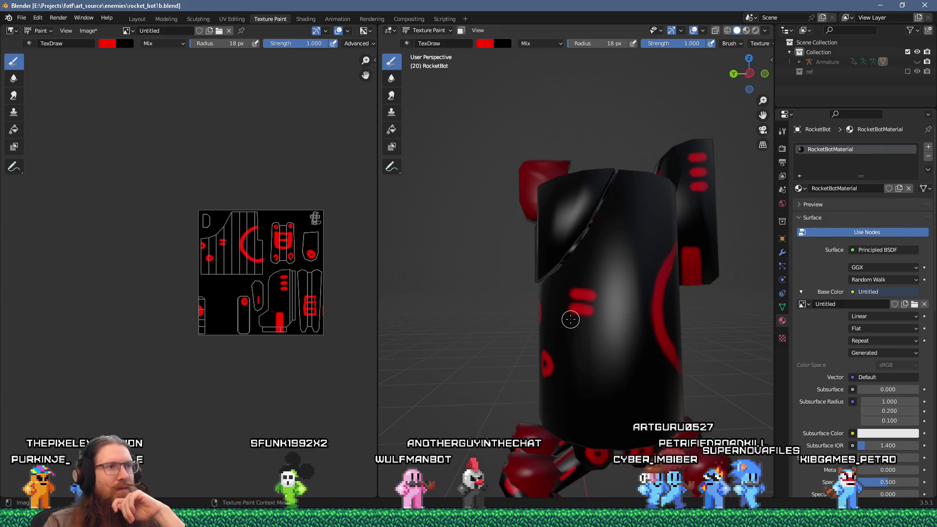
pyautogui.scroll(-10, 589, 323)
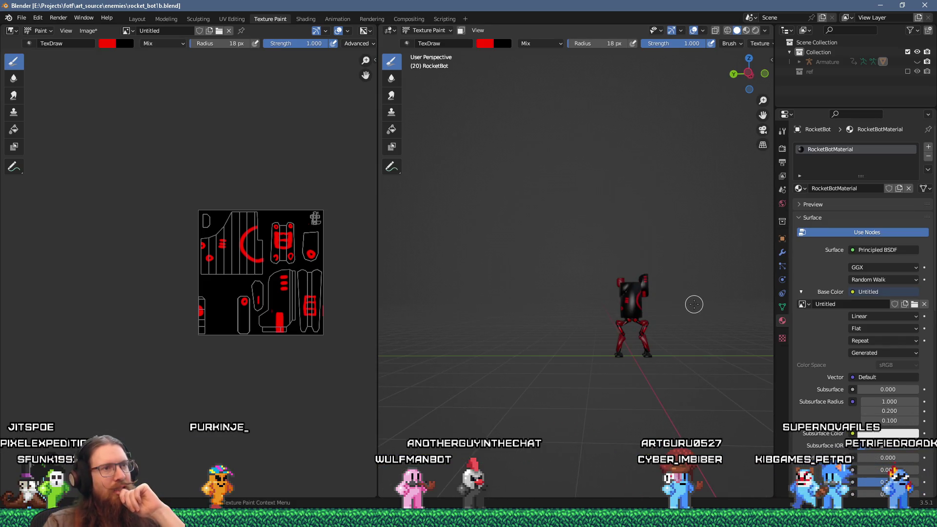
pyautogui.scroll(4, 694, 304)
pyautogui.moveTo(693, 304); pyautogui.dragTo(600, 302)
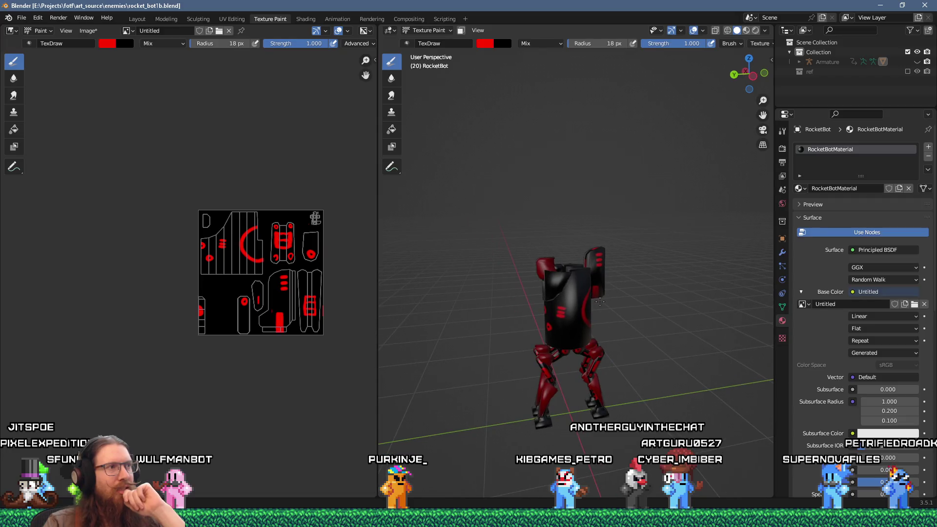
pyautogui.scroll(1, 367, 199)
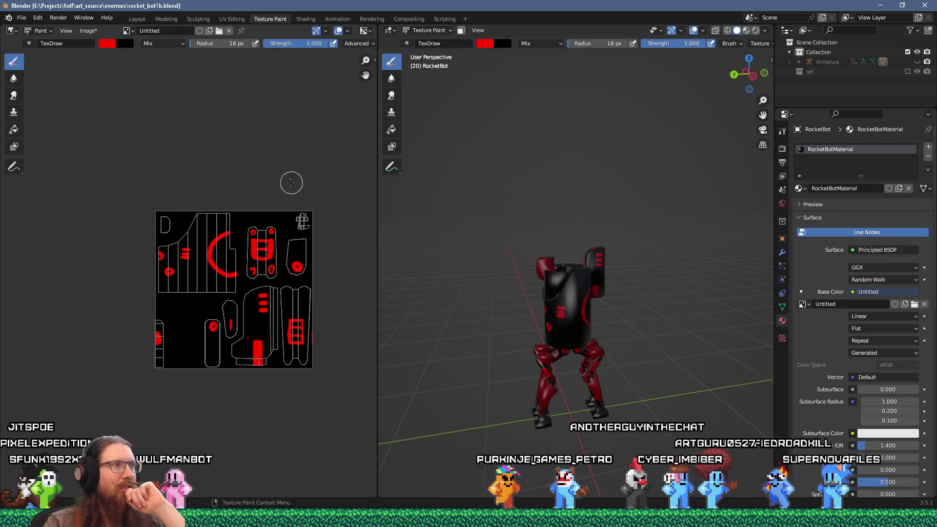
pyautogui.scroll(8, 268, 255)
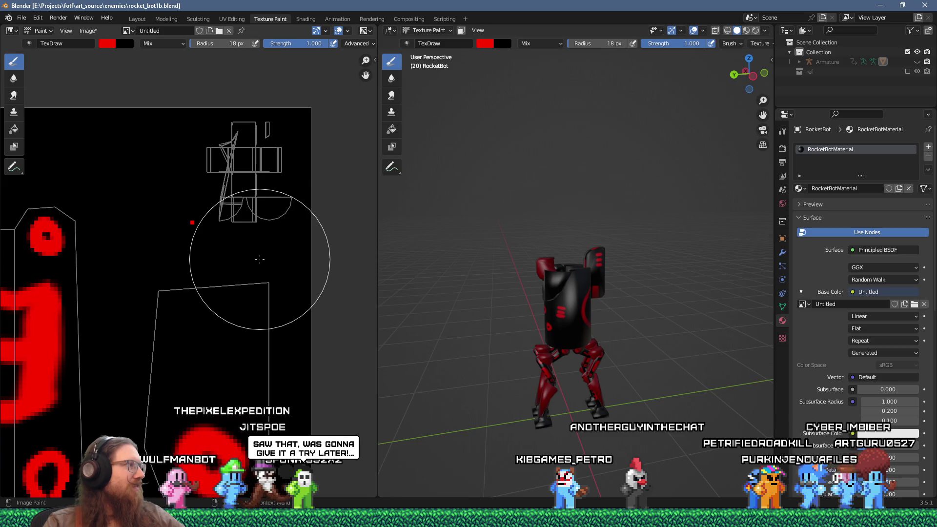
pyautogui.moveTo(527, 299); pyautogui.dragTo(545, 273)
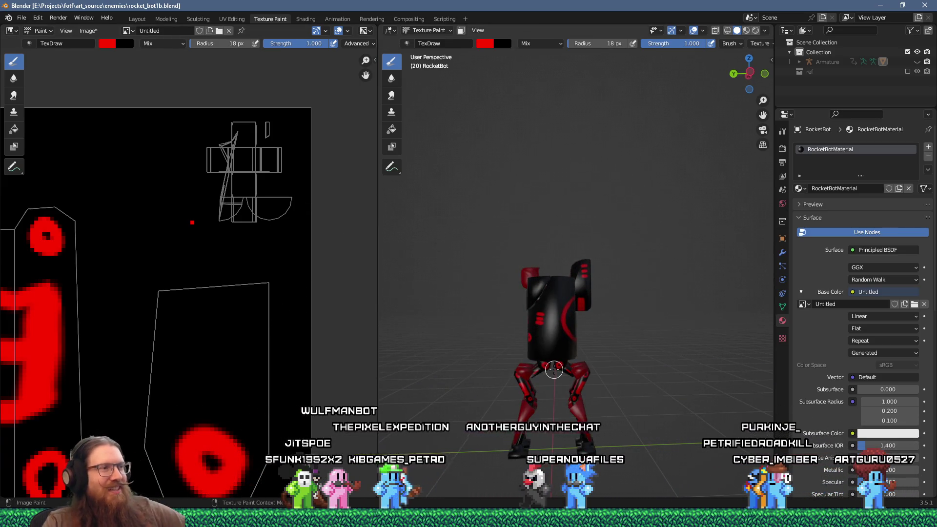
pyautogui.scroll(8, 554, 369)
pyautogui.moveTo(523, 251); pyautogui.dragTo(540, 299)
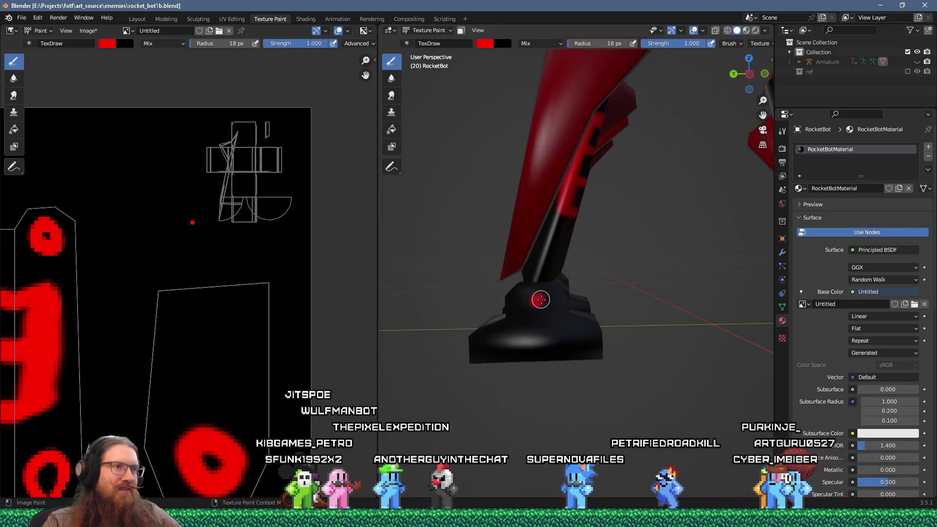
pyautogui.scroll(-10, 610, 292)
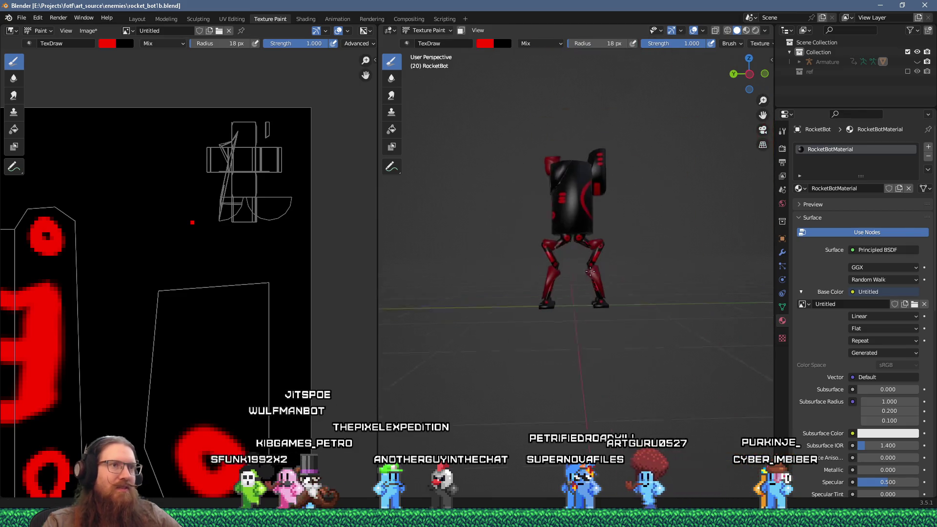
pyautogui.scroll(6, 610, 292)
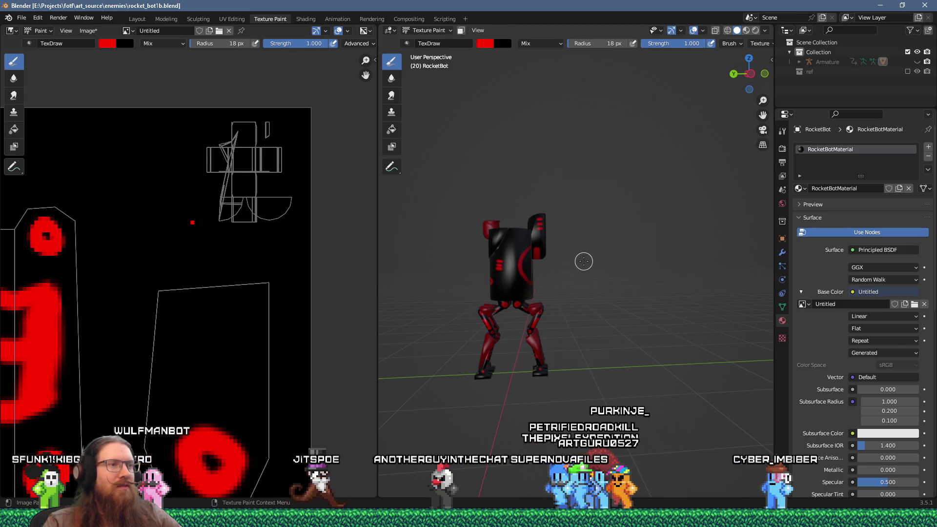
pyautogui.moveTo(584, 261); pyautogui.dragTo(495, 258)
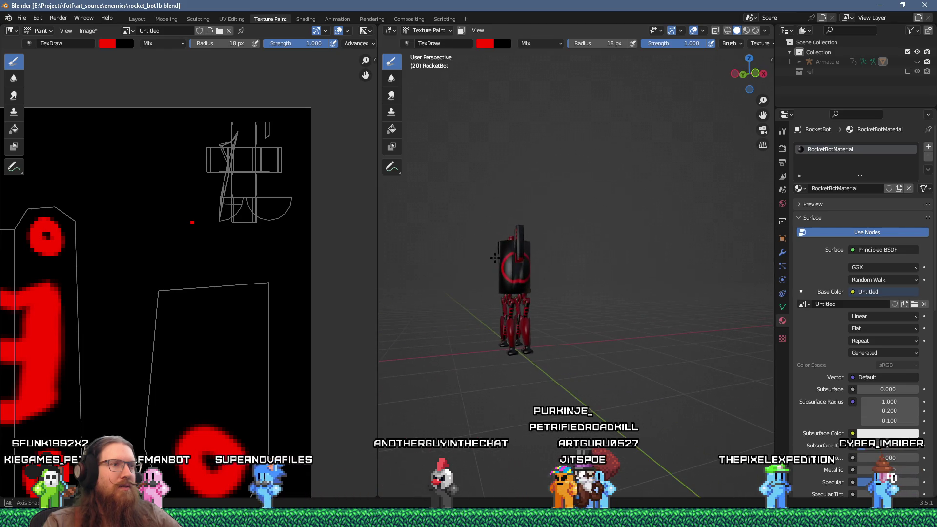
pyautogui.scroll(-5, 307, 290)
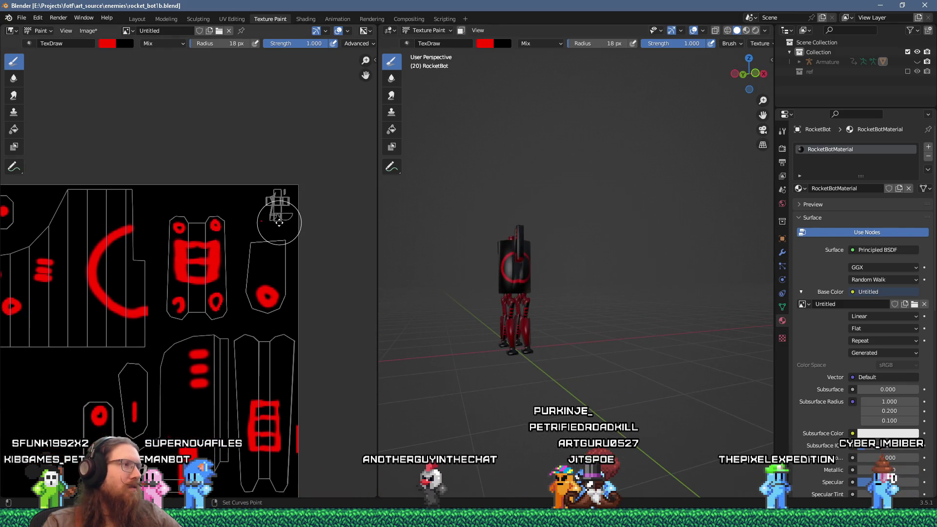
pyautogui.scroll(1, 281, 210)
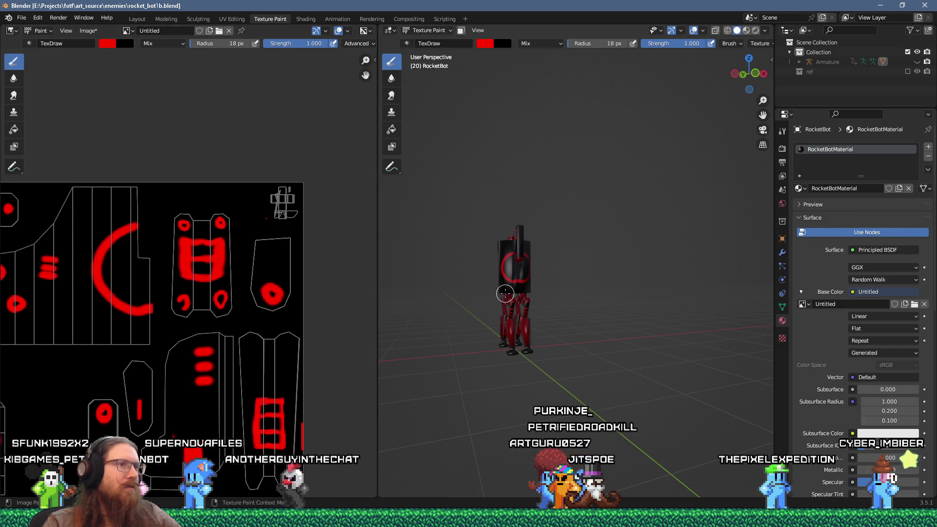
pyautogui.scroll(5, 517, 272)
pyautogui.scroll(3, 518, 271)
pyautogui.moveTo(518, 272); pyautogui.dragTo(579, 282)
pyautogui.scroll(-4, 528, 259)
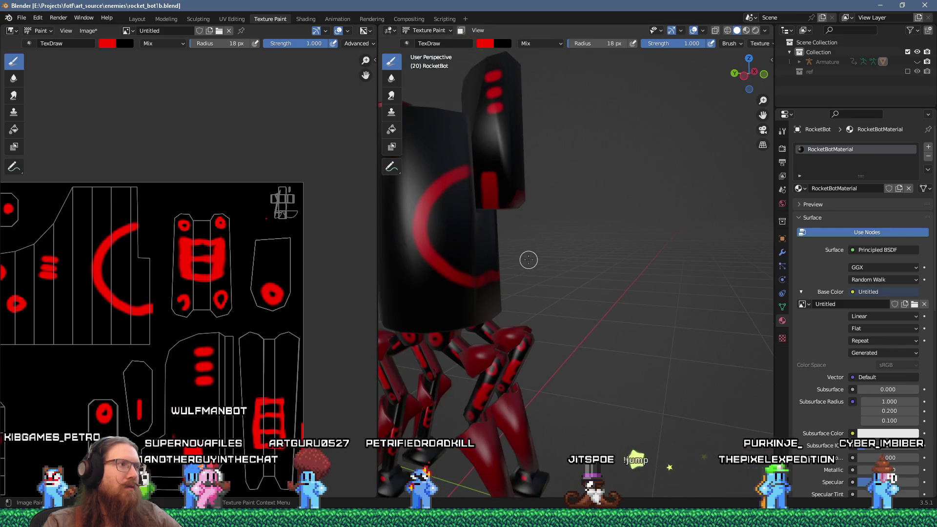
pyautogui.scroll(-3, 529, 260)
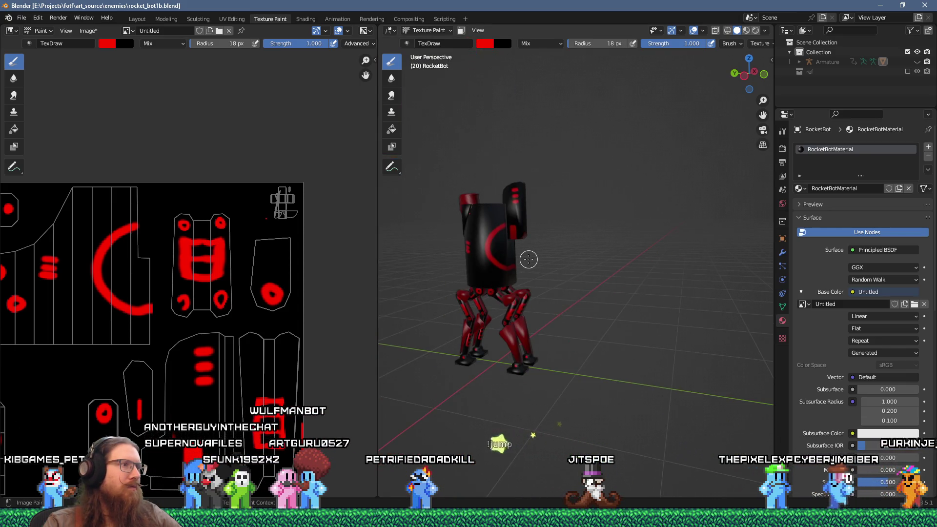
pyautogui.scroll(-3, 529, 259)
pyautogui.scroll(-3, 231, 237)
pyautogui.scroll(2, 230, 237)
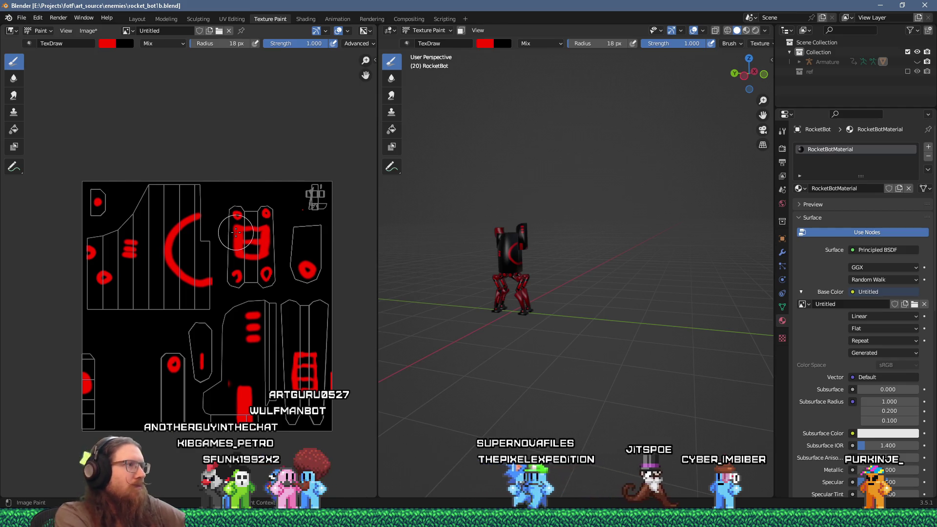
# Step: Save the texture as rocket_bot_texture_sketch.png, then enter e:\projects\fotf\art_source\ in Run
pyautogui.click(86, 30)
pyautogui.click(107, 118)
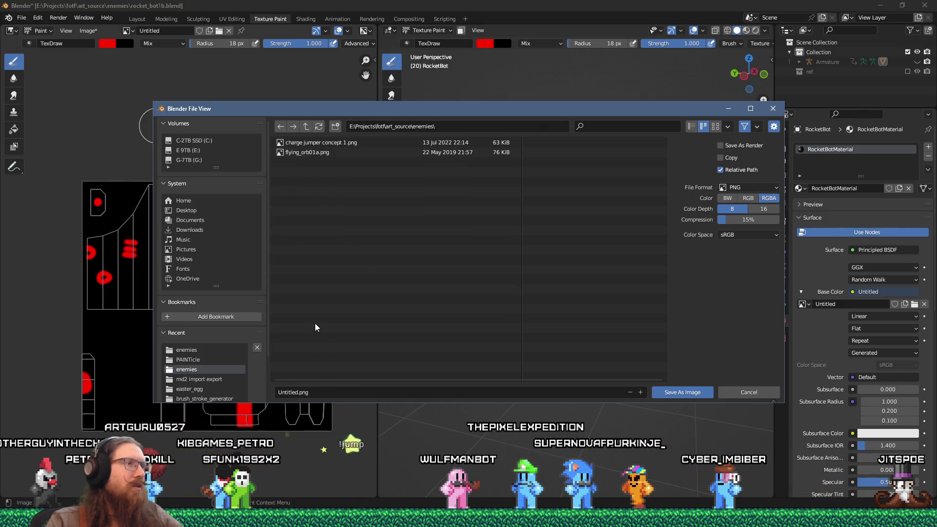
pyautogui.click(295, 393)
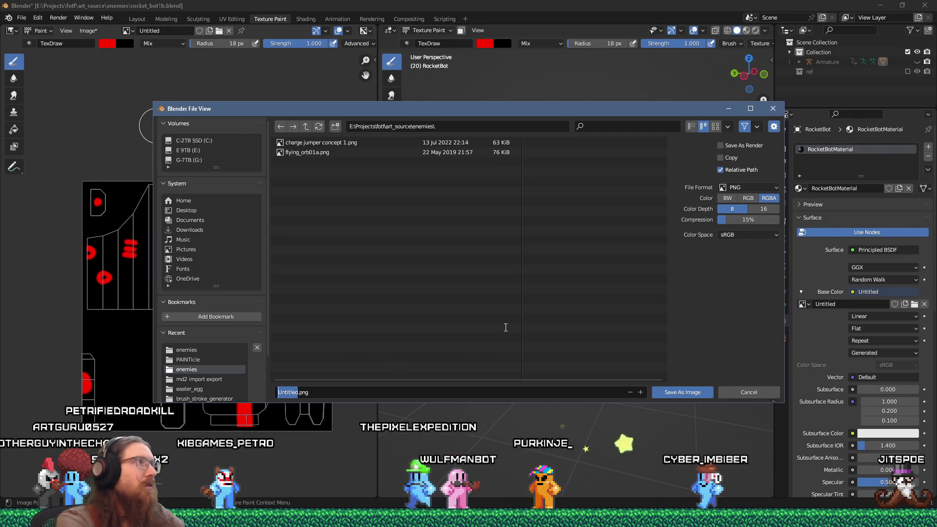
pyautogui.write('rocket_')
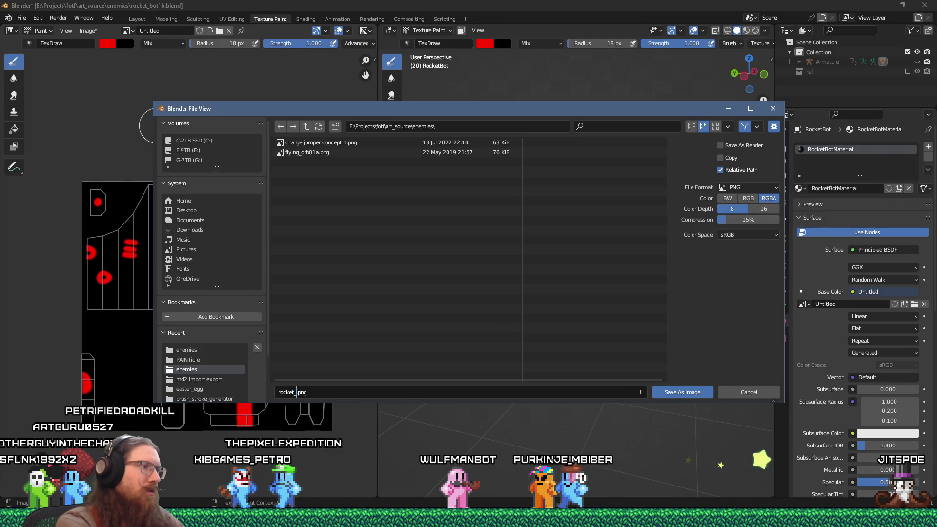
pyautogui.write('bot_texture_sketch')
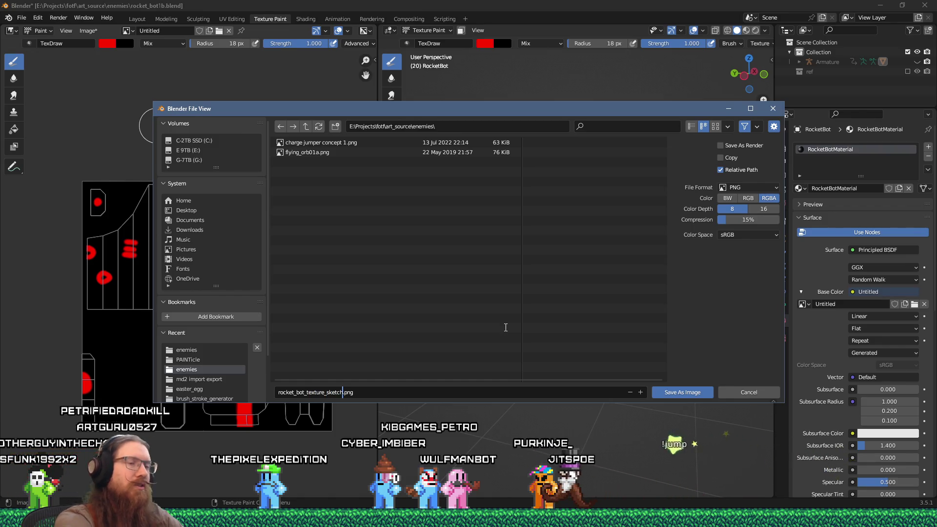
pyautogui.click(695, 396)
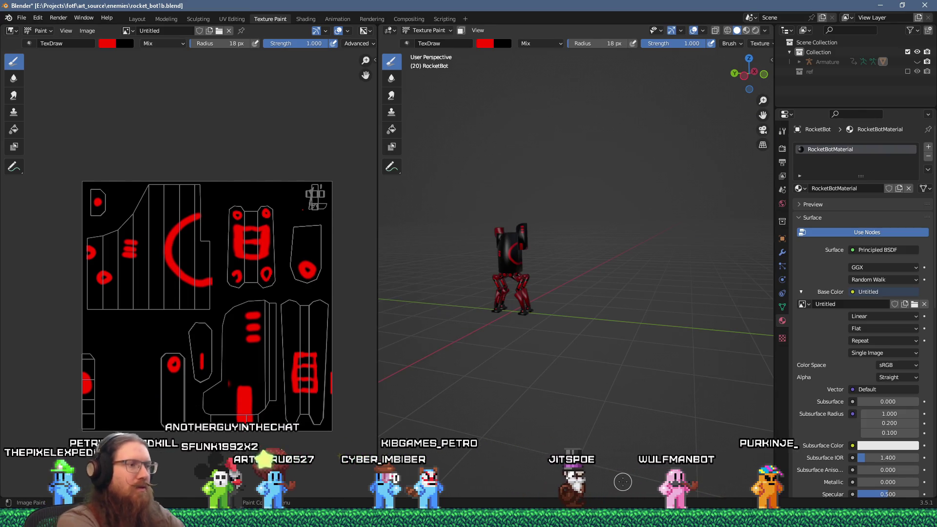
pyautogui.press('super+r')
pyautogui.write('e:\\projects\\fotf')
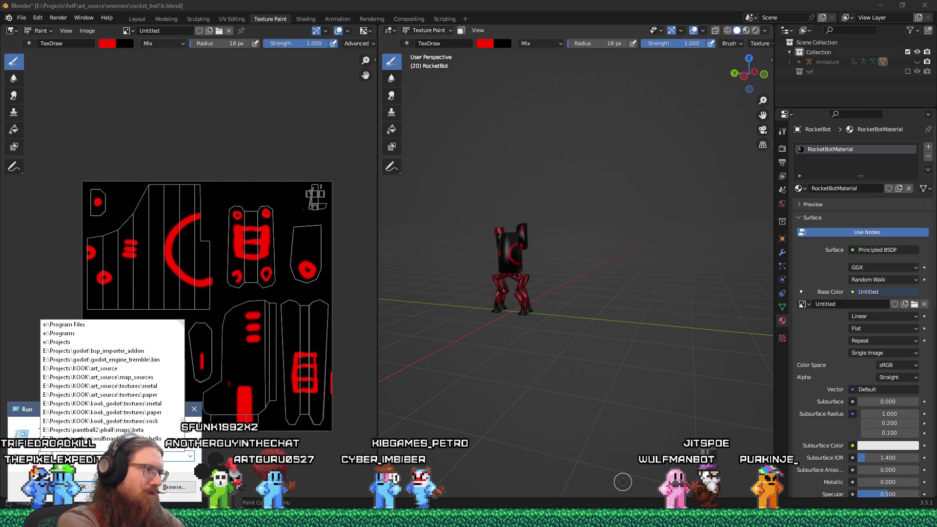
pyautogui.write('\\a')
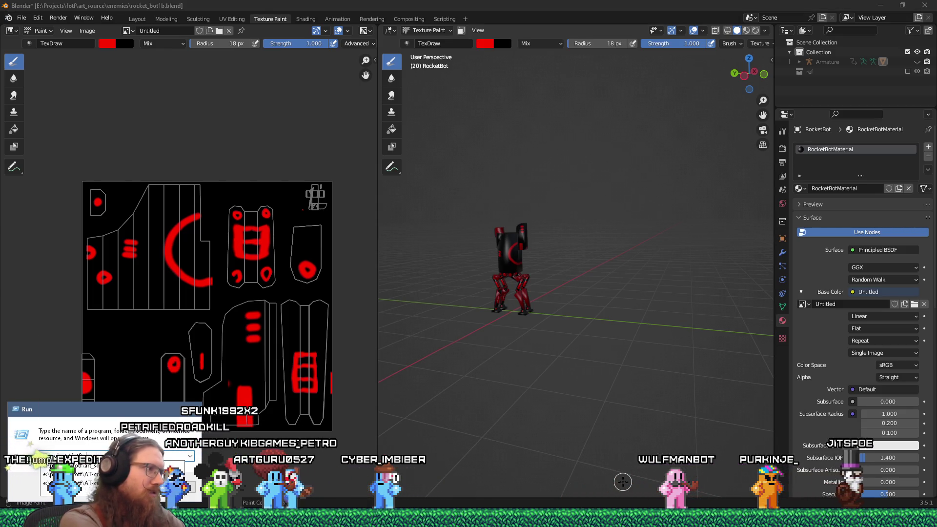
pyautogui.write('rt_source\\')
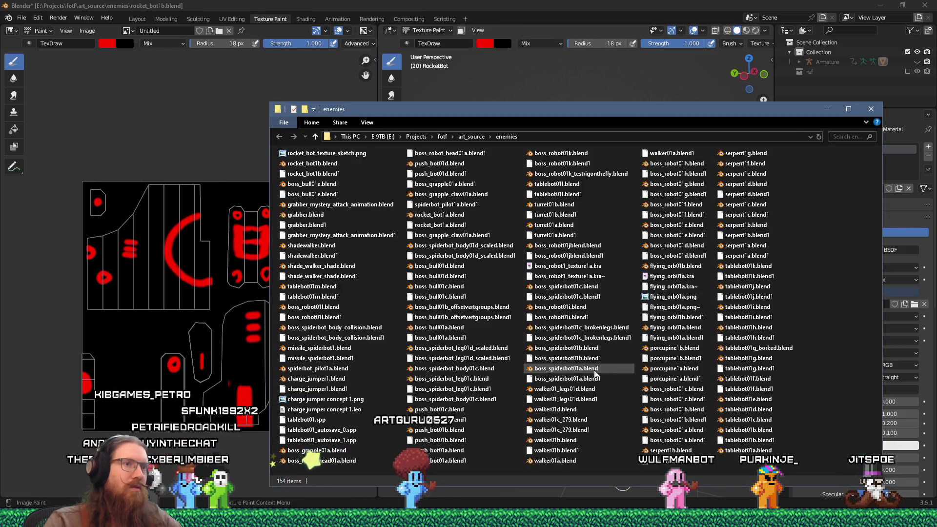
# Step: Preview and close flying_orb01a.png, then open the art_source textures folder from the Run prompt
pyautogui.doubleClick(667, 298)
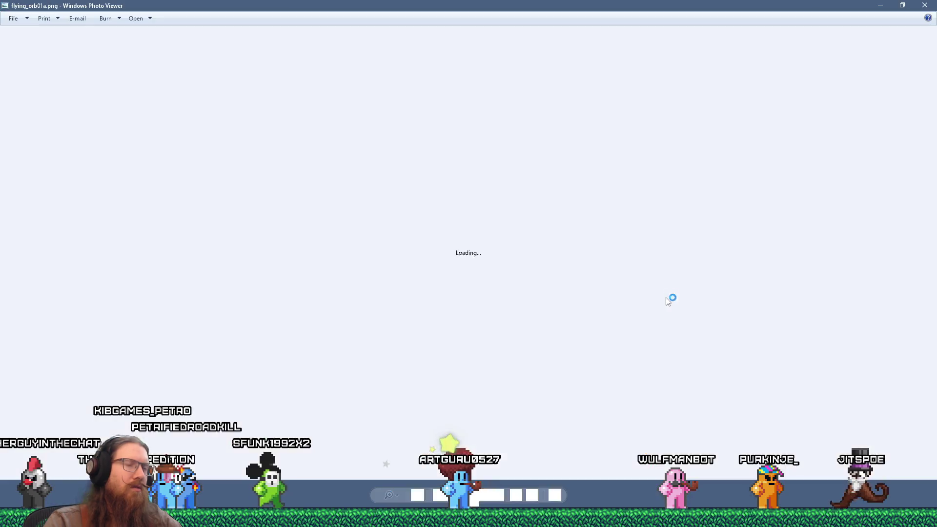
pyautogui.click(925, 5)
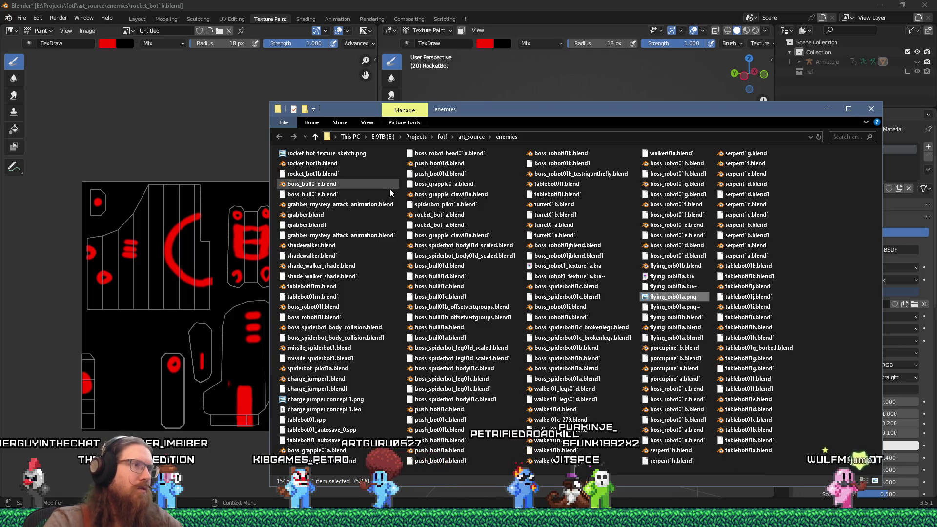
pyautogui.press('super+r')
pyautogui.write('projects\x0cotf')
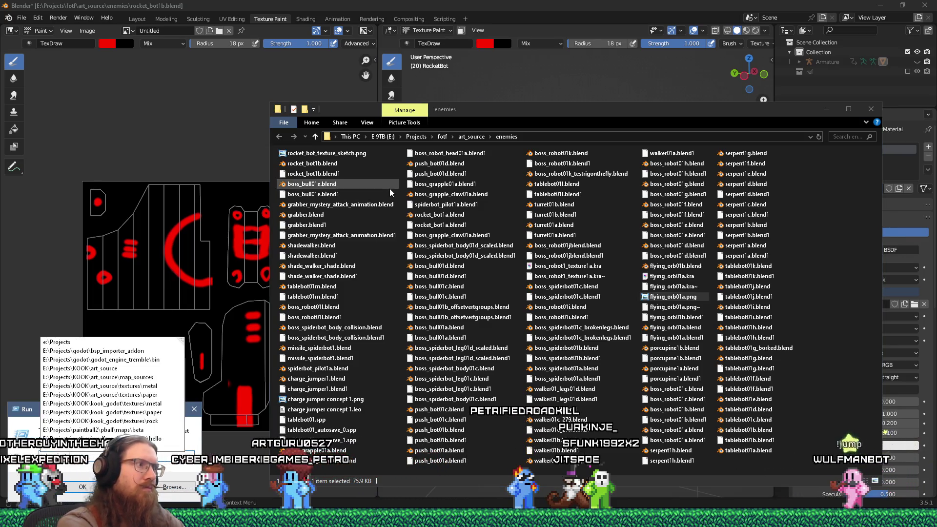
pyautogui.write('\\rat')
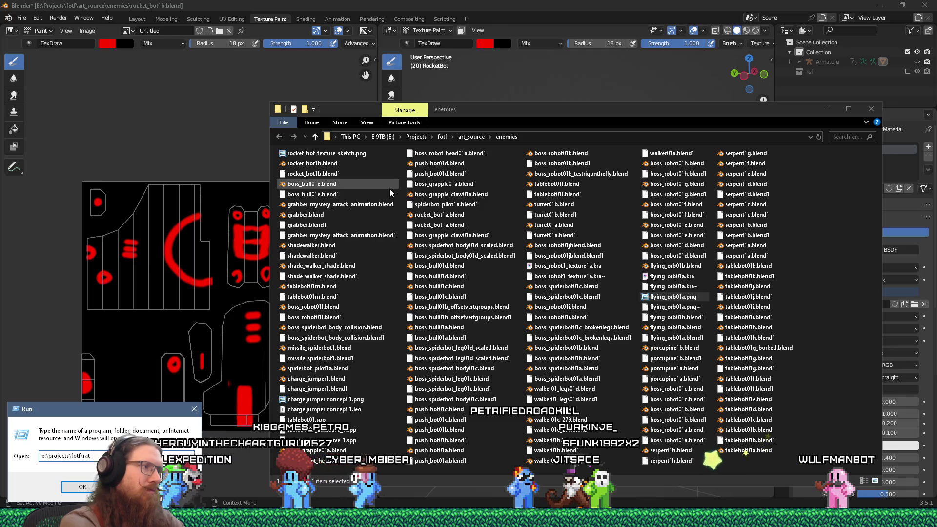
pyautogui.write('rce\\textures')
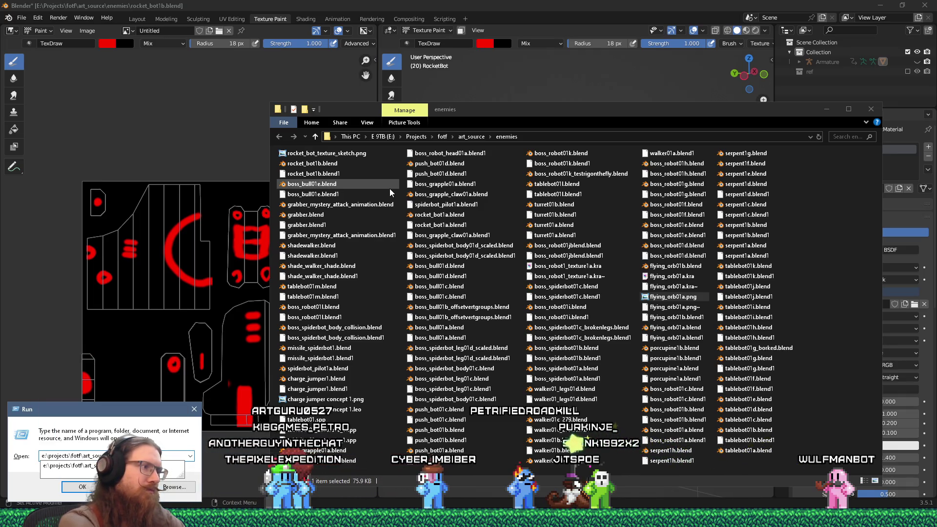
pyautogui.press('Return')
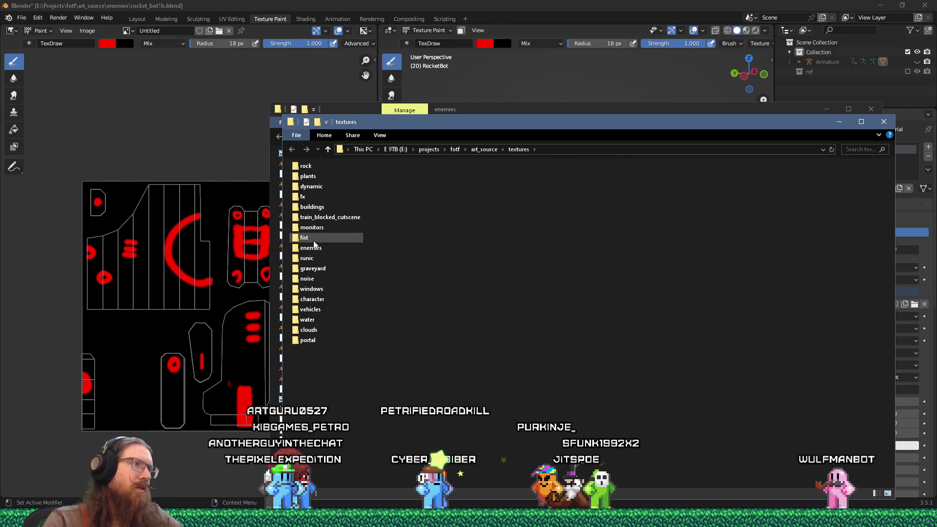
# Step: Open the enemies folder in textures and select grabber_glow.afdesign
pyautogui.doubleClick(311, 247)
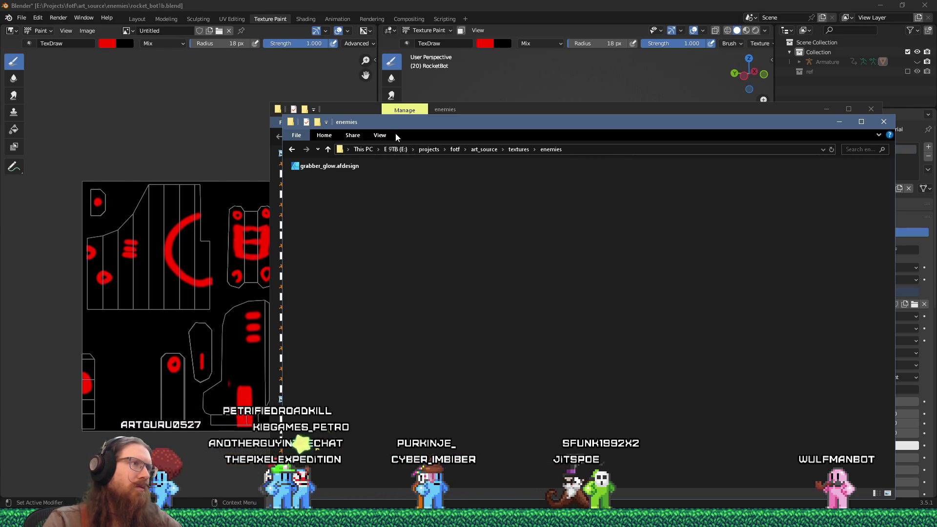
pyautogui.moveTo(367, 128); pyautogui.dragTo(507, 125)
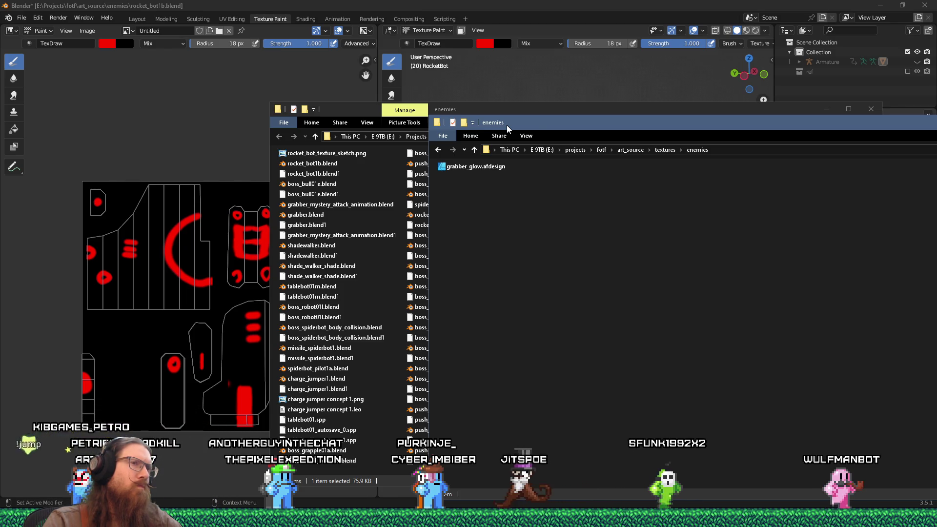
pyautogui.click(658, 150)
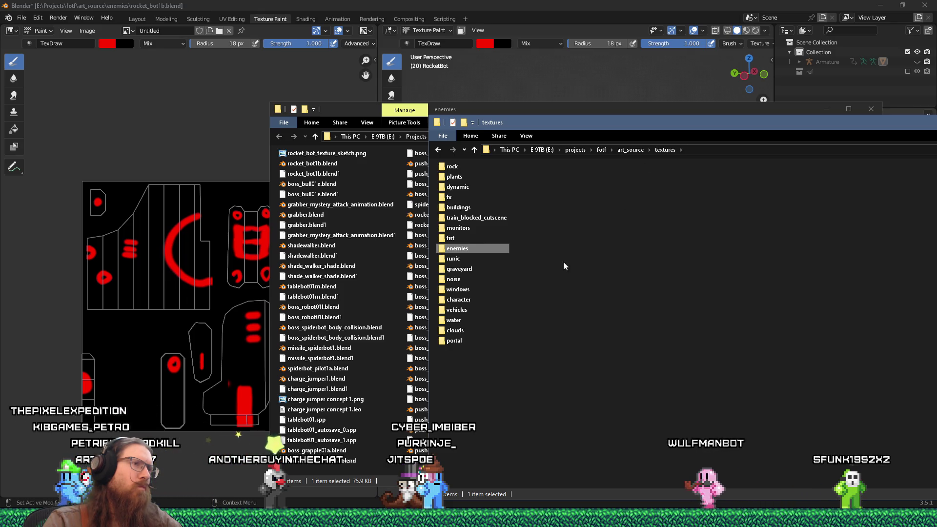
pyautogui.doubleClick(465, 248)
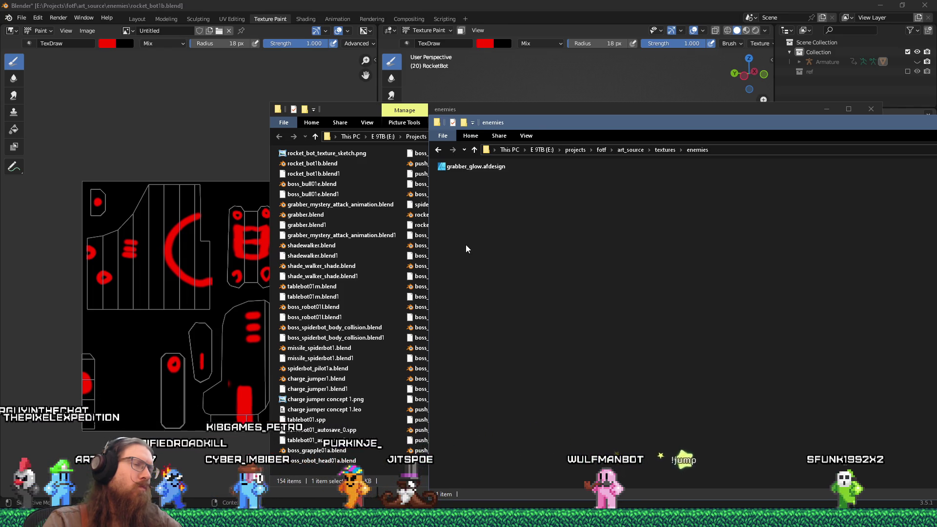
pyautogui.moveTo(544, 128); pyautogui.dragTo(316, 105)
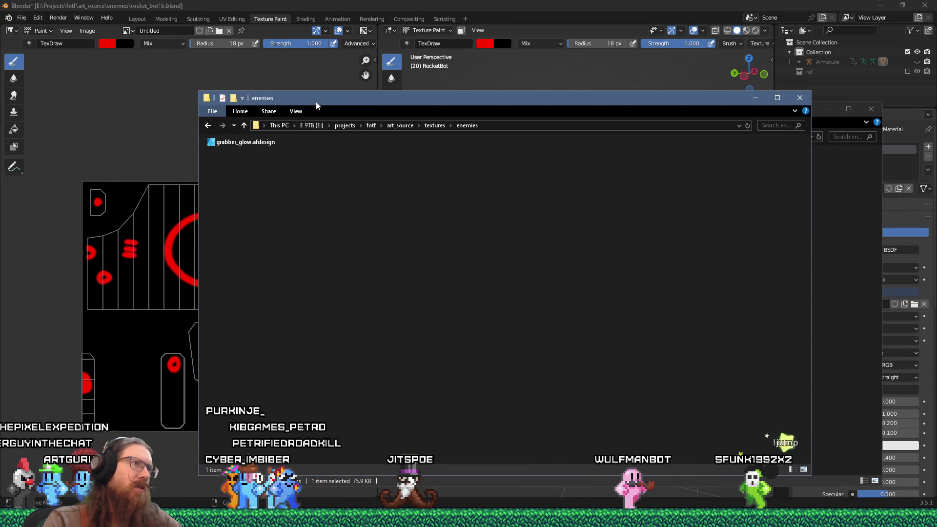
pyautogui.click(242, 142)
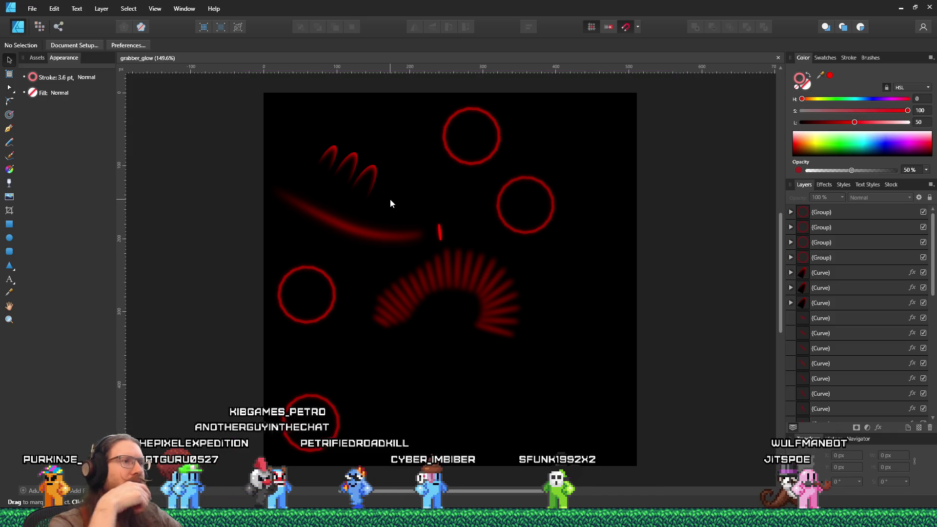
# Step: Zoom the grabber_glow canvas to fit the red rings and arcs, then open the File menu
pyautogui.scroll(3, 489, 323)
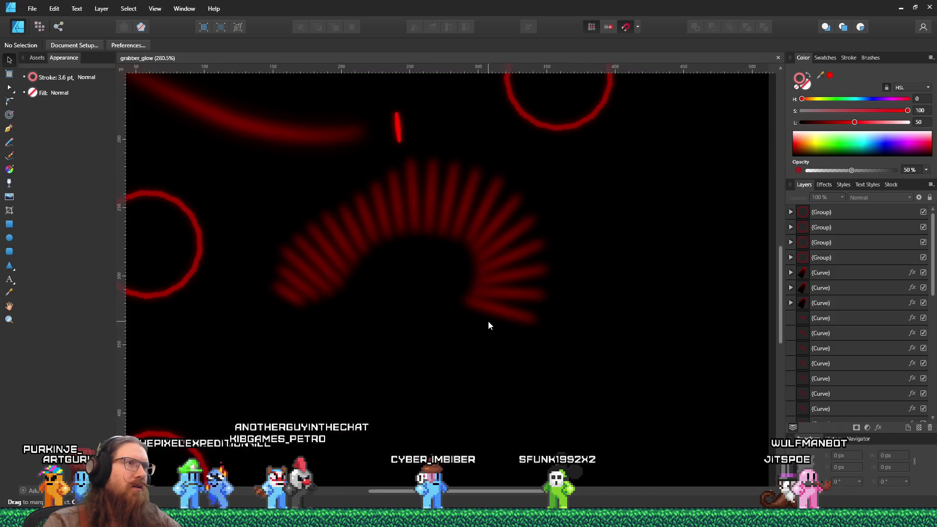
pyautogui.scroll(3, 489, 325)
pyautogui.scroll(-5, 489, 326)
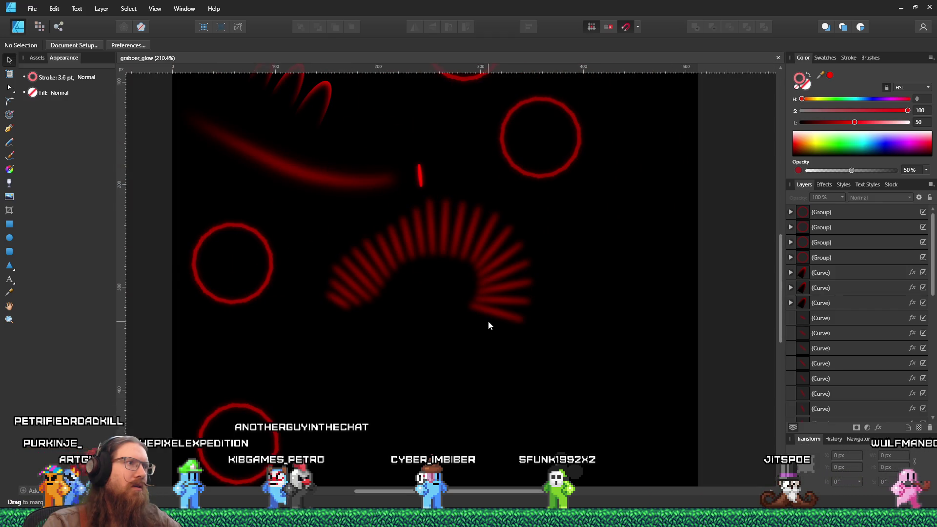
pyautogui.scroll(6, 208, 268)
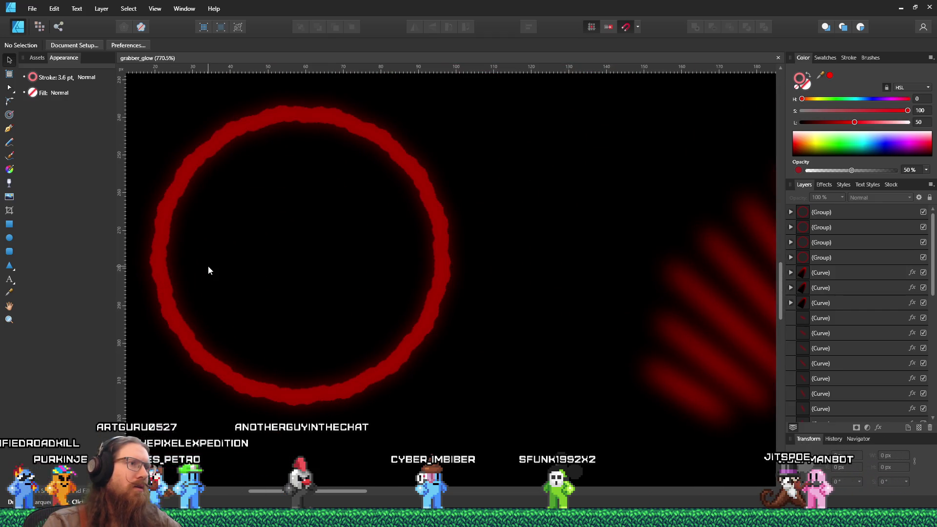
pyautogui.scroll(-7, 209, 265)
pyautogui.scroll(5, 260, 101)
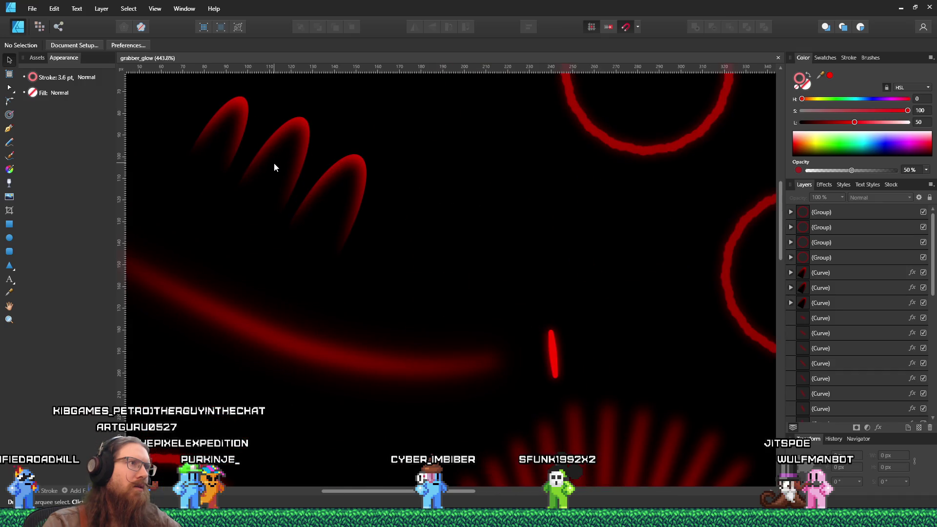
pyautogui.scroll(-7, 361, 212)
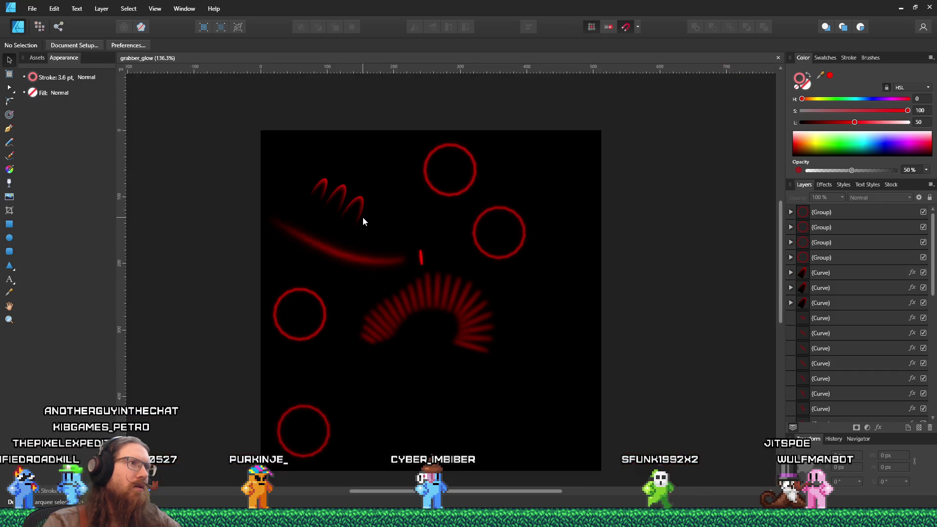
pyautogui.scroll(2, 382, 307)
pyautogui.scroll(1, 379, 330)
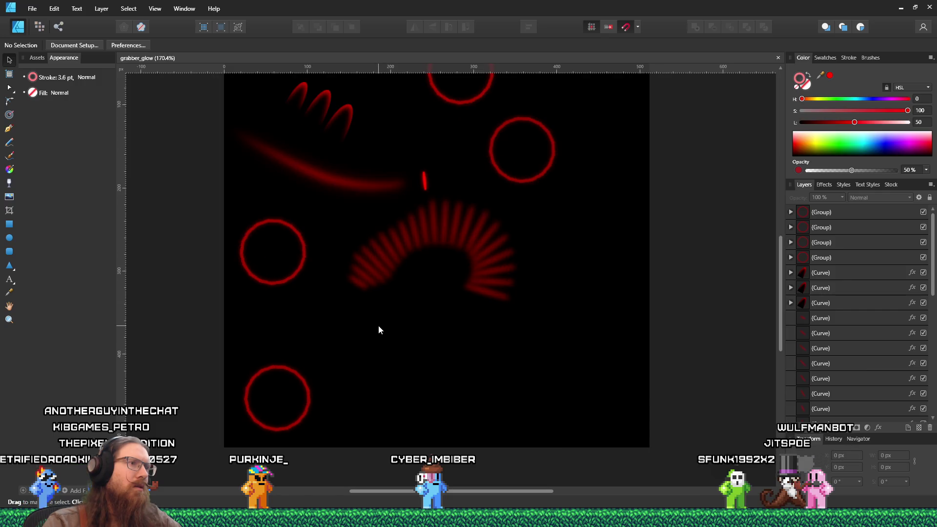
pyautogui.click(34, 9)
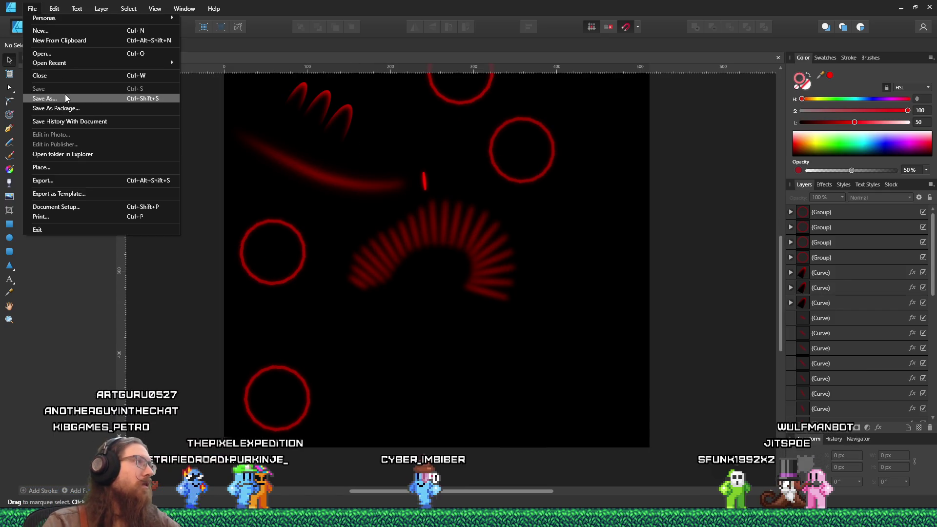
# Step: Save a copy as rocket_bot_glow.afdesign by replacing 'grabber' in the file name
pyautogui.click(45, 98)
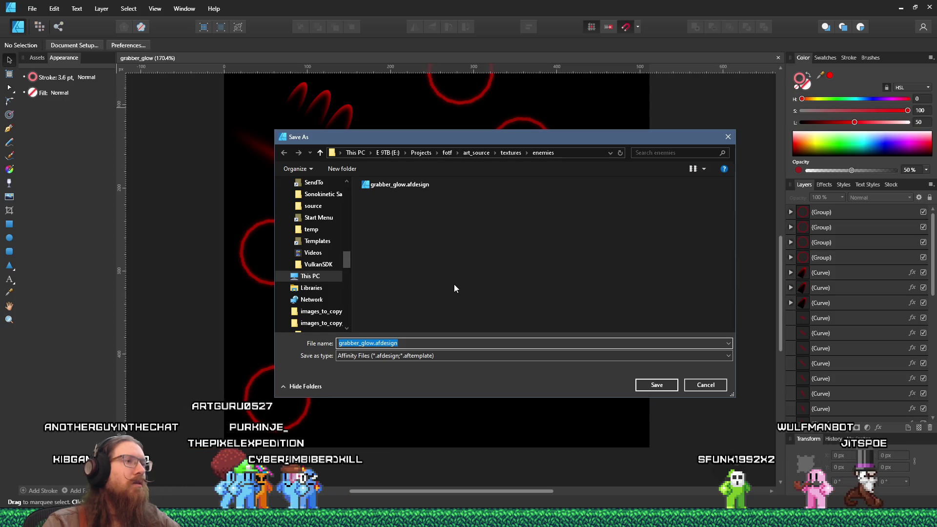
pyautogui.moveTo(360, 343); pyautogui.dragTo(268, 345)
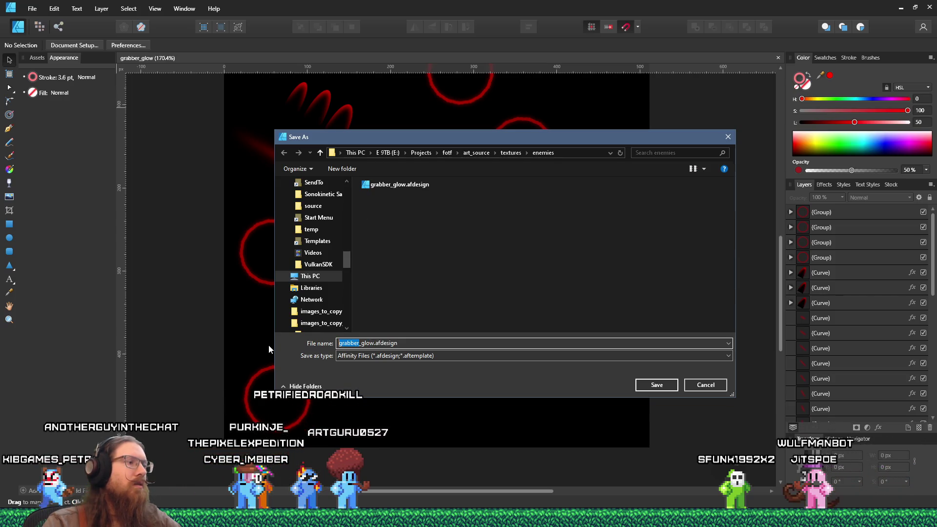
pyautogui.write('rocket_bot')
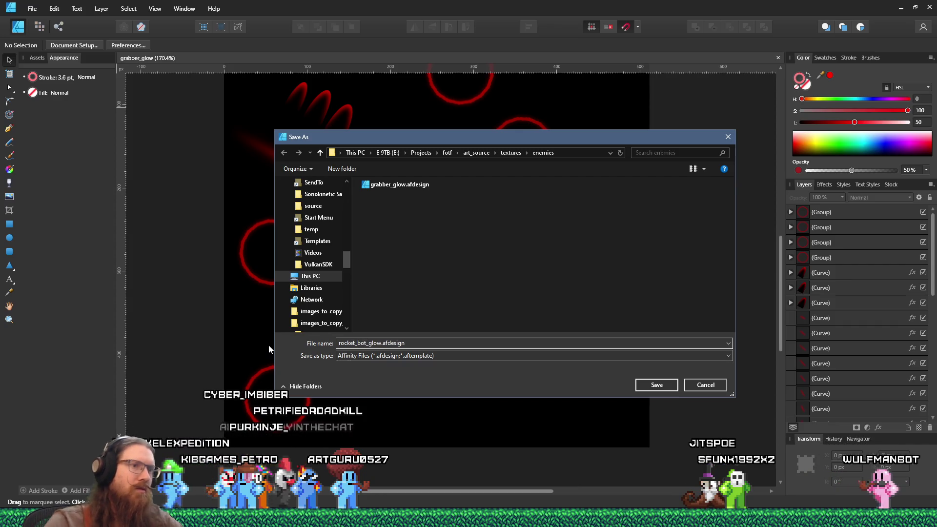
pyautogui.click(655, 386)
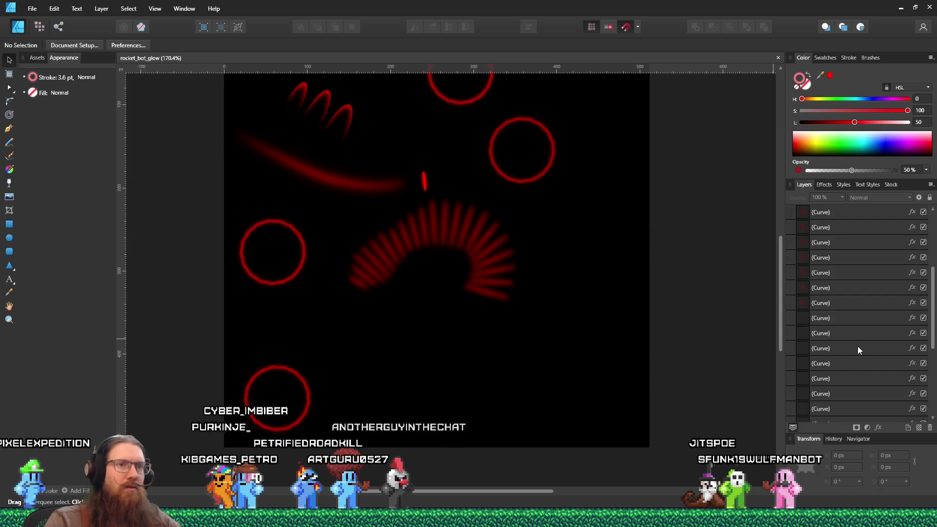
pyautogui.scroll(-3, 859, 350)
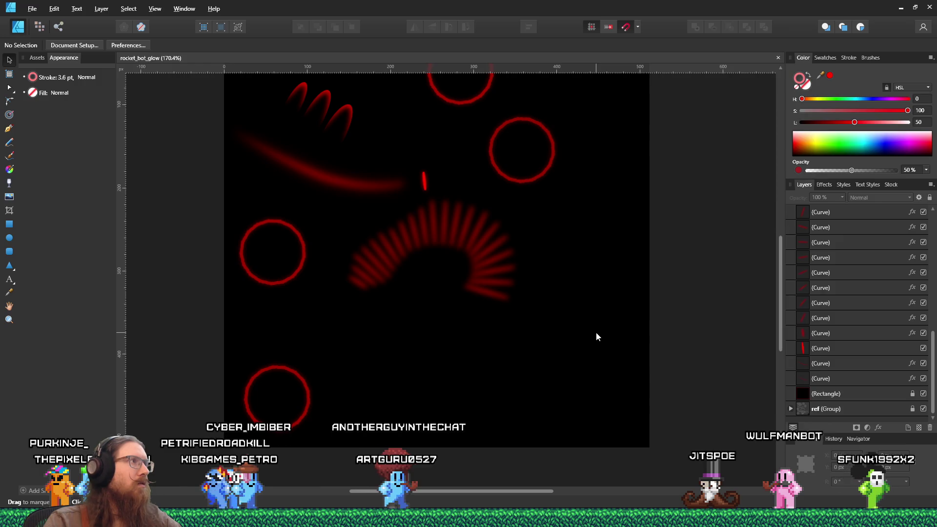
# Step: Bring the enemies Explorer window over the canvas and start dragging rocket_bot_texture_sketch.png
pyautogui.hotkey('alt', 'Tab')
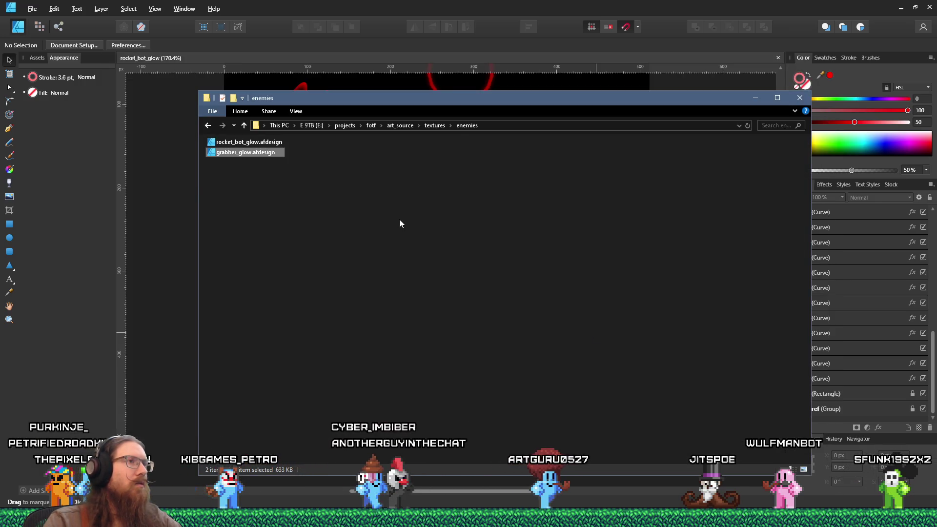
pyautogui.hotkey('alt', 'Tab')
pyautogui.hotkey('alt', 'Tab')
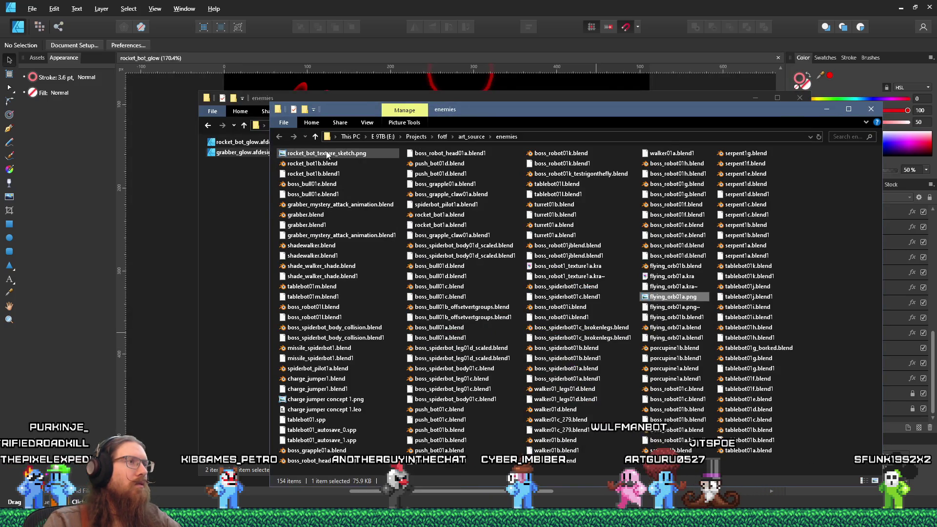
pyautogui.hotkey('alt', 'Tab')
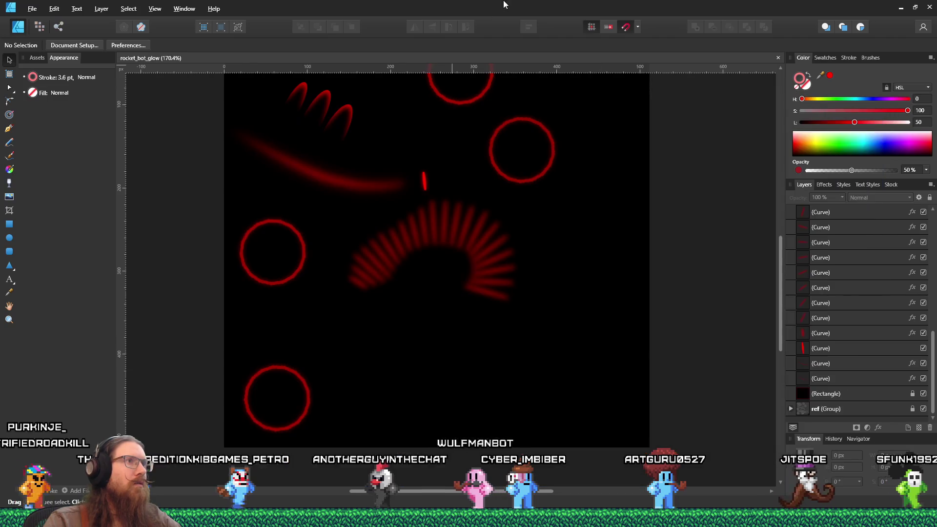
pyautogui.hotkey('alt', 'Tab')
pyautogui.moveTo(335, 100); pyautogui.dragTo(569, 144)
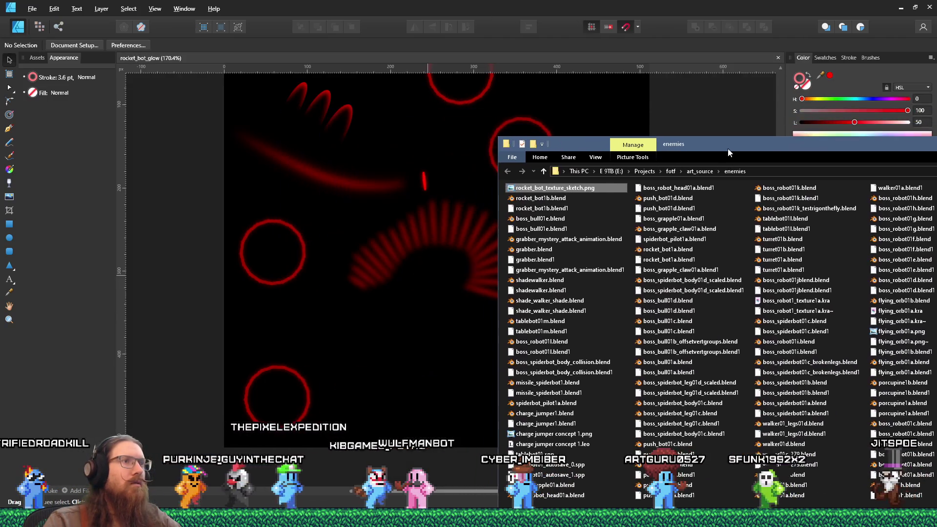
pyautogui.rightClick(568, 190)
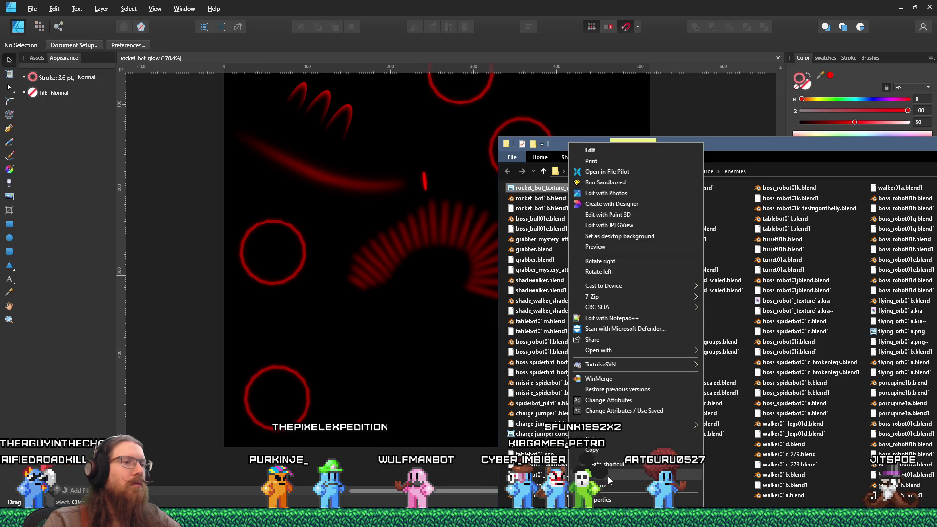
pyautogui.moveTo(521, 191); pyautogui.dragTo(506, 197)
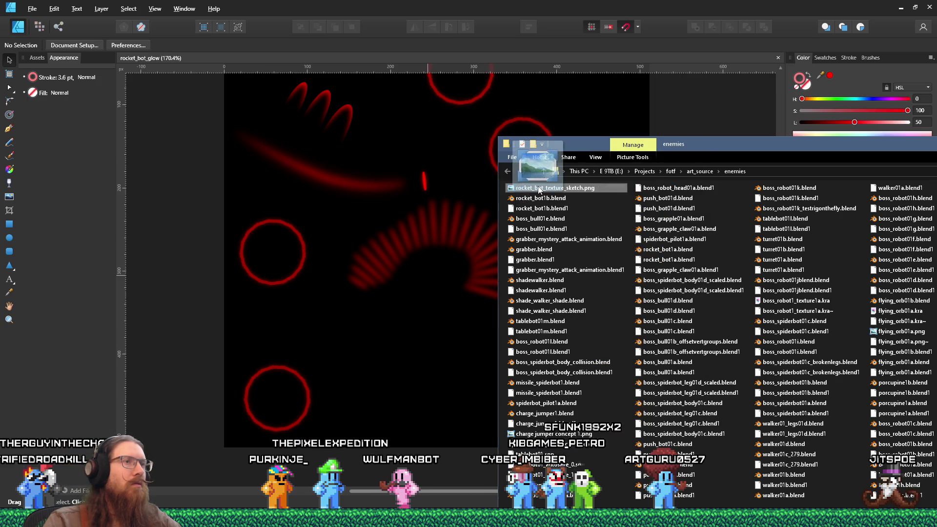
pyautogui.hotkey('alt', 'Tab')
pyautogui.hotkey('alt', 'Tab')
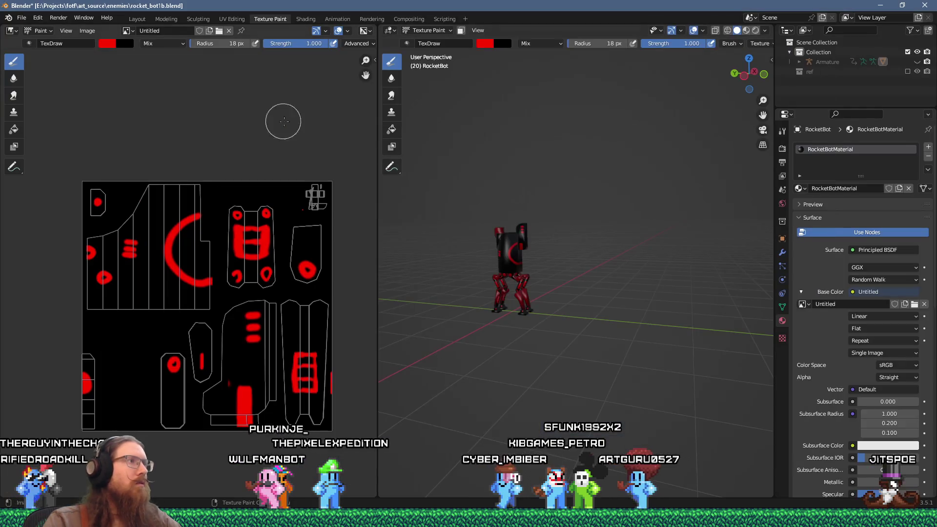
# Step: Browse Blender's file save dialog to the textures folder, then cancel without saving the blend file
pyautogui.click(23, 20)
pyautogui.click(41, 92)
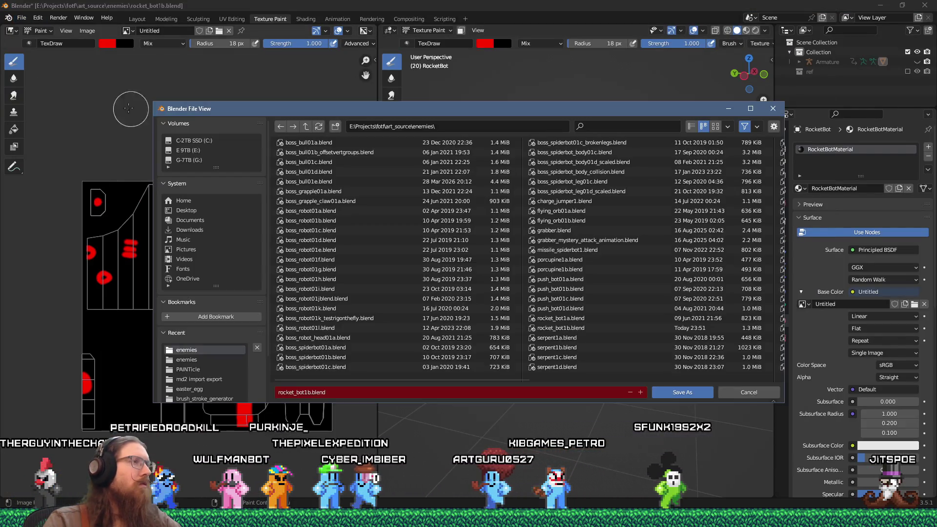
pyautogui.write('text')
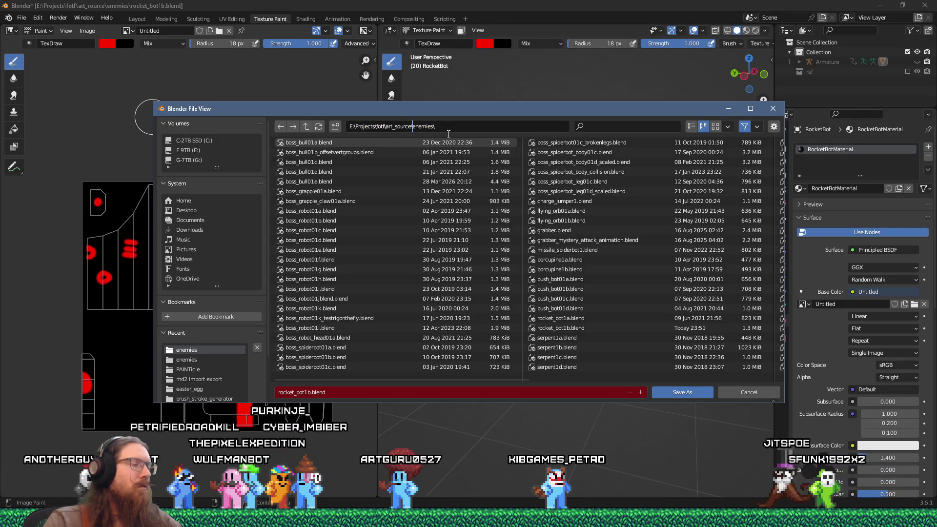
pyautogui.write('ures\\')
pyautogui.press('Return')
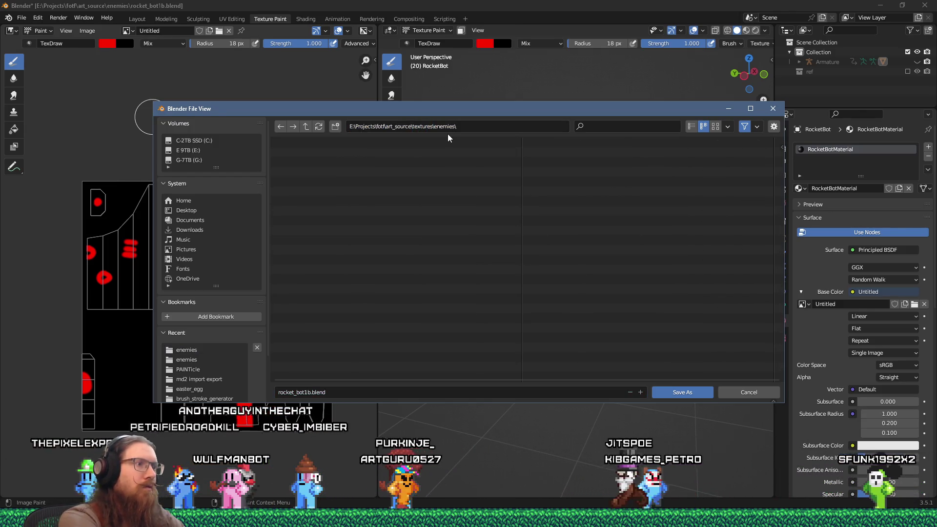
pyautogui.click(763, 391)
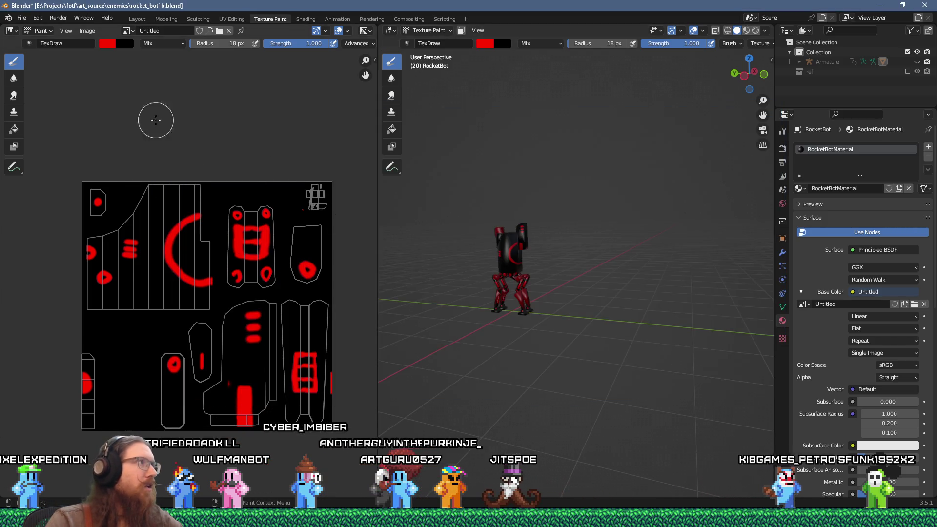
# Step: Save the texture image as rocket_bot_texture_sketch.png in art_source\textures\enemies
pyautogui.click(85, 31)
pyautogui.click(105, 119)
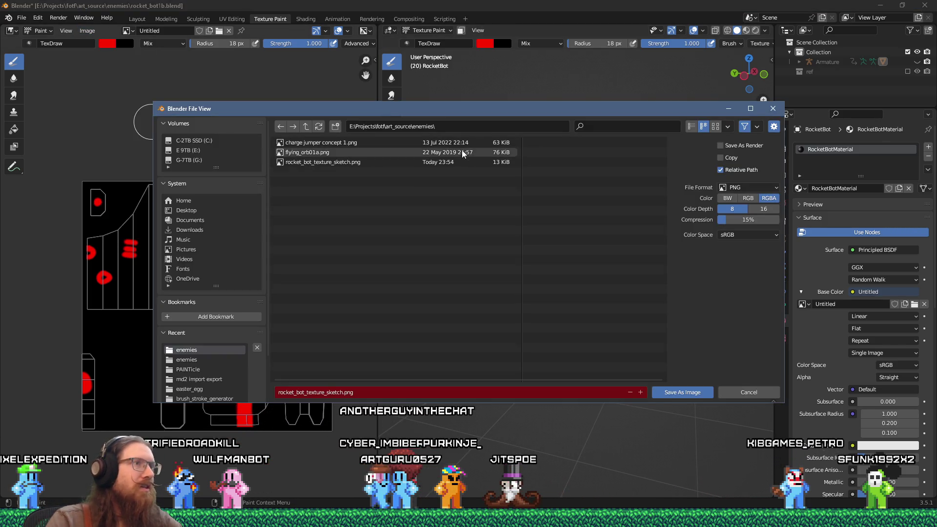
pyautogui.click(412, 127)
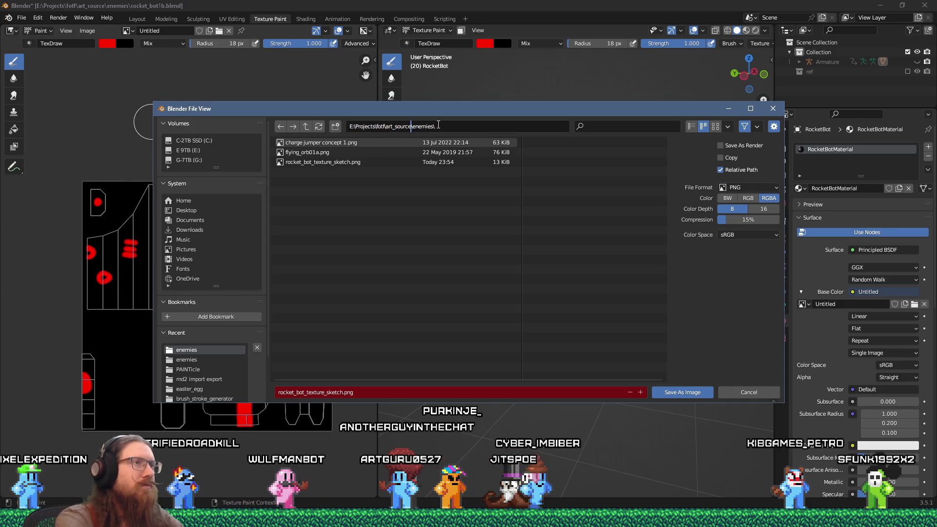
pyautogui.write('tex\\')
pyautogui.press('Return')
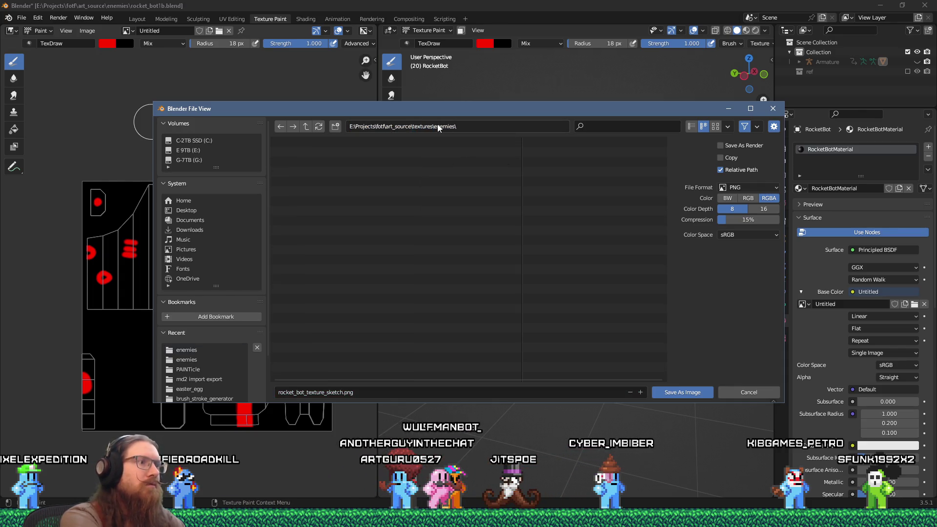
pyautogui.click(689, 389)
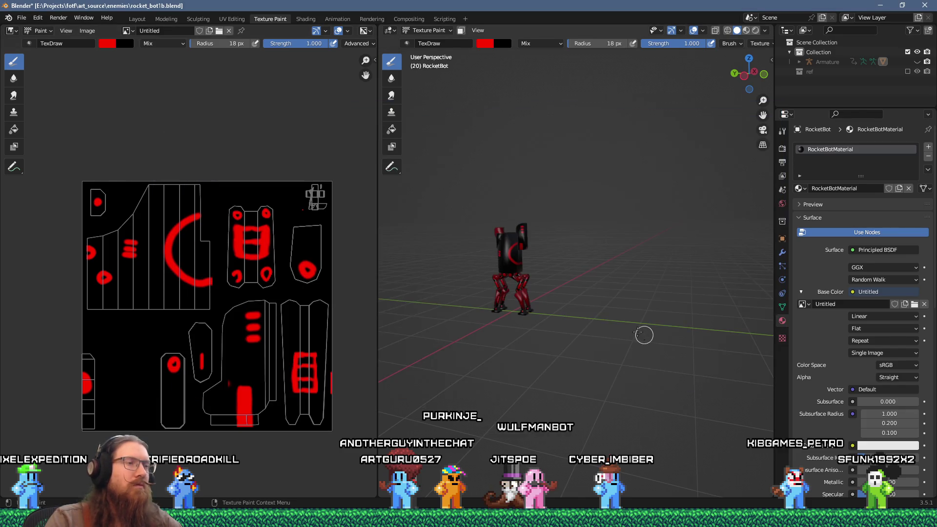
pyautogui.hotkey('alt', 'Tab')
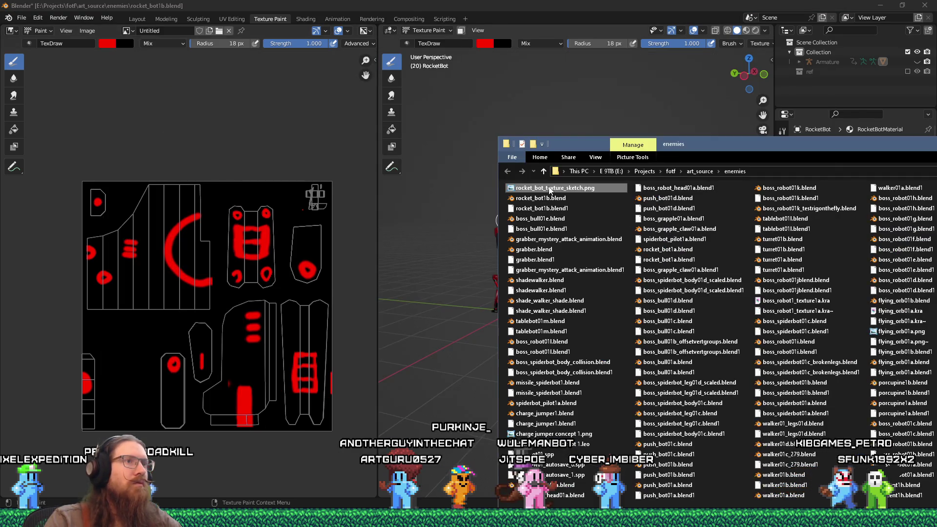
# Step: Drag rocket_bot_texture_sketch.png from the textures enemies folder into the rocket_bot_glow design
pyautogui.rightClick(603, 415)
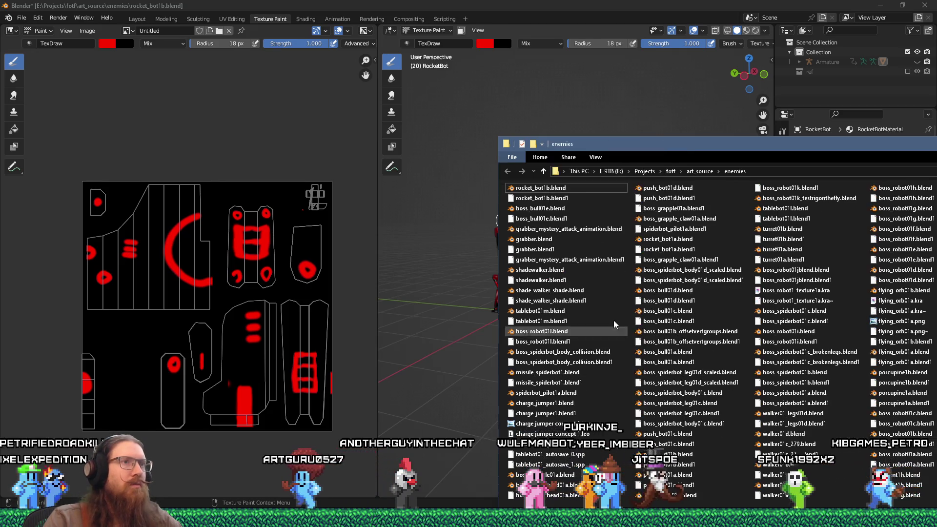
pyautogui.hotkey('alt', 'Tab')
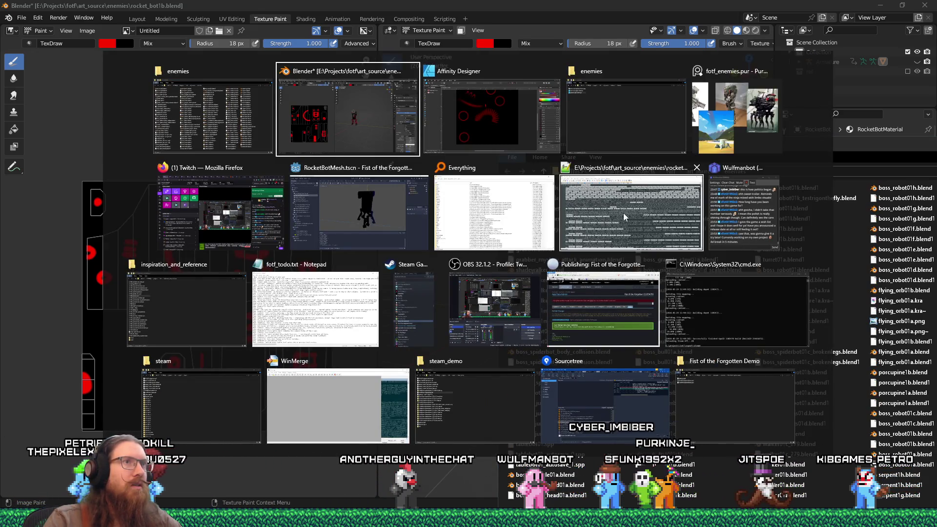
pyautogui.click(637, 133)
pyautogui.moveTo(248, 142); pyautogui.dragTo(423, 182)
pyautogui.hotkey('alt', 'Tab')
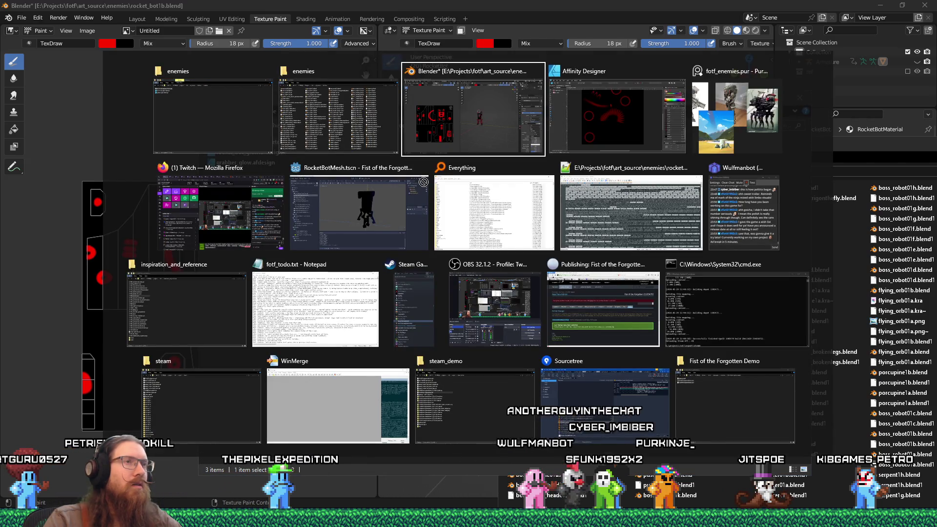
pyautogui.hotkey('alt', 'Tab')
pyautogui.moveTo(423, 182); pyautogui.dragTo(530, 250)
# Step: Move the texture sketch to the canvas top-left and enlarge it to fill the canvas
pyautogui.scroll(-2, 634, 300)
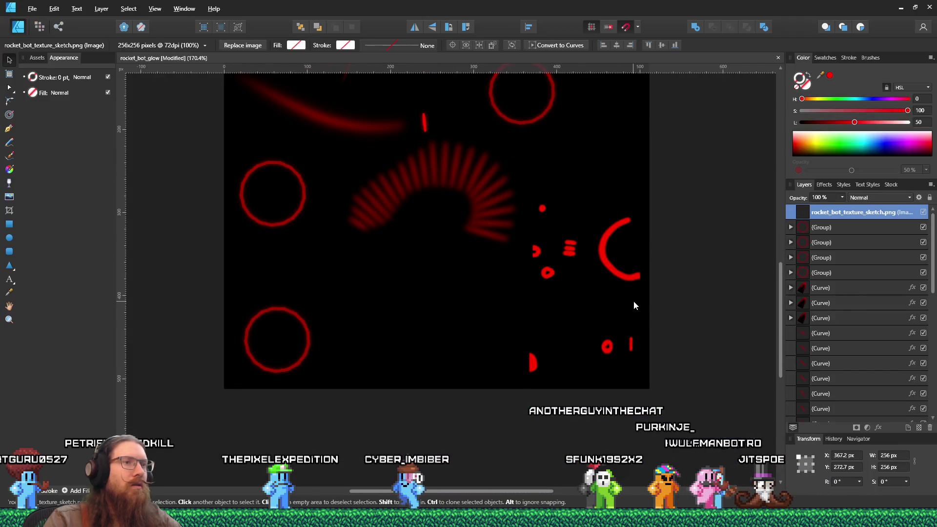
pyautogui.scroll(-4, 633, 301)
pyautogui.moveTo(634, 298)
pyautogui.mouseDown()
pyautogui.moveTo(538, 216)
pyautogui.moveTo(509, 198)
pyautogui.moveTo(509, 206)
pyautogui.mouseUp()
pyautogui.moveTo(554, 250)
pyautogui.mouseDown()
pyautogui.moveTo(632, 292)
pyautogui.moveTo(653, 319)
pyautogui.mouseUp()
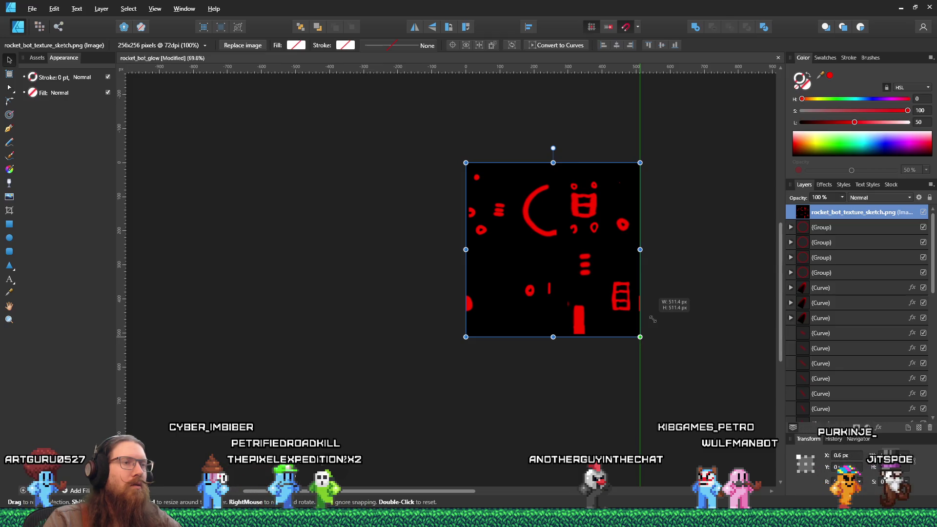
# Step: Move the sketch layer below the glow shapes and hide the black background rectangle
pyautogui.scroll(-3, 825, 239)
pyautogui.scroll(3, 825, 239)
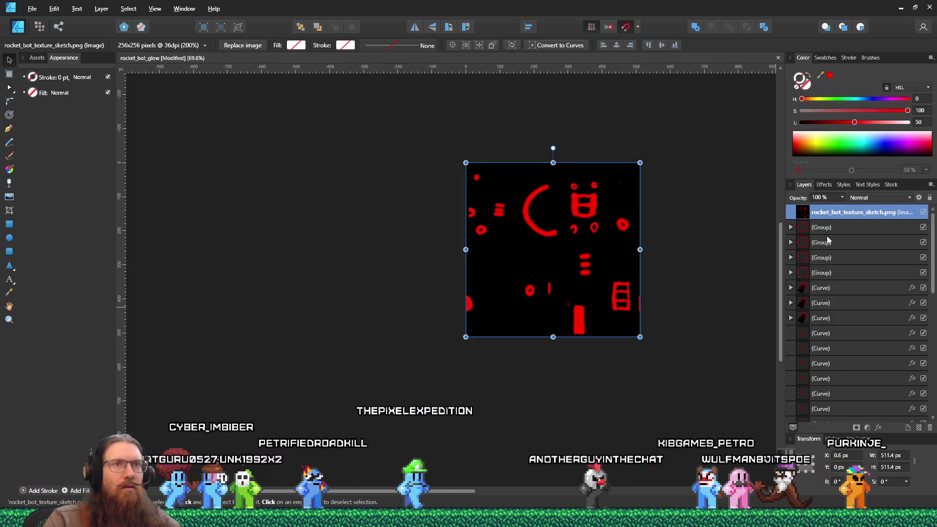
pyautogui.moveTo(829, 211)
pyautogui.mouseDown()
pyautogui.moveTo(848, 410)
pyautogui.moveTo(847, 397)
pyautogui.moveTo(919, 397)
pyautogui.mouseUp()
pyautogui.click(923, 378)
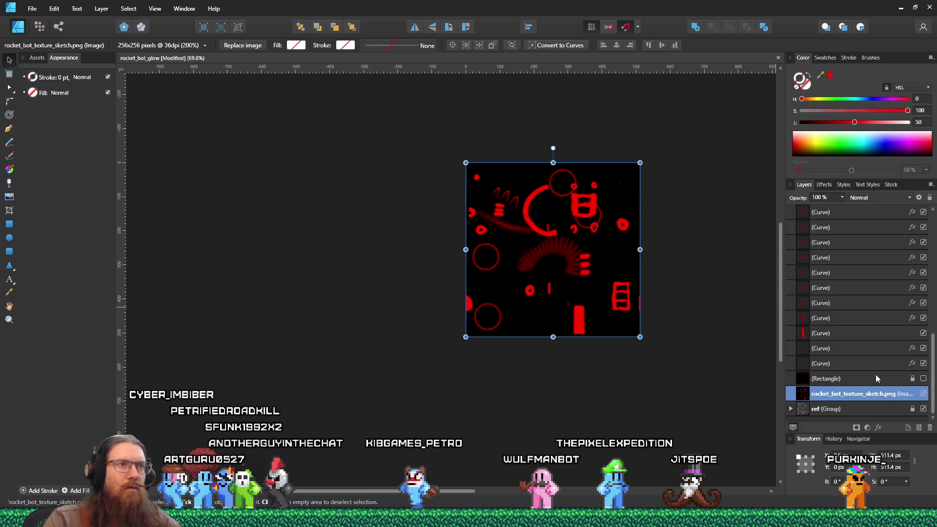
# Step: Select the red ring group on the left of the drawing
pyautogui.scroll(2, 592, 295)
pyautogui.scroll(5, 633, 345)
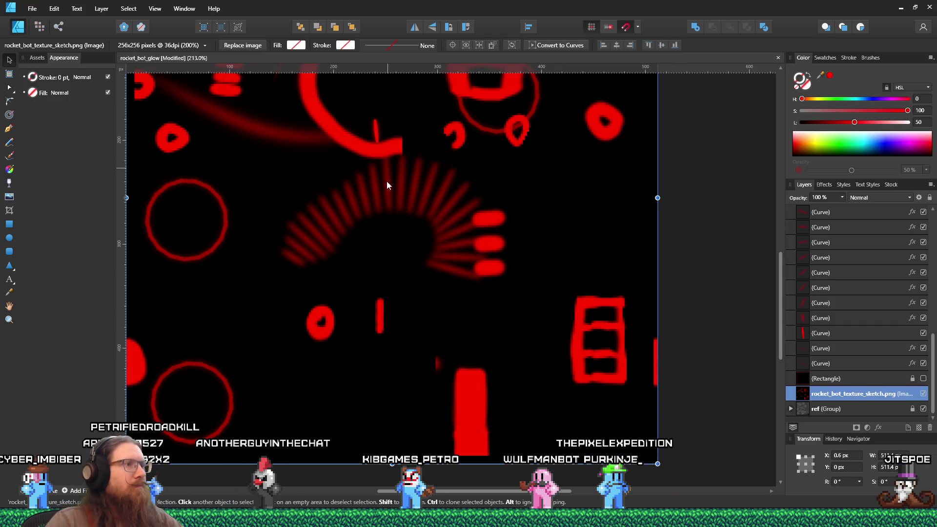
pyautogui.scroll(-3, 387, 252)
pyautogui.scroll(-2, 228, 189)
pyautogui.click(317, 191)
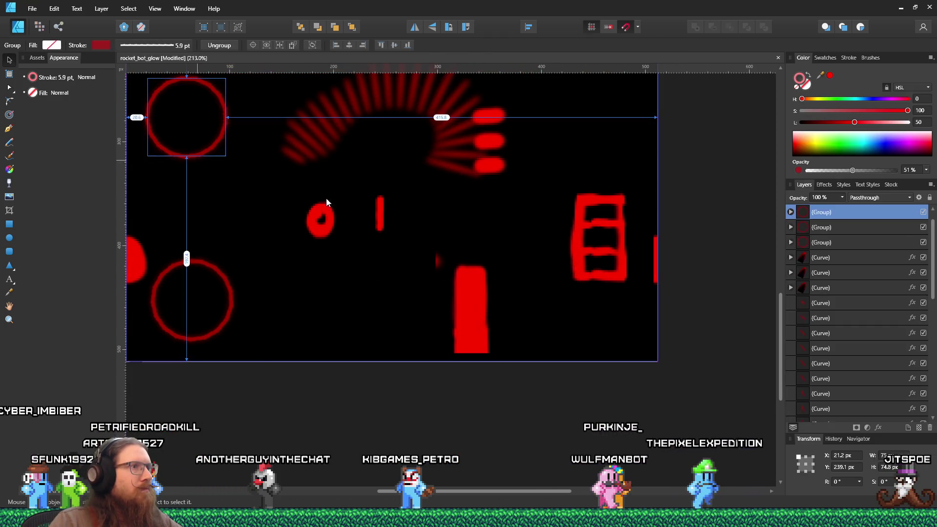
# Step: Move the lower-left red ring onto the small 0 blob and enlarge it to 22 px
pyautogui.scroll(-5, 318, 190)
pyautogui.scroll(4, 315, 175)
pyautogui.click(321, 244)
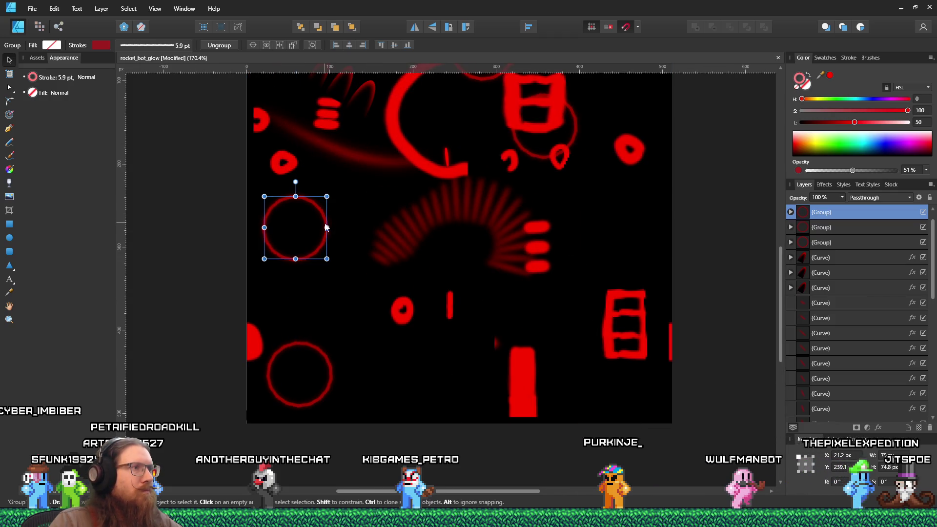
pyautogui.moveTo(304, 233)
pyautogui.mouseDown()
pyautogui.moveTo(417, 323)
pyautogui.moveTo(415, 307)
pyautogui.moveTo(410, 315)
pyautogui.moveTo(385, 298)
pyautogui.moveTo(404, 313)
pyautogui.mouseUp()
pyautogui.scroll(2, 403, 313)
pyautogui.scroll(3, 408, 377)
pyautogui.moveTo(378, 312)
pyautogui.mouseDown()
pyautogui.moveTo(371, 304)
pyautogui.moveTo(392, 320)
pyautogui.mouseUp()
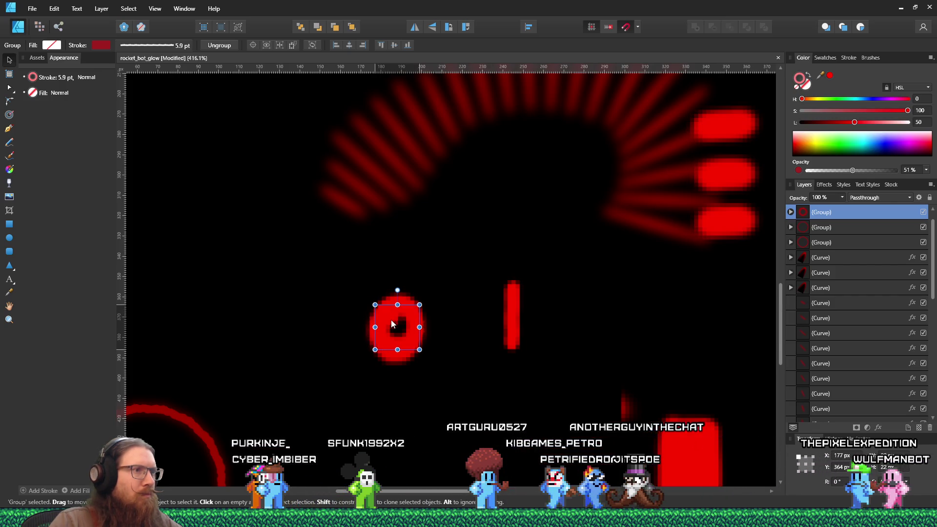
# Step: Fine-tune the ring's position over the blob and enter the group to reach its ellipse
pyautogui.scroll(-6, 392, 323)
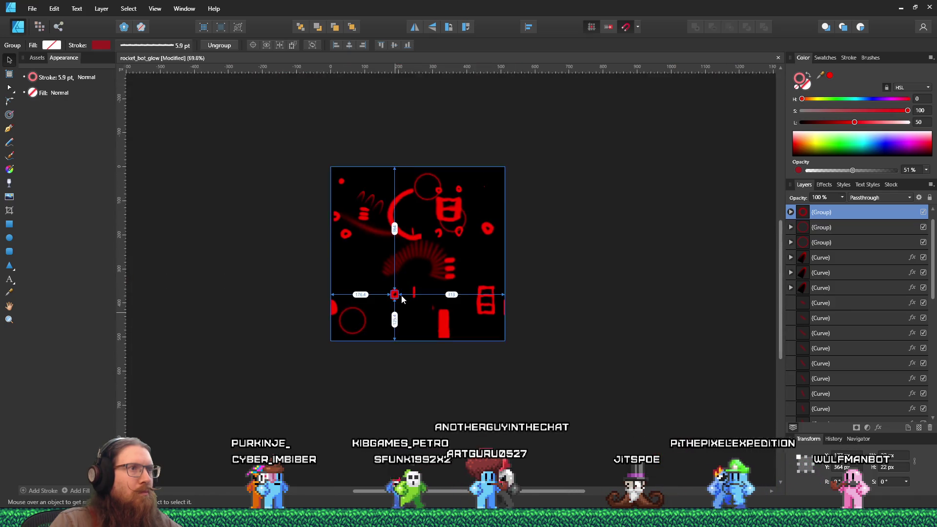
pyautogui.scroll(2, 402, 298)
pyautogui.scroll(1, 403, 294)
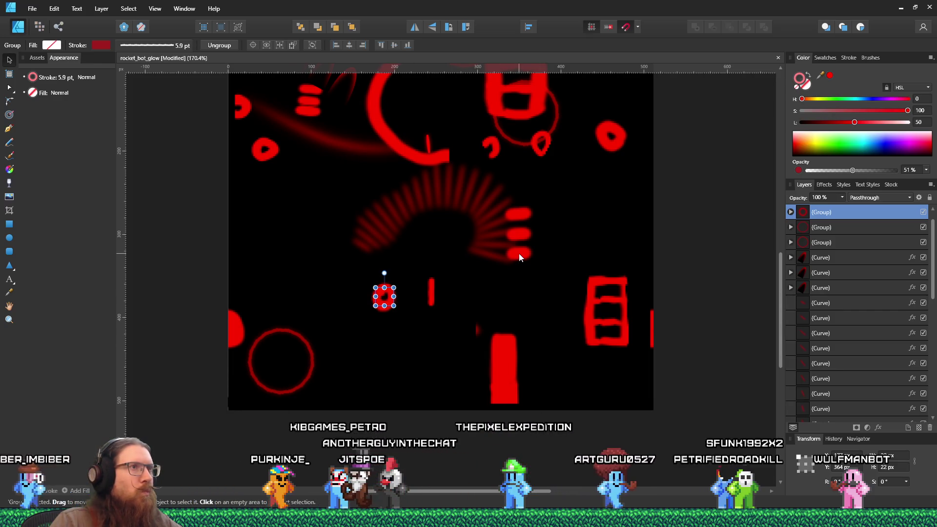
pyautogui.scroll(-4, 508, 219)
pyautogui.scroll(3, 487, 170)
pyautogui.moveTo(449, 367); pyautogui.dragTo(539, 286)
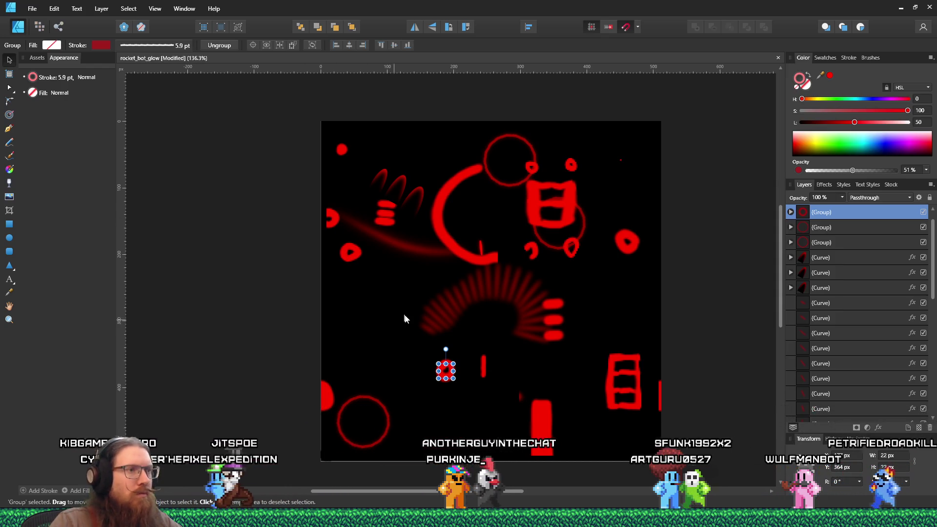
pyautogui.moveTo(446, 372); pyautogui.dragTo(452, 376)
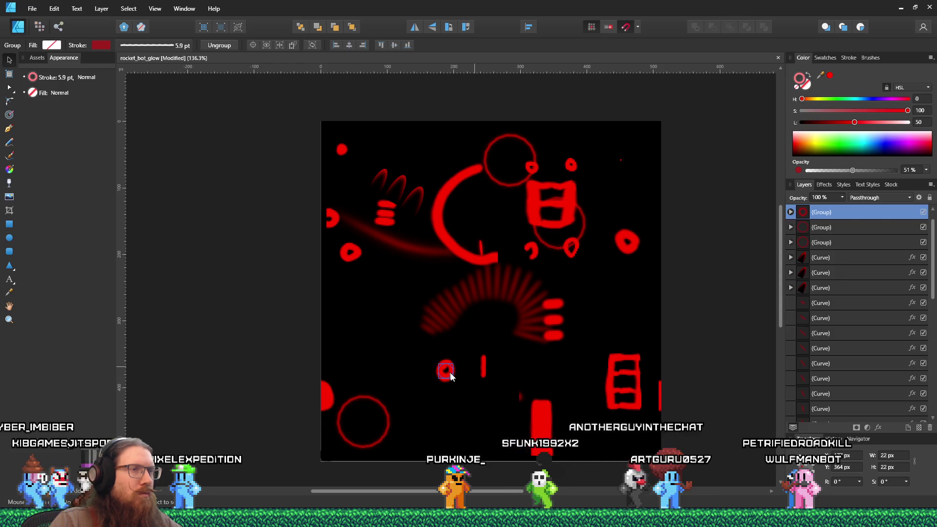
pyautogui.doubleClick(446, 372)
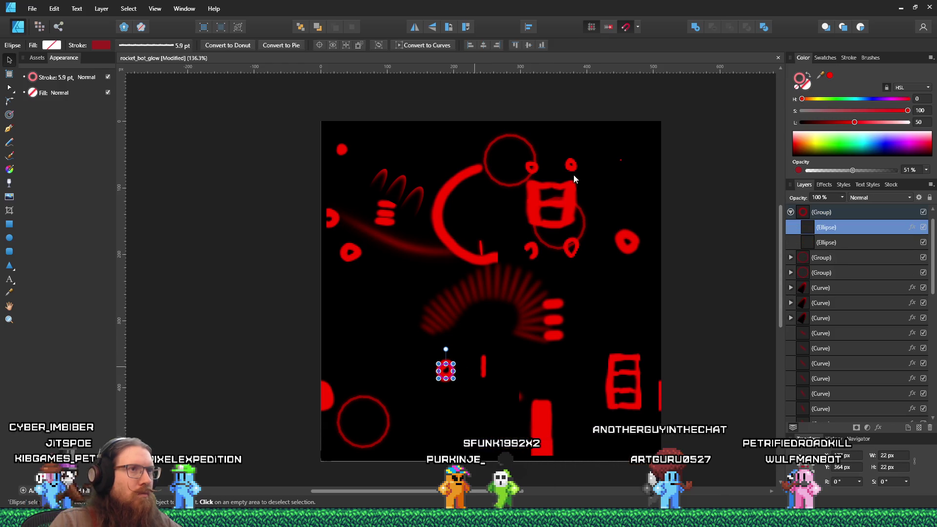
# Step: Copy the small glow ellipse with Edit > Copy
pyautogui.rightClick(453, 375)
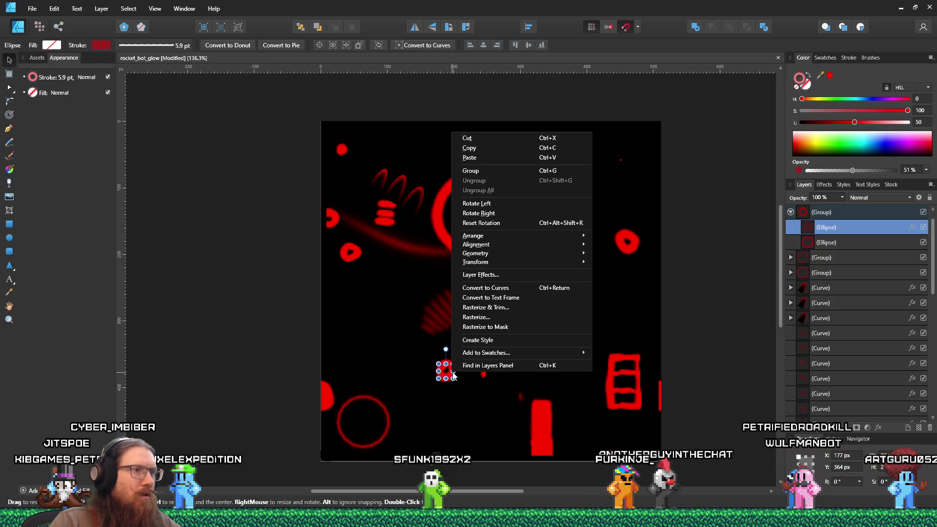
pyautogui.click(368, 5)
pyautogui.click(55, 9)
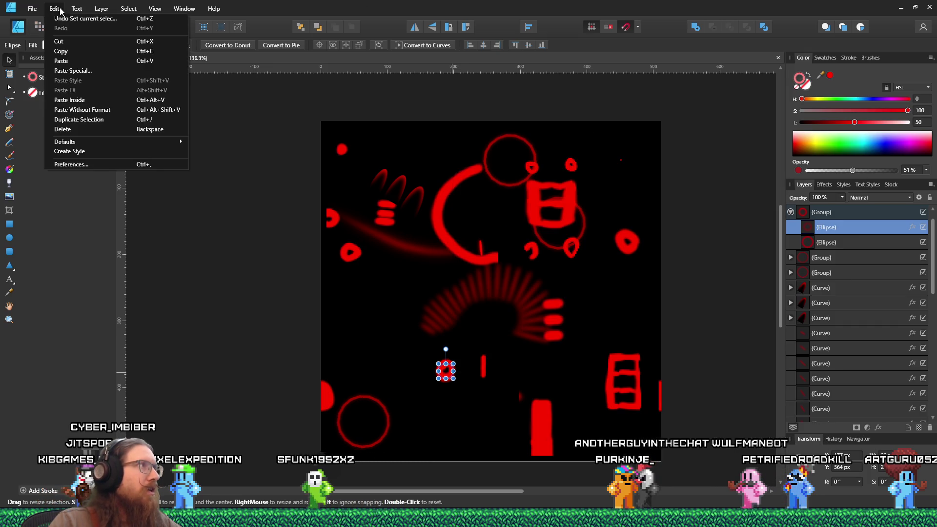
pyautogui.click(82, 54)
# Step: Paste a copy of the glow ring and place it over the right eye dot
pyautogui.rightClick(595, 194)
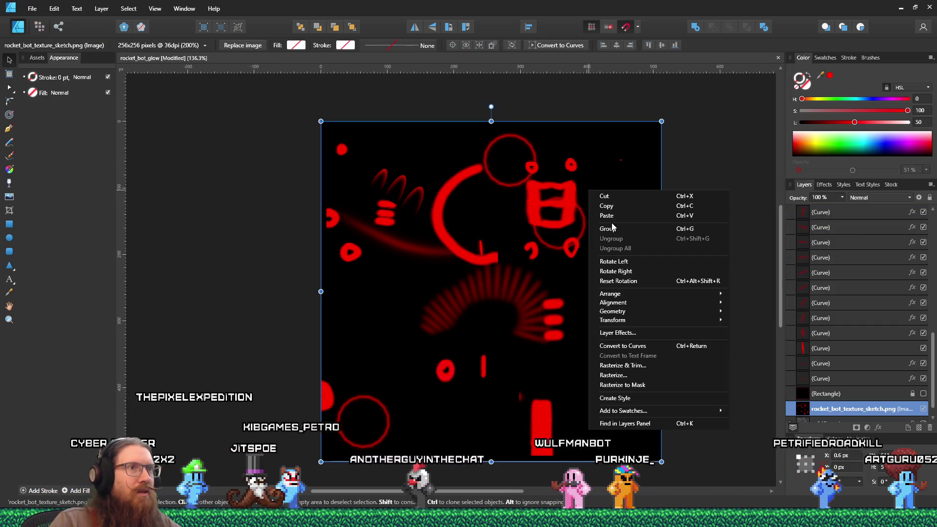
pyautogui.click(603, 196)
pyautogui.moveTo(451, 378); pyautogui.dragTo(585, 216)
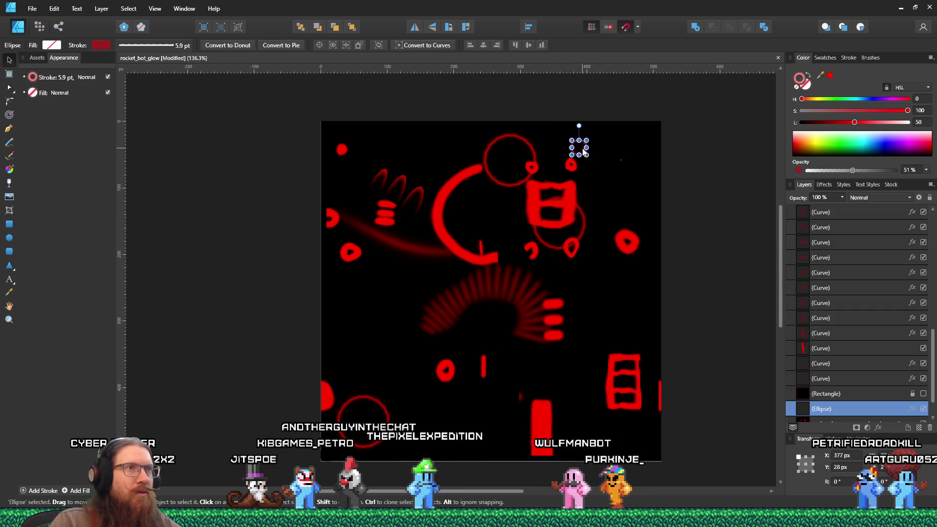
pyautogui.keyDown('ctrl'); pyautogui.scroll(8, 590, 180); pyautogui.keyUp('ctrl')
pyautogui.moveTo(574, 167); pyautogui.dragTo(548, 244)
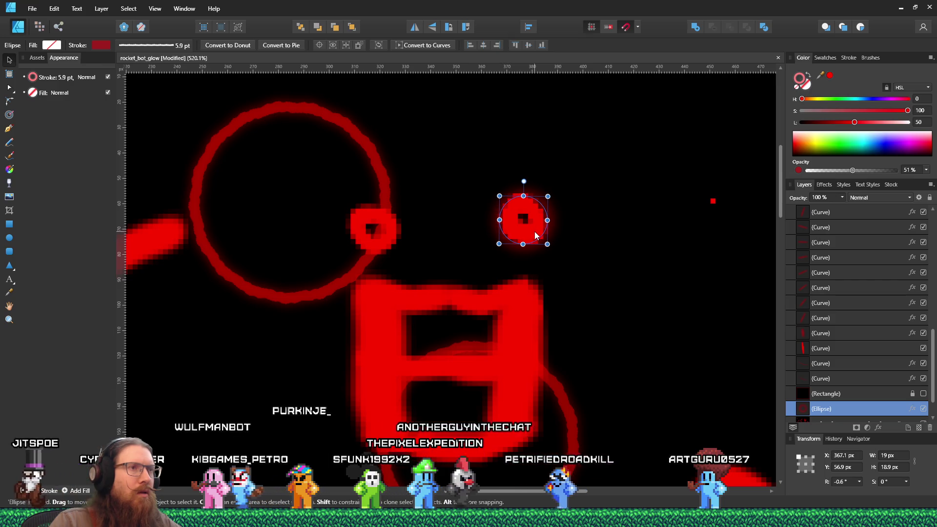
# Step: Paste another glow ring copy and move it onto the left eye dot
pyautogui.rightClick(536, 236)
pyautogui.click(557, 248)
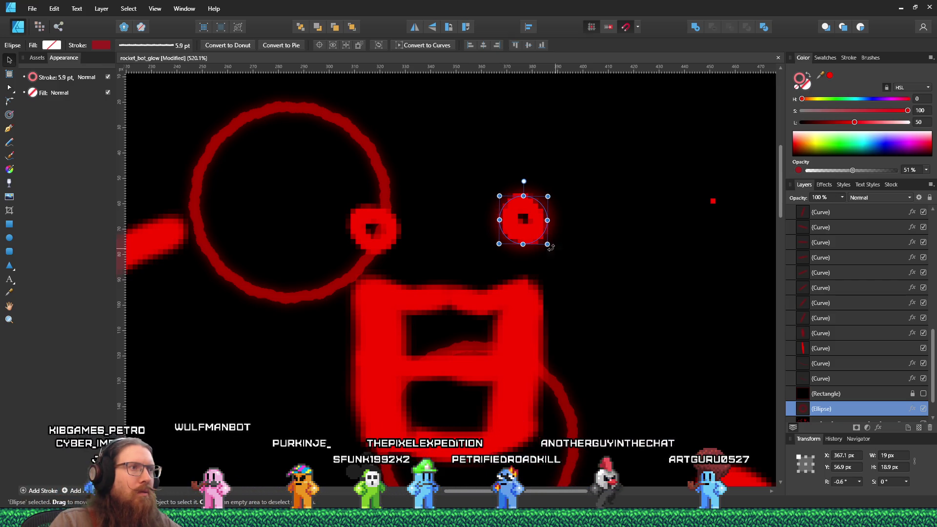
pyautogui.rightClick(463, 225)
pyautogui.click(490, 246)
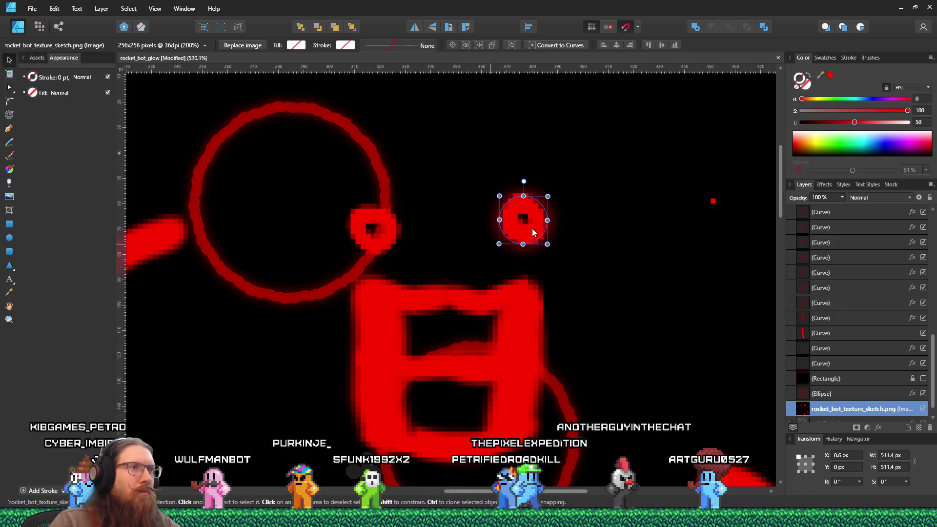
pyautogui.moveTo(505, 230); pyautogui.dragTo(386, 224)
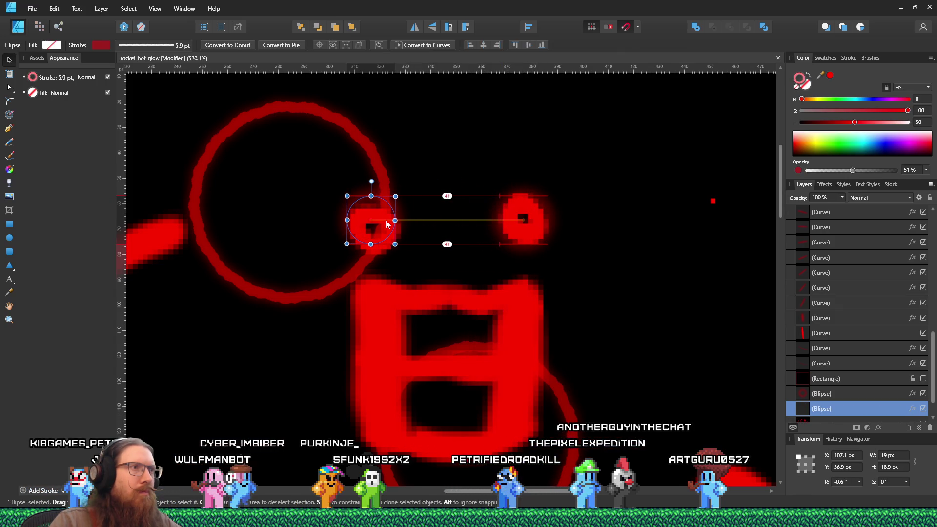
pyautogui.scroll(-5, 487, 258)
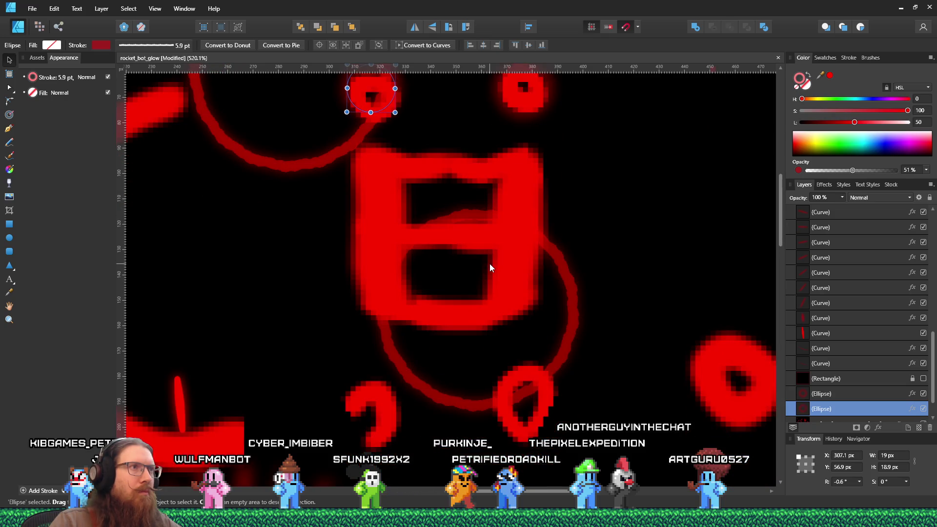
pyautogui.scroll(-3, 490, 263)
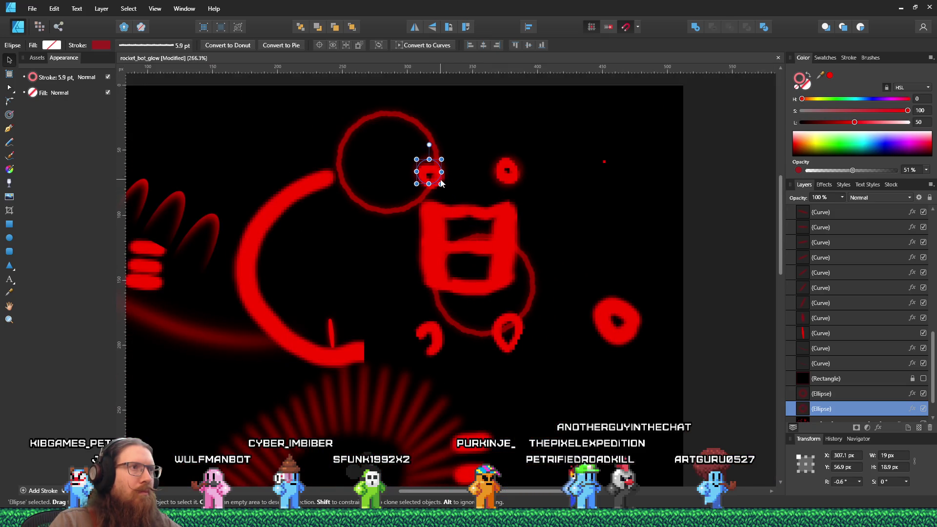
pyautogui.rightClick(437, 181)
pyautogui.press('Escape')
# Step: Group the large red ring's shapes by the eyes and delete the group
pyautogui.keyDown('shift'); pyautogui.click(438, 175); pyautogui.keyUp('shift')
pyautogui.hotkey('ctrl', 'g')
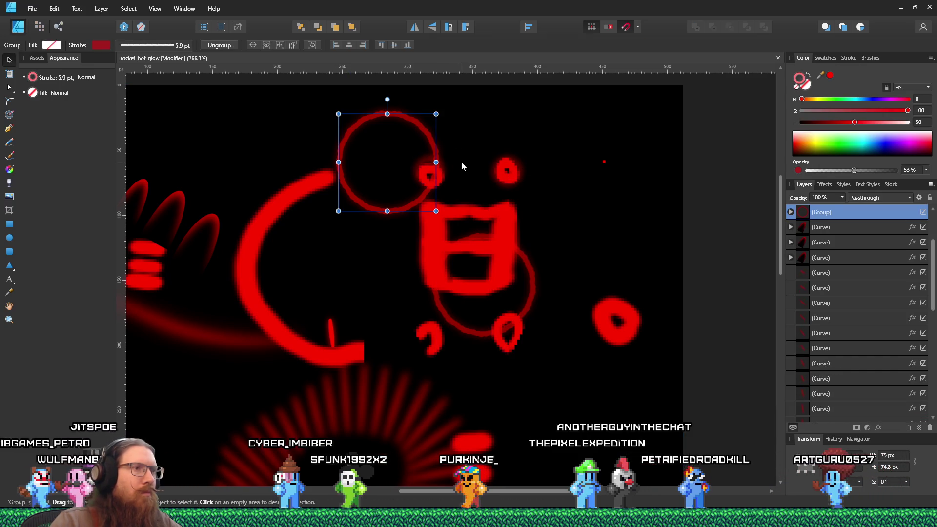
pyautogui.press('Delete')
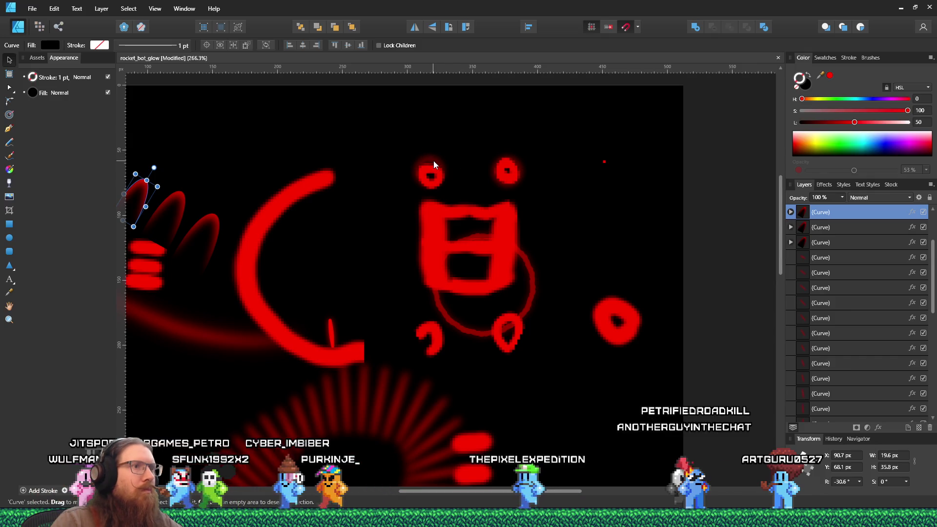
# Step: Select the small ring group inside the box and enlarge it to 10.7 px
pyautogui.click(433, 162)
pyautogui.scroll(-3, 442, 224)
pyautogui.scroll(-1, 433, 274)
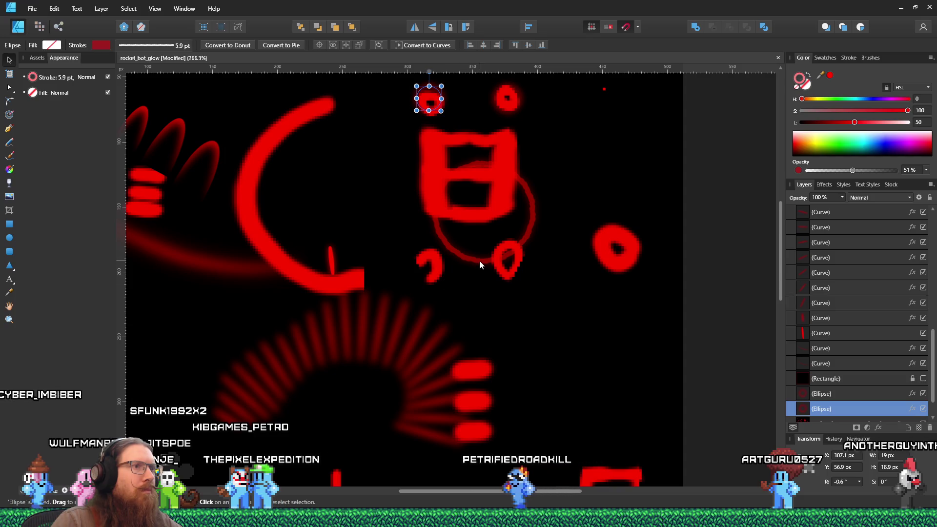
pyautogui.click(531, 221)
pyautogui.scroll(3, 522, 266)
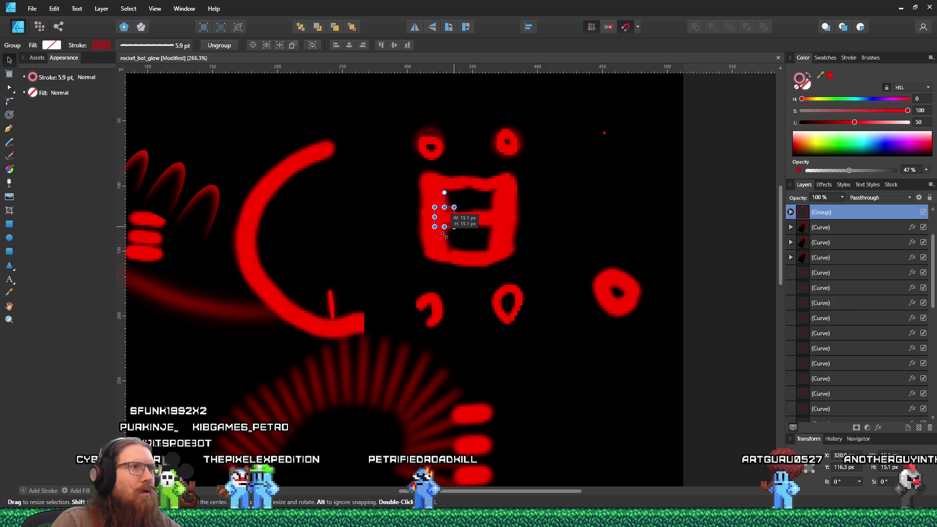
pyautogui.moveTo(425, 218)
pyautogui.mouseDown()
pyautogui.moveTo(438, 202)
pyautogui.moveTo(441, 218)
pyautogui.moveTo(389, 230)
pyautogui.mouseUp()
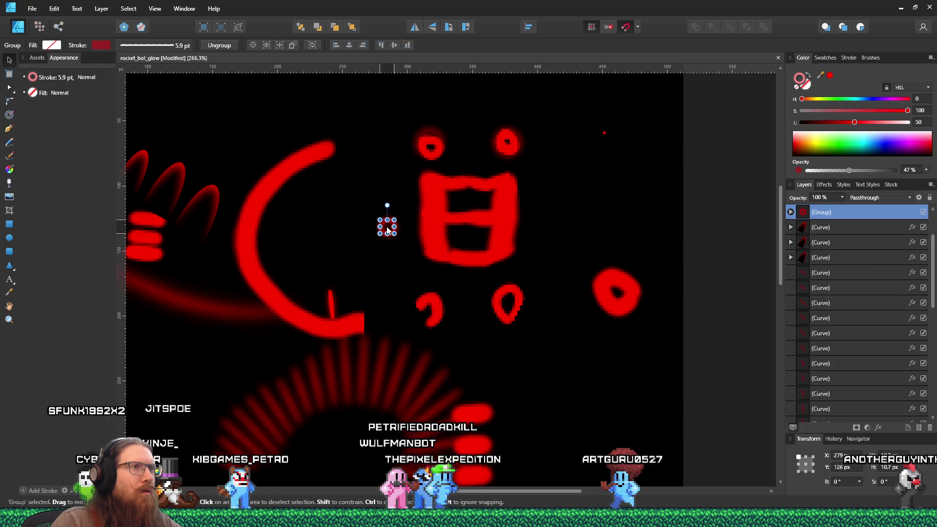
# Step: Move the left-eye glow ring off to the left of the eye dots and remove the extra copy
pyautogui.scroll(4, 388, 230)
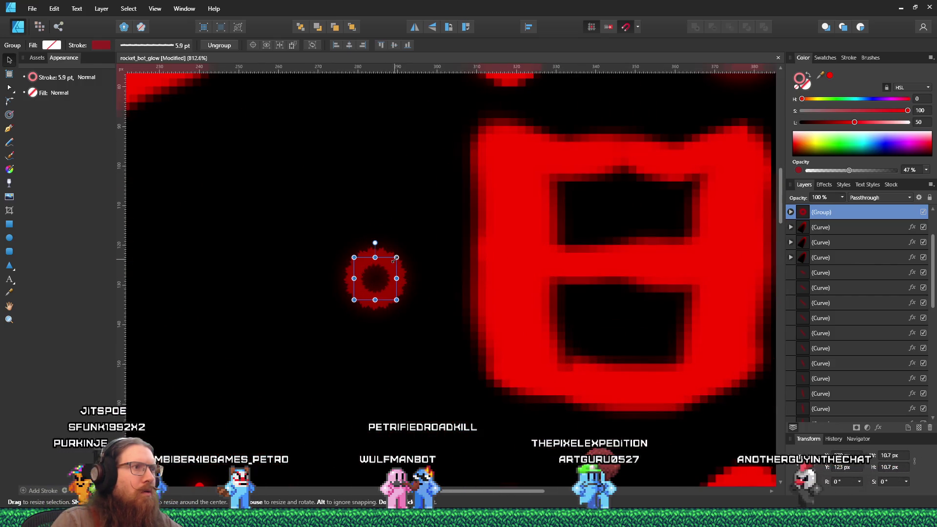
pyautogui.scroll(-4, 395, 259)
pyautogui.scroll(6, 436, 185)
pyautogui.click(436, 183)
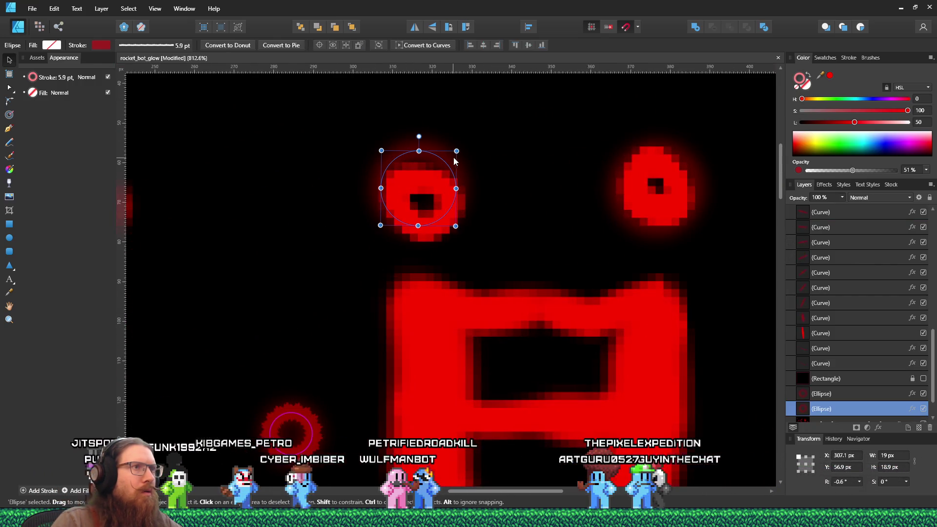
pyautogui.moveTo(449, 165); pyautogui.dragTo(301, 157)
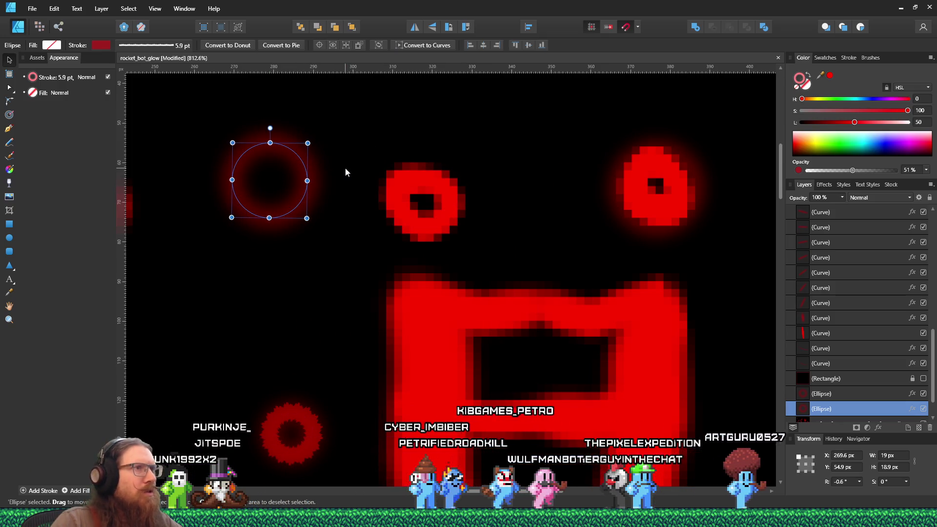
pyautogui.hotkey('ctrl', 'shift', 'h')
pyautogui.click(345, 172)
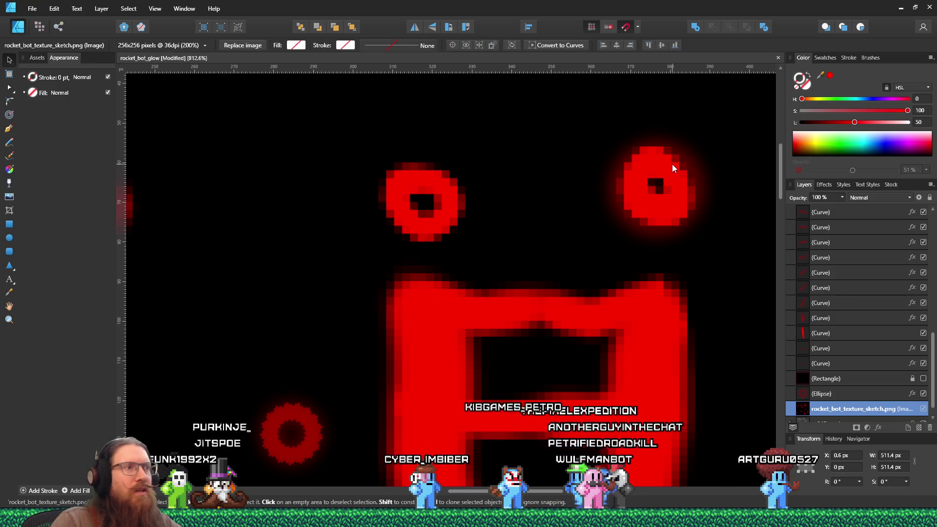
pyautogui.hotkey('ctrl', 'z')
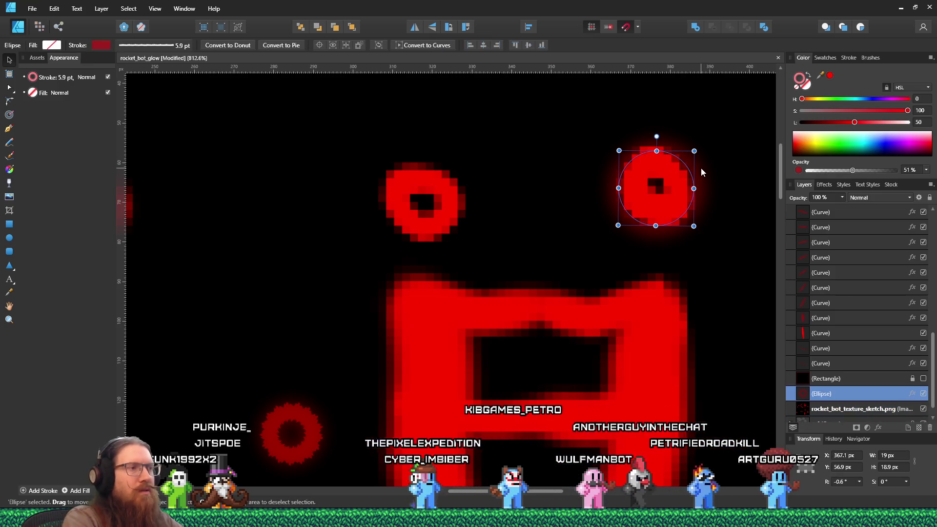
pyautogui.press('Delete')
pyautogui.scroll(-8, 475, 256)
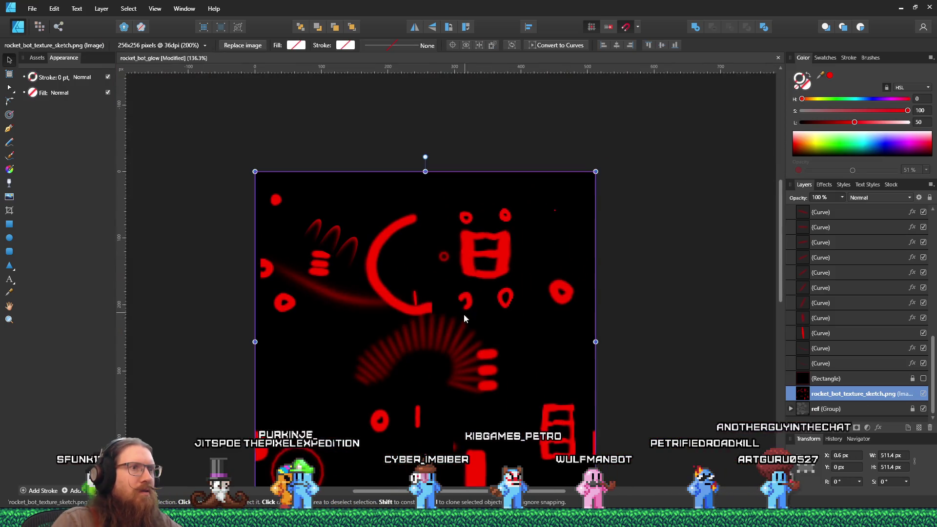
pyautogui.scroll(3, 409, 419)
pyautogui.scroll(-6, 388, 437)
pyautogui.scroll(6, 386, 435)
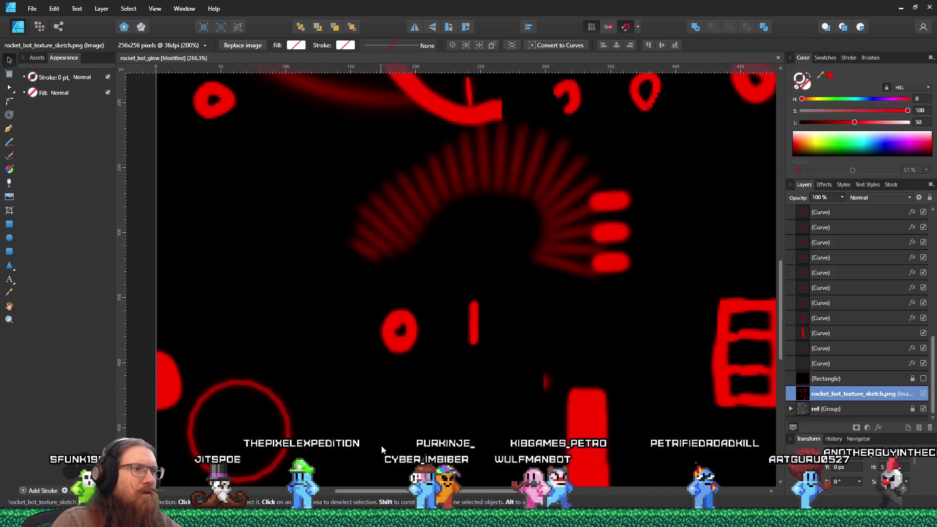
pyautogui.click(922, 380)
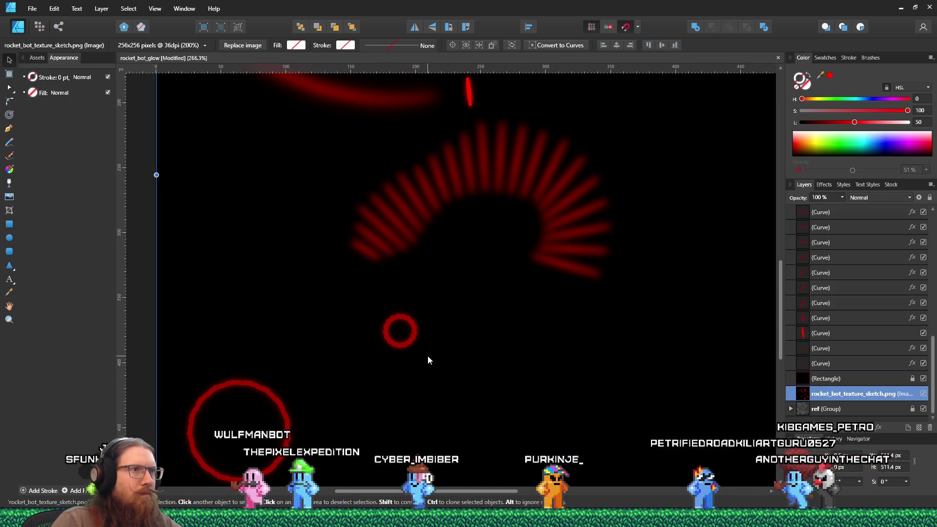
pyautogui.scroll(-6, 428, 355)
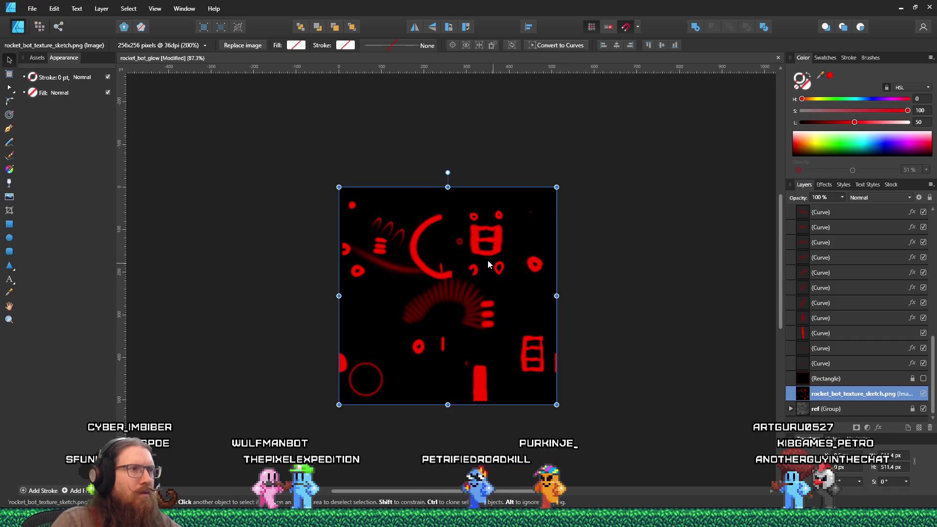
pyautogui.scroll(2, 486, 258)
pyautogui.scroll(8, 469, 293)
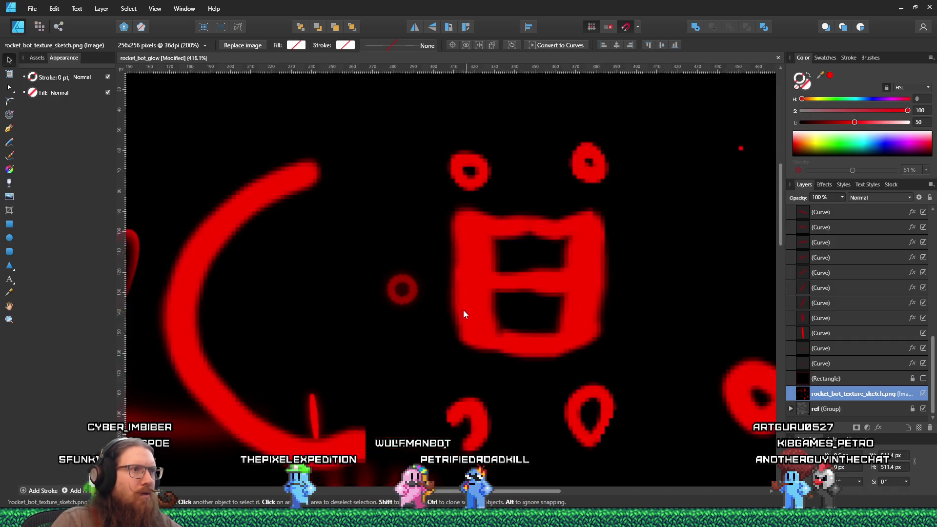
pyautogui.click(398, 295)
# Step: Place small red ring copies over an eye spot and the lower red blob, enlarging one to 14.7 px
pyautogui.moveTo(398, 296)
pyautogui.mouseDown()
pyautogui.moveTo(480, 146)
pyautogui.moveTo(635, 145)
pyautogui.mouseUp()
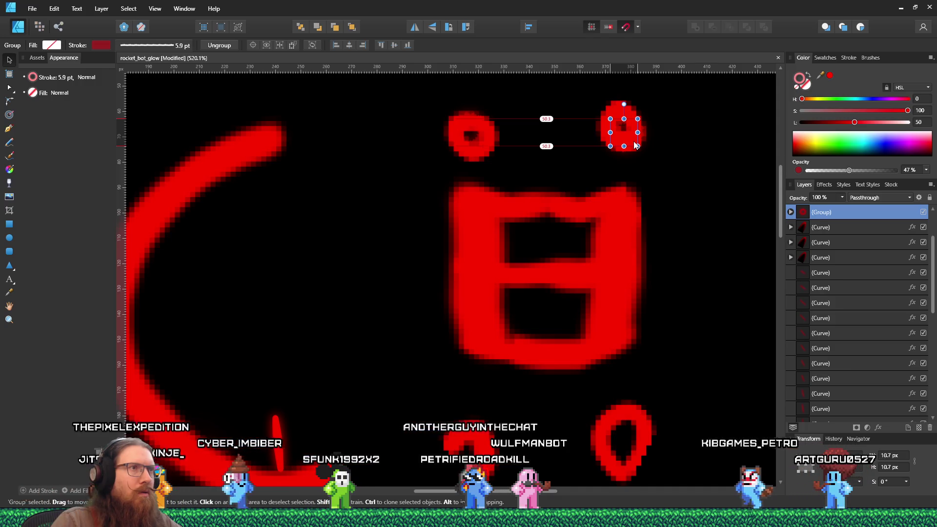
pyautogui.moveTo(642, 245); pyautogui.dragTo(631, 437)
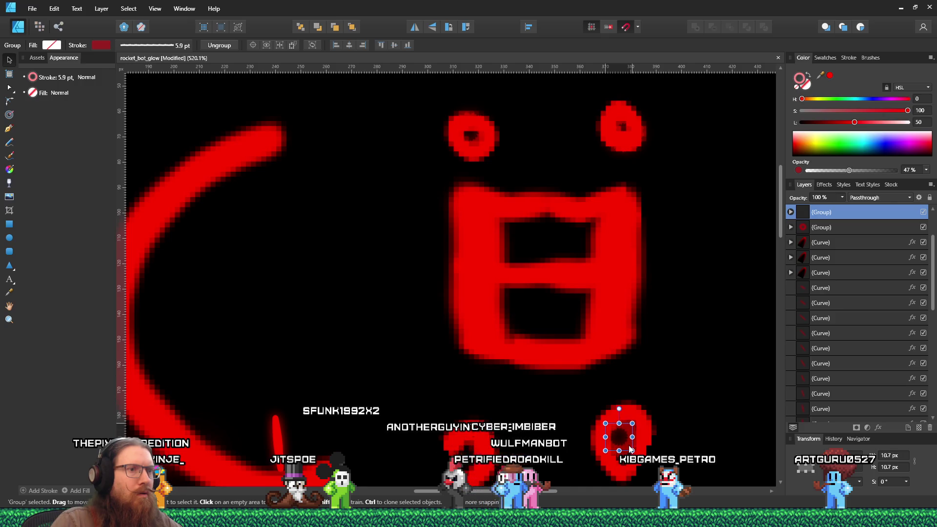
pyautogui.moveTo(633, 455); pyautogui.dragTo(644, 469)
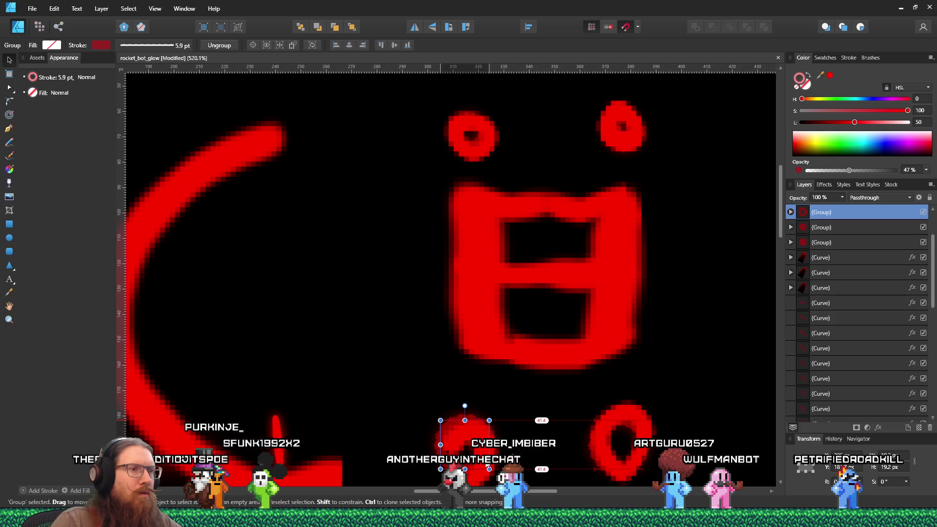
pyautogui.scroll(-6, 546, 415)
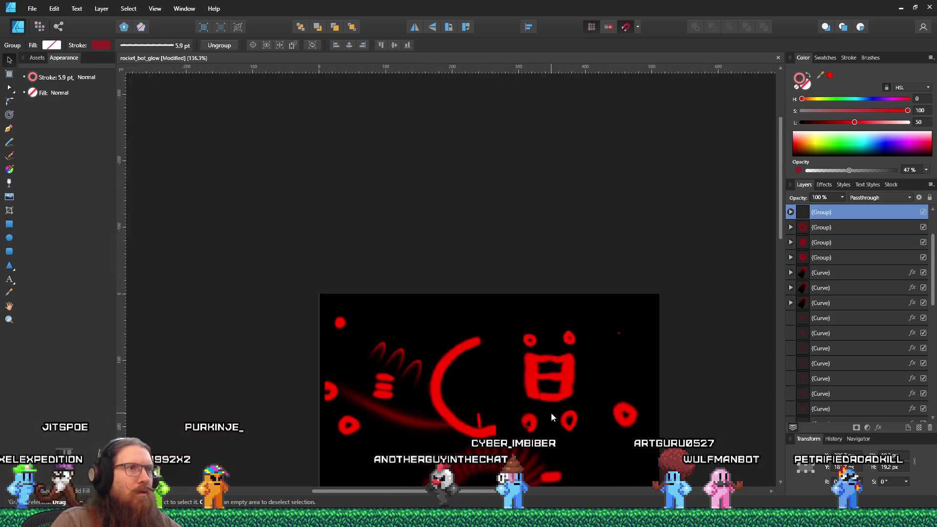
pyautogui.scroll(5, 546, 386)
pyautogui.scroll(1, 546, 372)
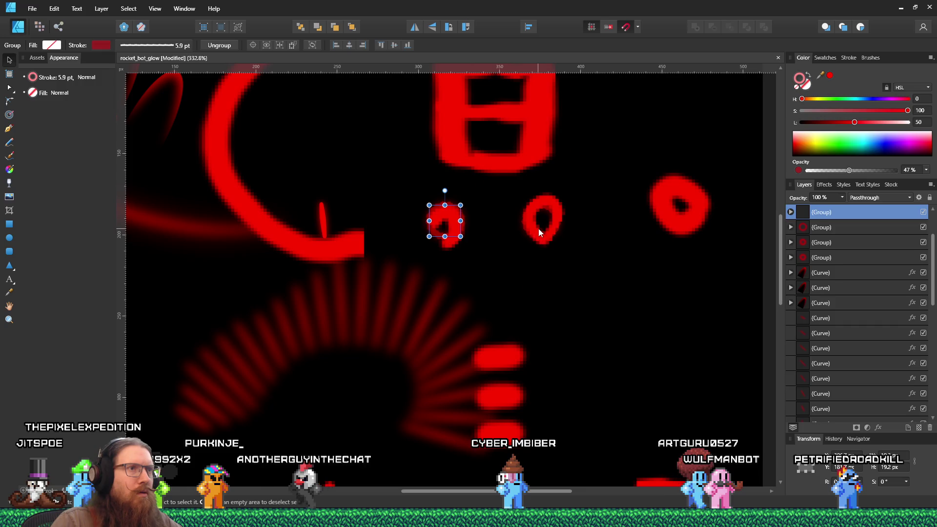
# Step: Reposition another small ring copy beside the big arc and select one ellipse inside its group
pyautogui.click(540, 217)
pyautogui.moveTo(554, 231)
pyautogui.mouseDown()
pyautogui.moveTo(691, 218)
pyautogui.moveTo(702, 230)
pyautogui.mouseUp()
pyautogui.scroll(-5, 564, 283)
pyautogui.scroll(1, 526, 368)
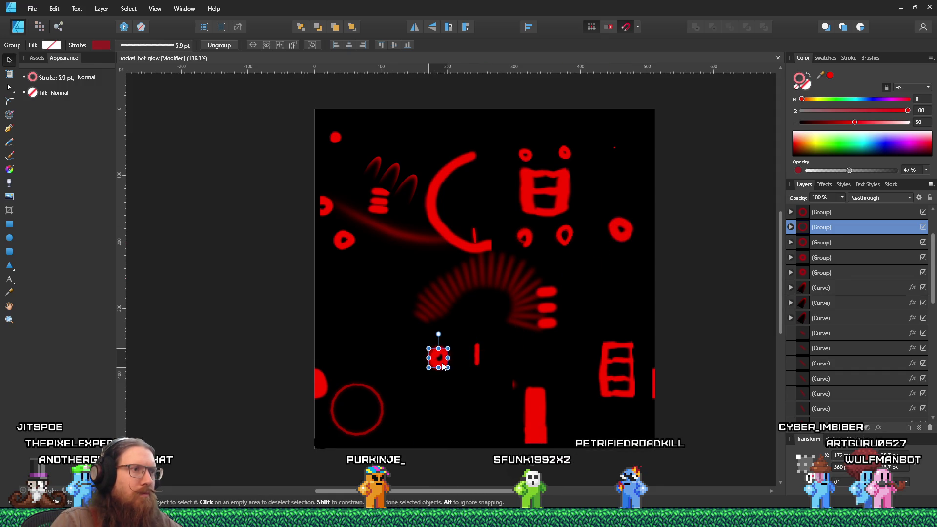
pyautogui.scroll(6, 434, 374)
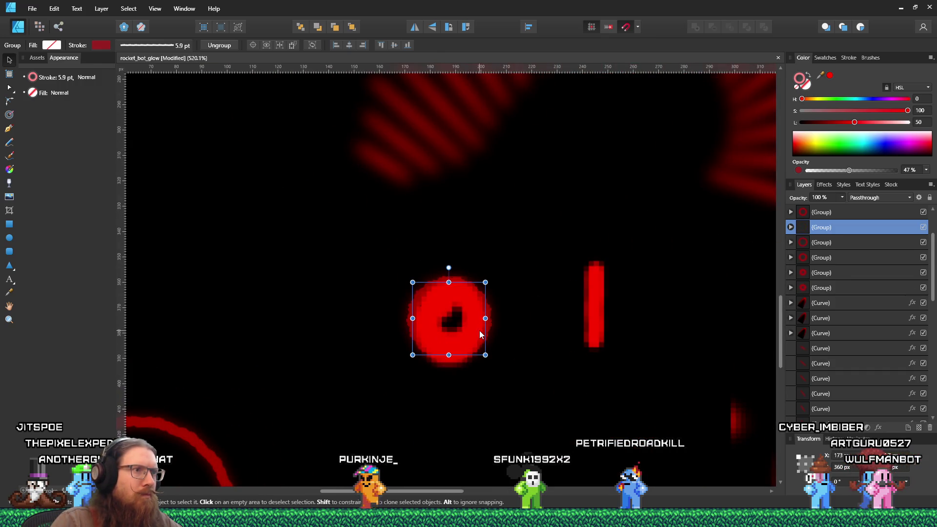
pyautogui.scroll(-3, 479, 330)
pyautogui.scroll(-6, 474, 320)
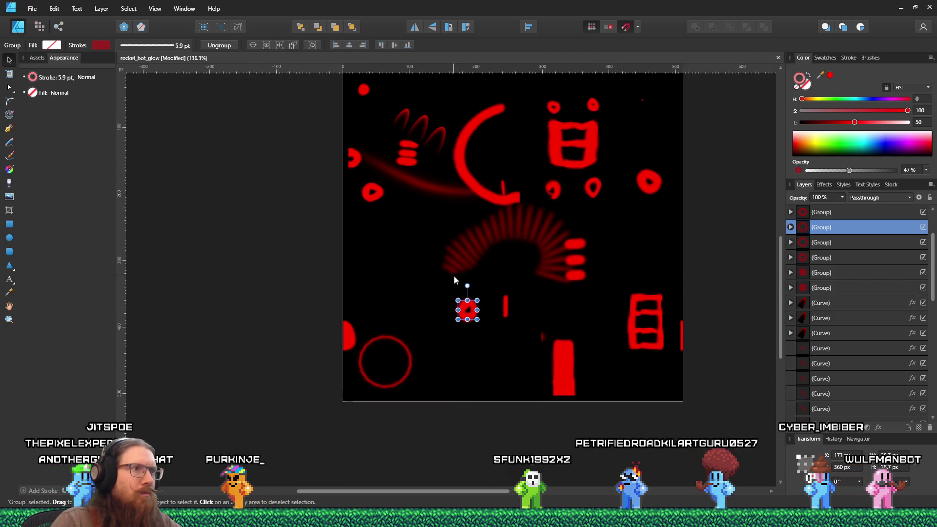
pyautogui.scroll(1, 453, 275)
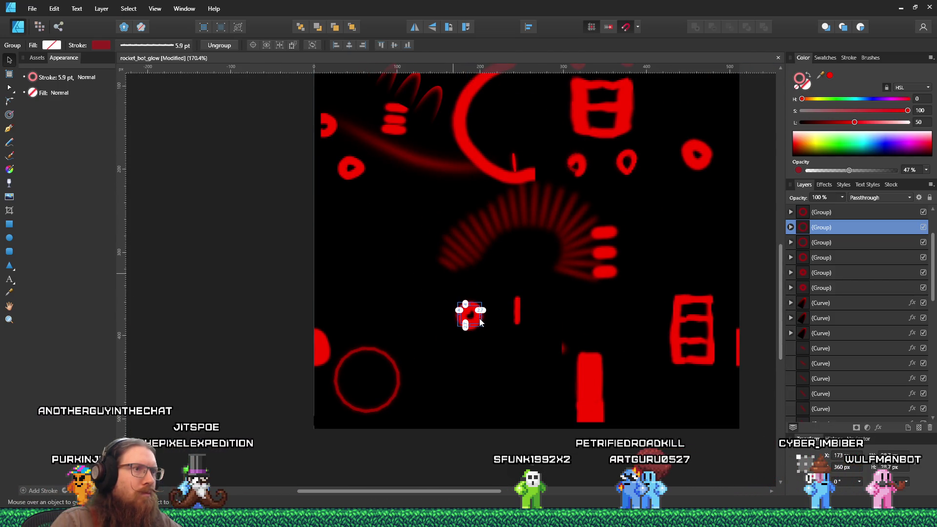
pyautogui.doubleClick(470, 317)
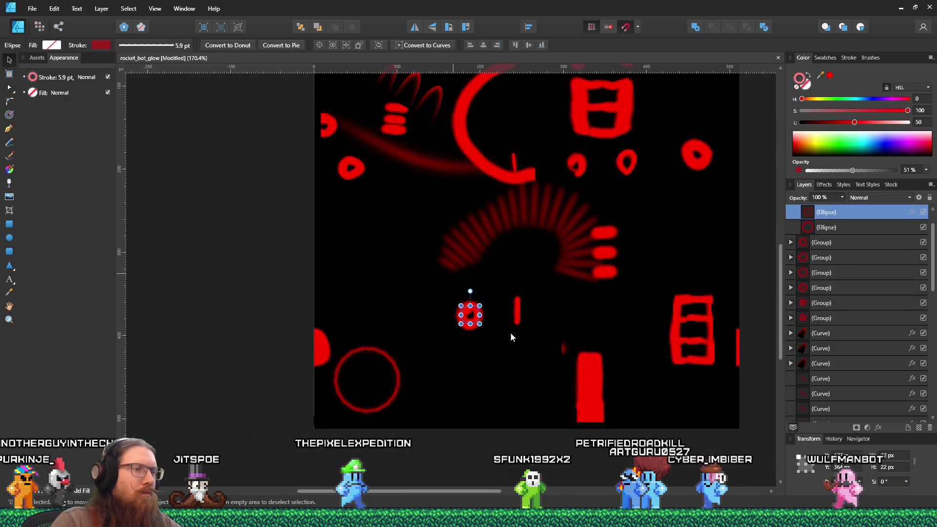
# Step: Put a 22 px ring copy over the red half-dot on the texture's left edge, nudged up one pixel
pyautogui.hotkey('ctrl', 'z')
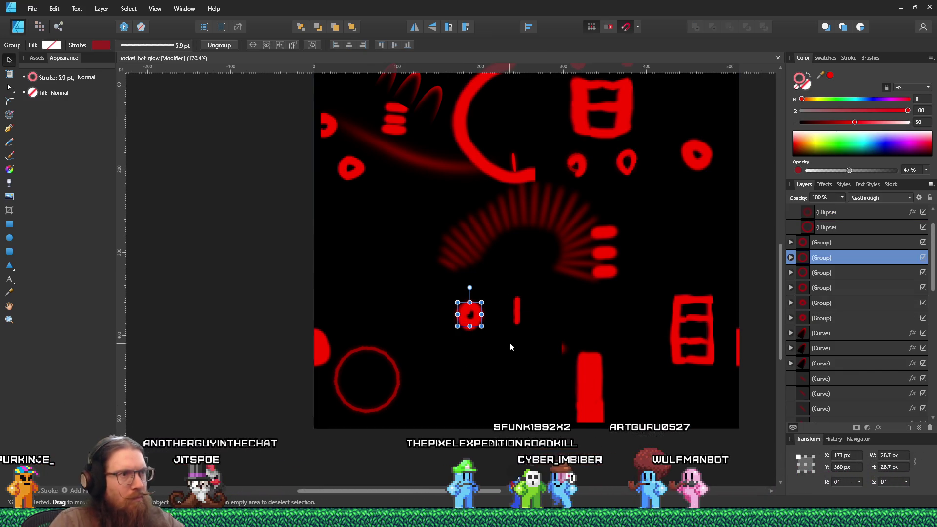
pyautogui.click(485, 326)
pyautogui.click(478, 325)
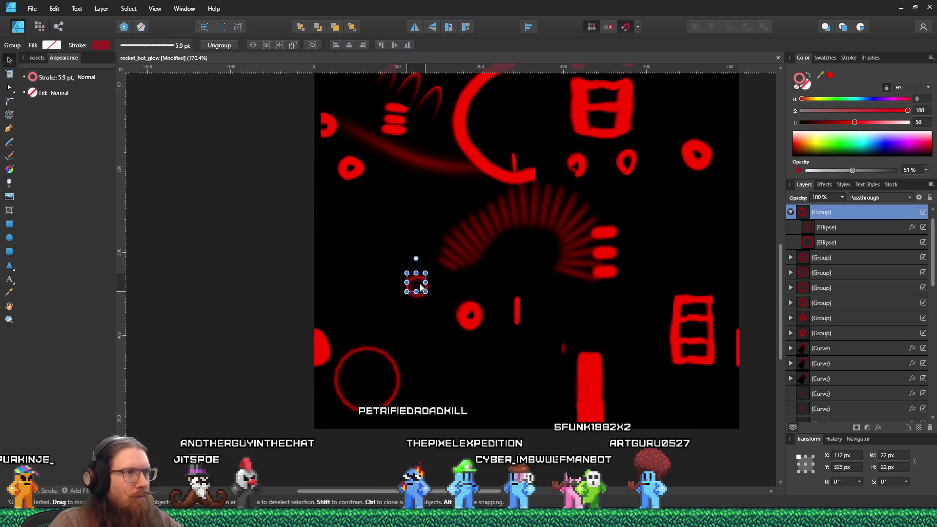
pyautogui.moveTo(371, 181); pyautogui.dragTo(357, 176)
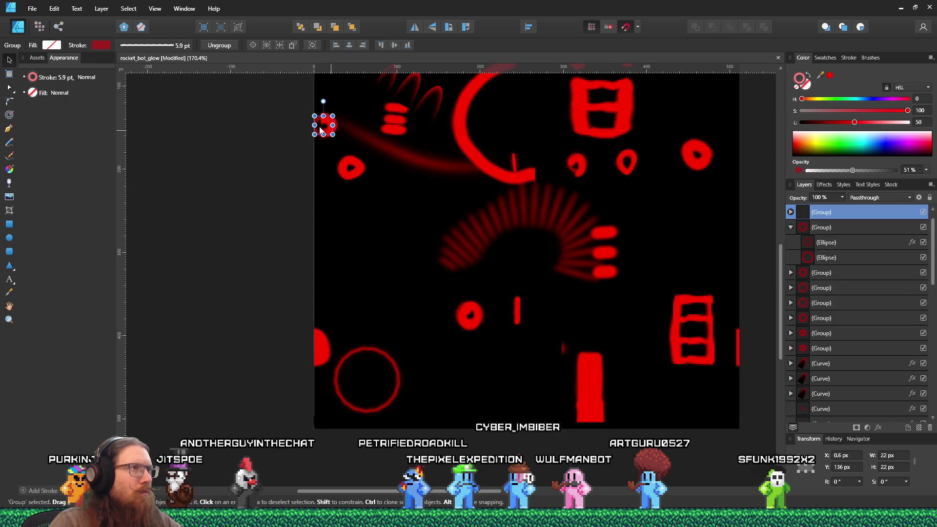
pyautogui.scroll(8, 322, 131)
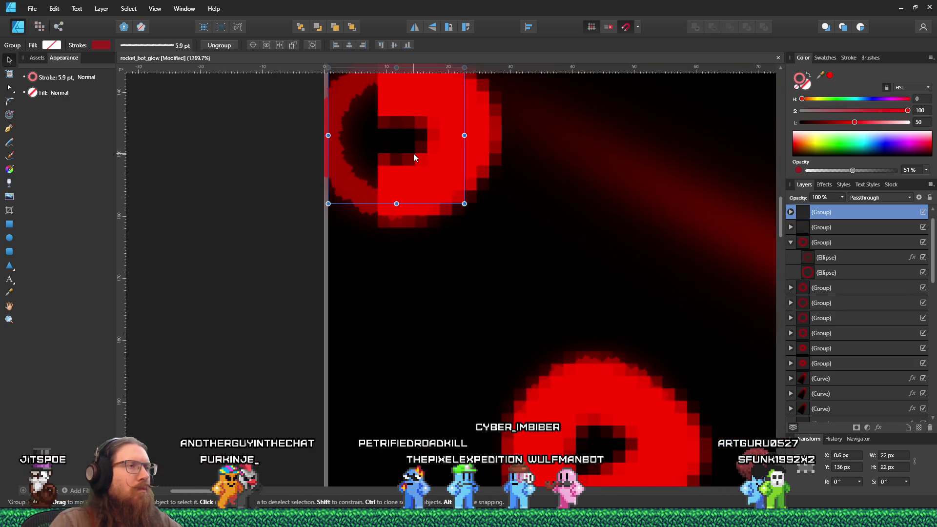
pyautogui.scroll(-1, 438, 187)
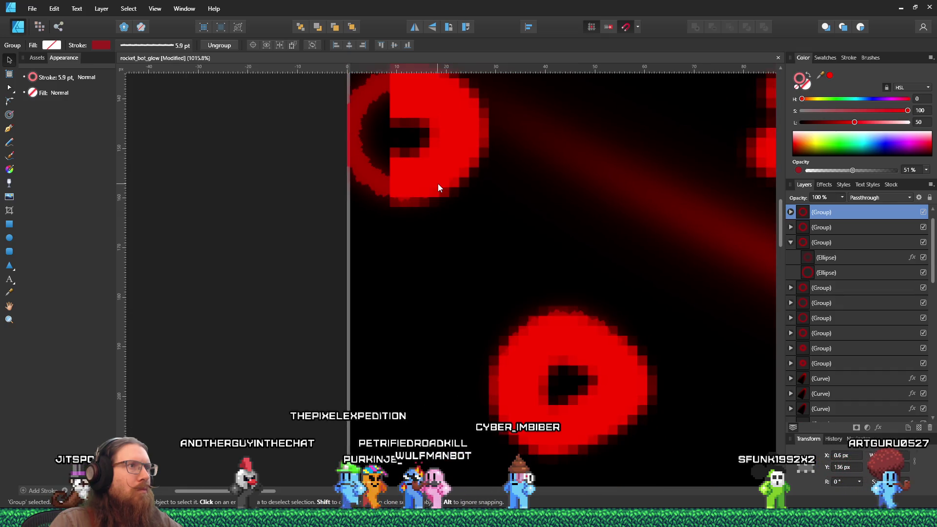
pyautogui.scroll(-1, 438, 183)
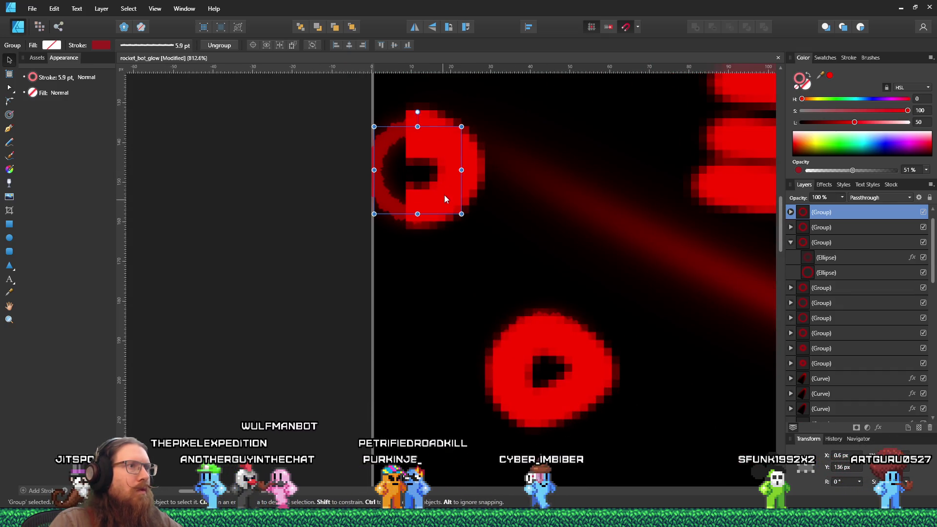
pyautogui.press('Up')
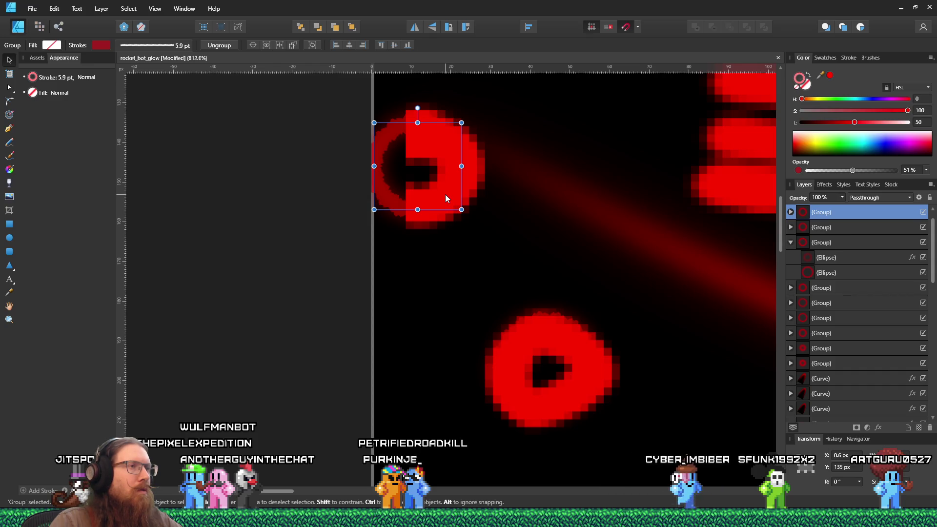
pyautogui.scroll(-7, 391, 195)
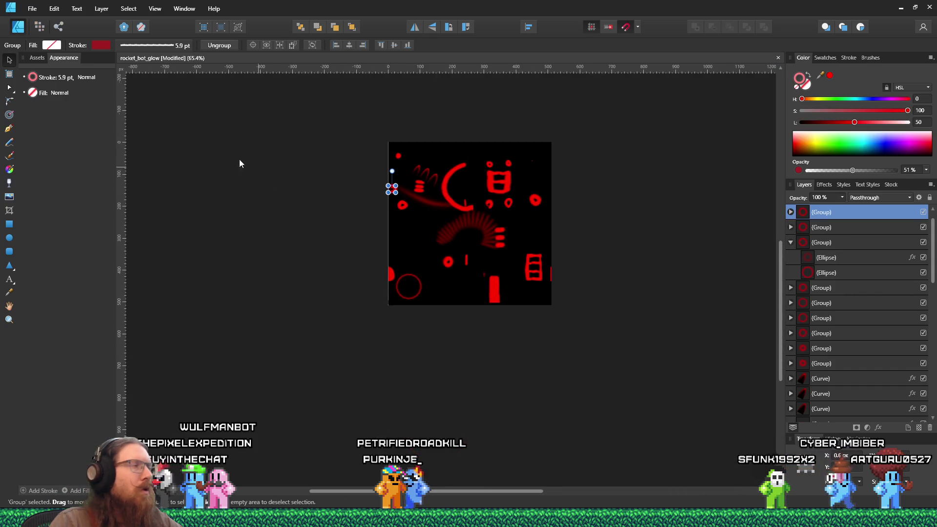
# Step: Save the rocket_bot_glow document with File > Save
pyautogui.click(32, 8)
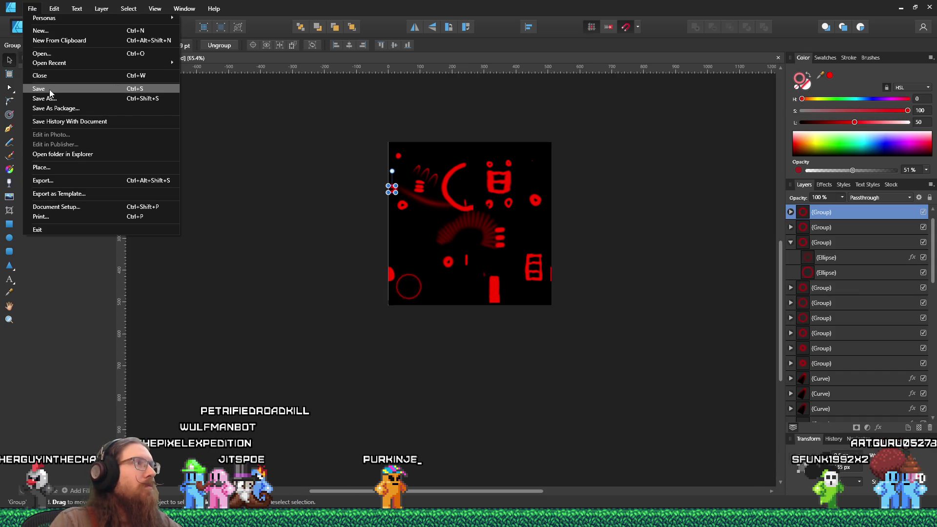
pyautogui.click(49, 90)
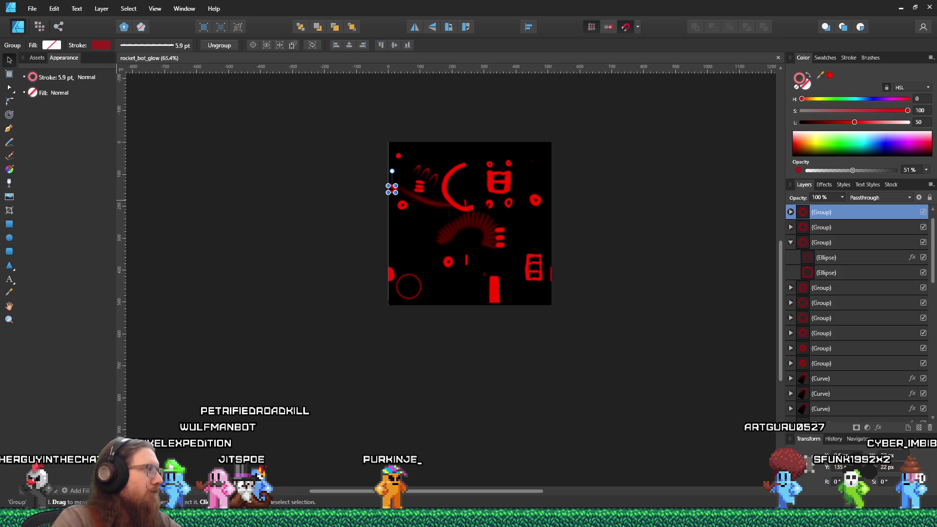
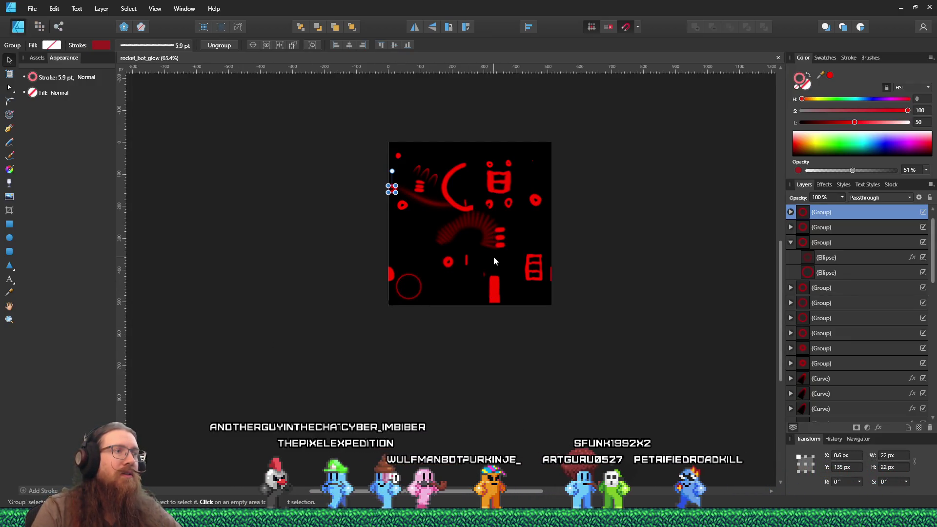
# Step: Zoom in and select the small curved stroke near the red glow texture's top-left
pyautogui.scroll(4, 493, 257)
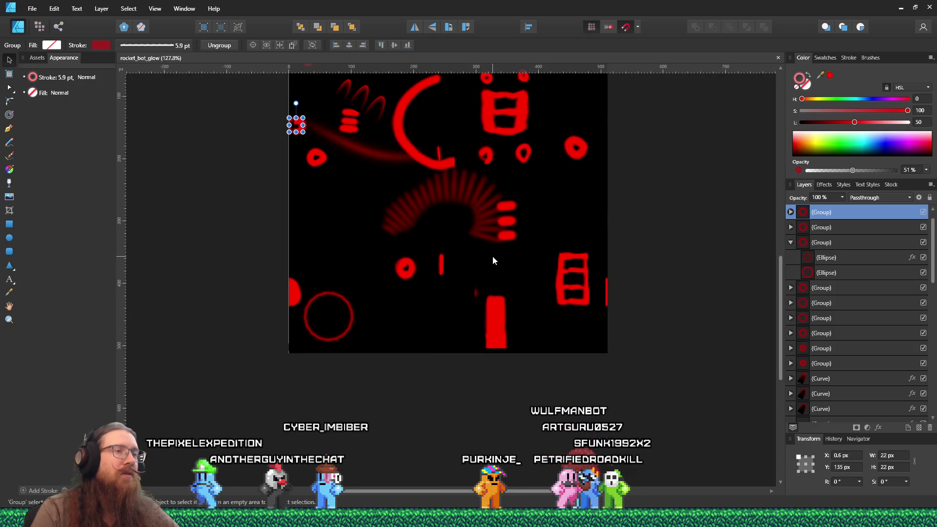
pyautogui.scroll(-2, 491, 253)
pyautogui.scroll(2, 490, 250)
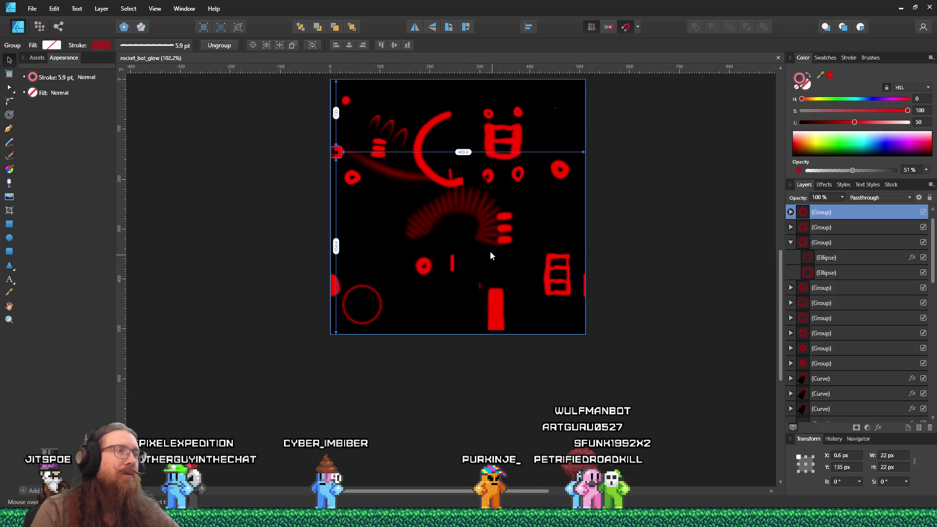
pyautogui.click(386, 107)
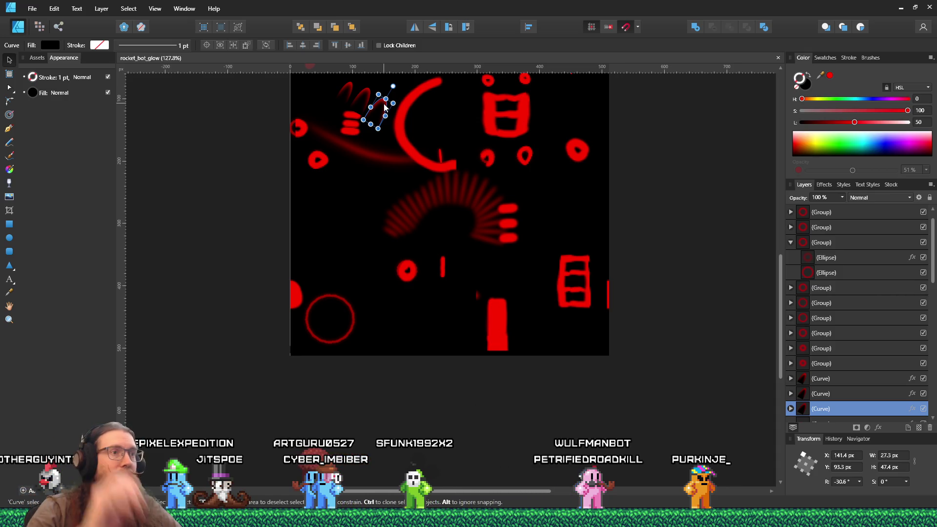
# Step: Move the small curve into the empty area at right and rotate it to -90° so it points right
pyautogui.moveTo(416, 151); pyautogui.dragTo(578, 217)
pyautogui.scroll(2, 578, 273)
pyautogui.scroll(3, 582, 275)
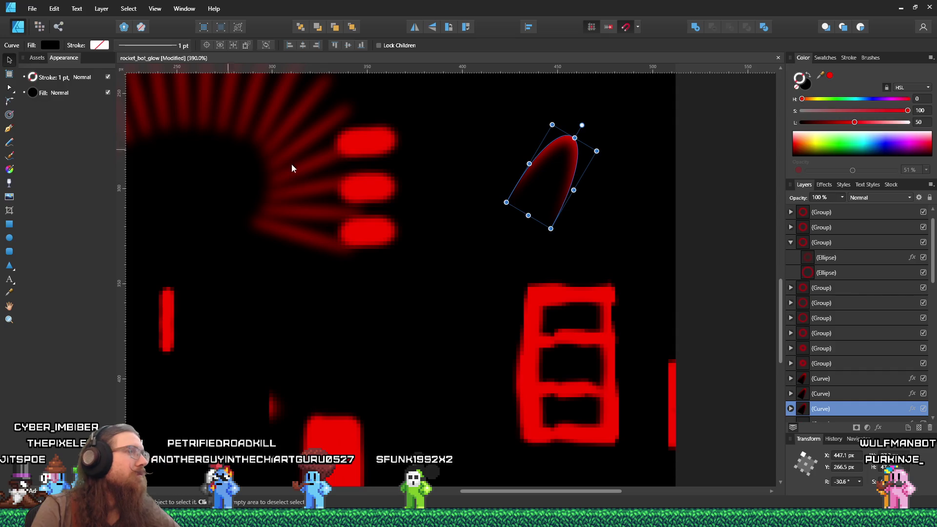
pyautogui.moveTo(582, 125)
pyautogui.mouseDown()
pyautogui.moveTo(634, 213)
pyautogui.moveTo(634, 168)
pyautogui.moveTo(631, 184)
pyautogui.mouseUp()
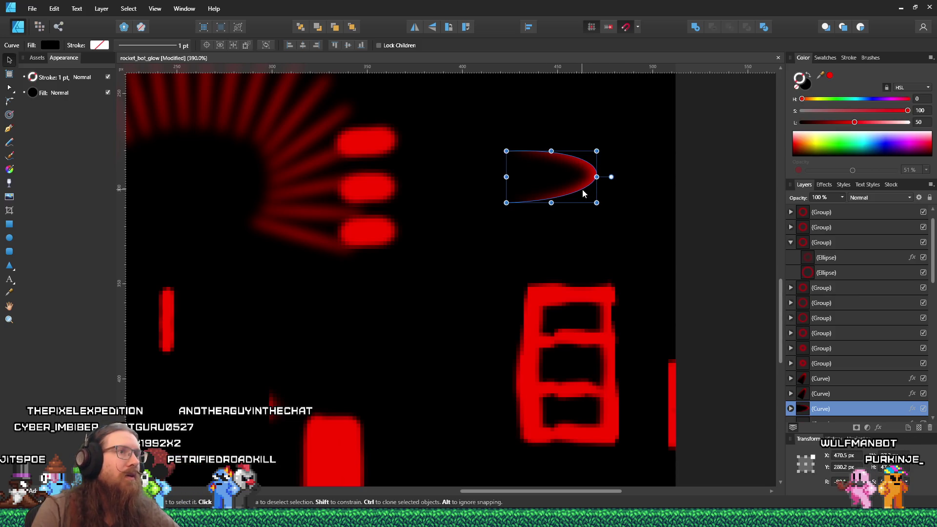
pyautogui.press('a')
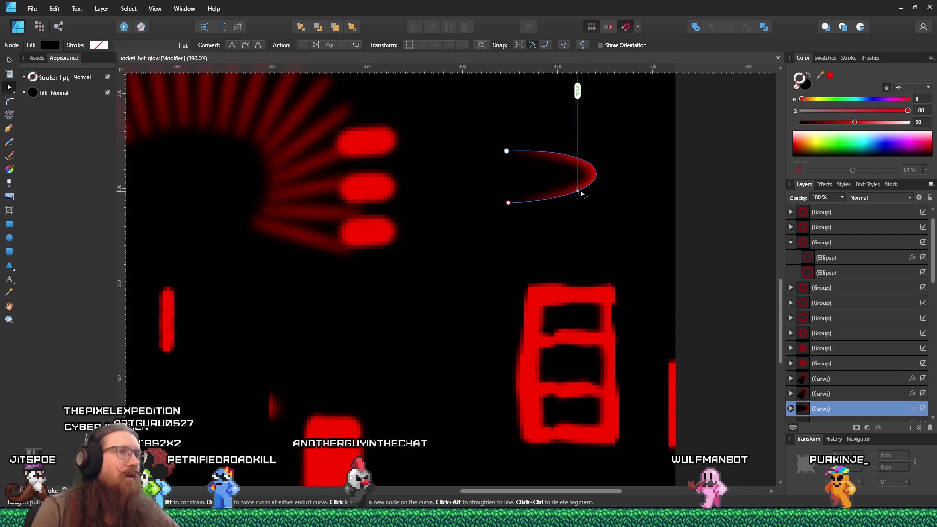
# Step: Drag the curve's segments and top node into a flatter arc with a straighter top and rounded right end
pyautogui.hotkey('ctrl', 'd')
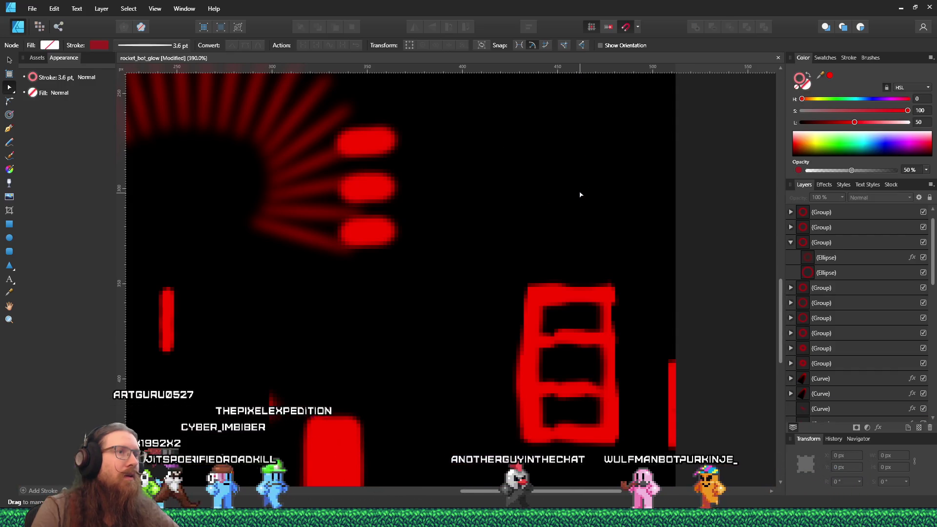
pyautogui.click(585, 194)
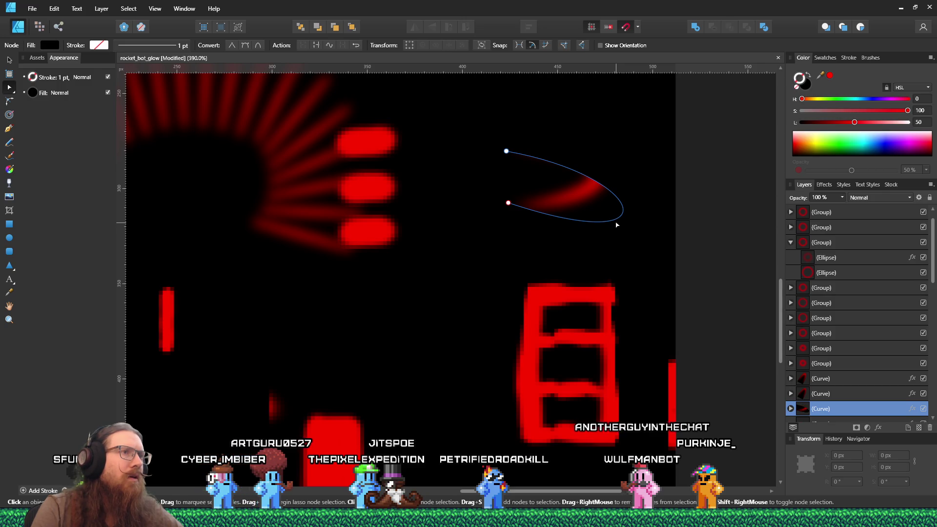
pyautogui.moveTo(615, 188); pyautogui.dragTo(565, 161)
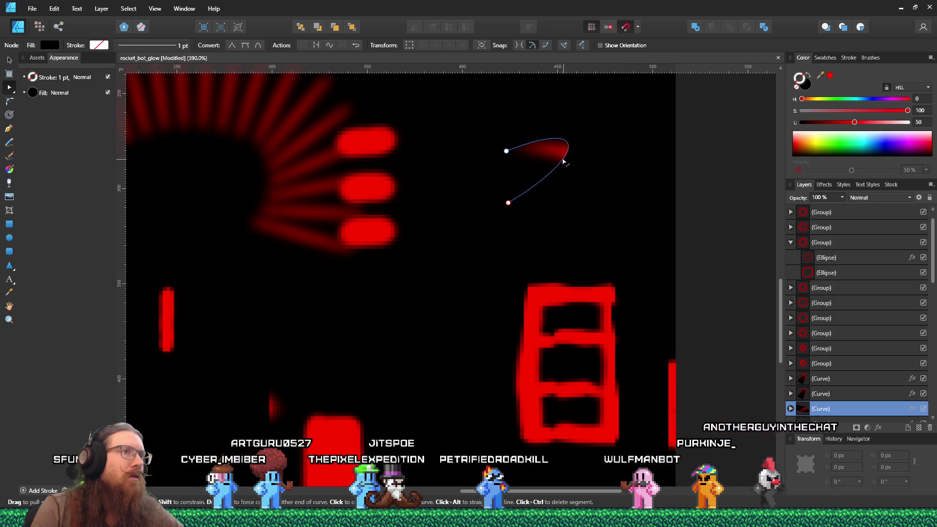
pyautogui.moveTo(508, 176); pyautogui.dragTo(600, 204)
pyautogui.moveTo(602, 179)
pyautogui.mouseDown()
pyautogui.moveTo(619, 226)
pyautogui.moveTo(604, 173)
pyautogui.moveTo(594, 185)
pyautogui.mouseUp()
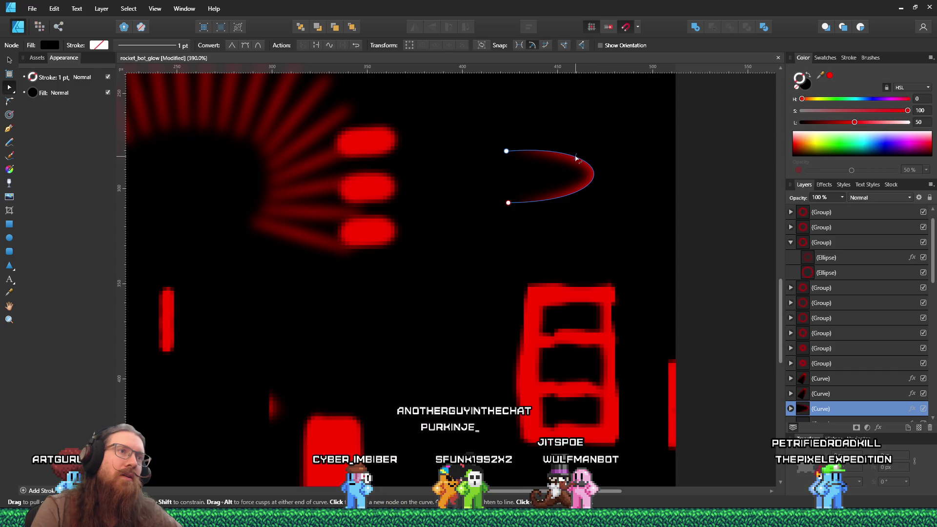
pyautogui.moveTo(584, 155); pyautogui.dragTo(577, 160)
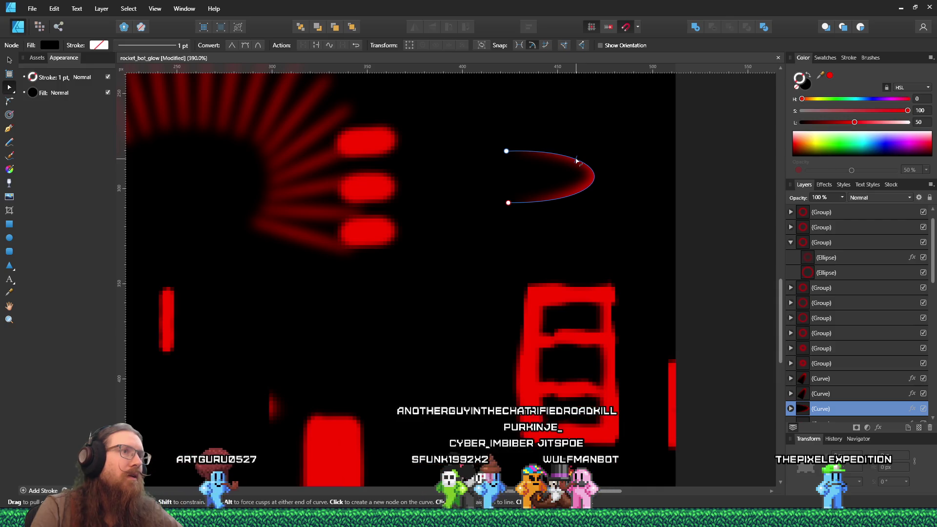
pyautogui.press('alt')
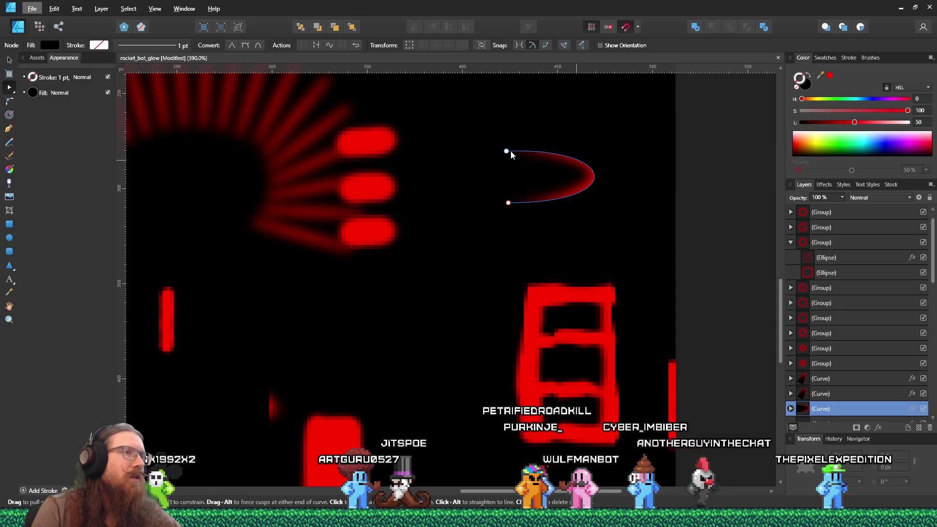
pyautogui.moveTo(511, 151)
pyautogui.mouseDown()
pyautogui.moveTo(568, 147)
pyautogui.moveTo(574, 161)
pyautogui.moveTo(544, 150)
pyautogui.moveTo(511, 153)
pyautogui.mouseUp()
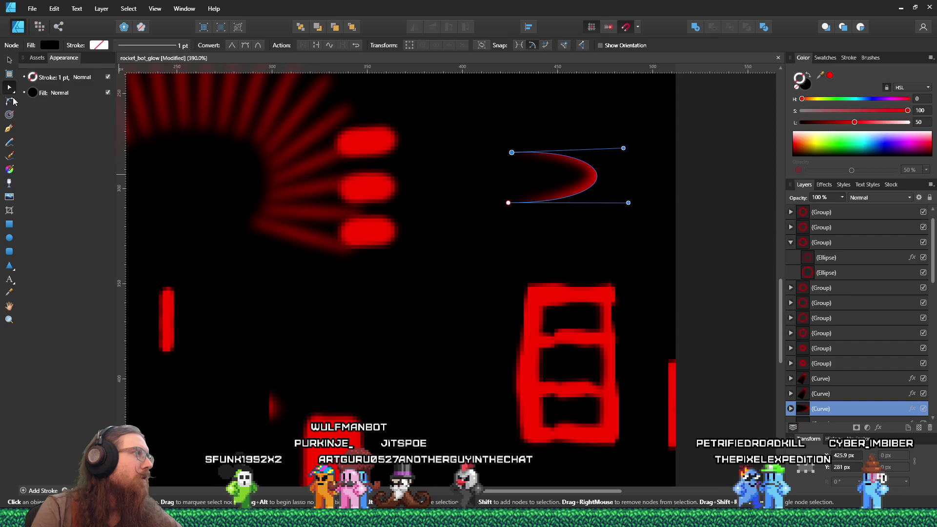
# Step: Add nodes at the curve's right end and lower-right edge and push them outward
pyautogui.rightClick(585, 164)
pyautogui.click(583, 162)
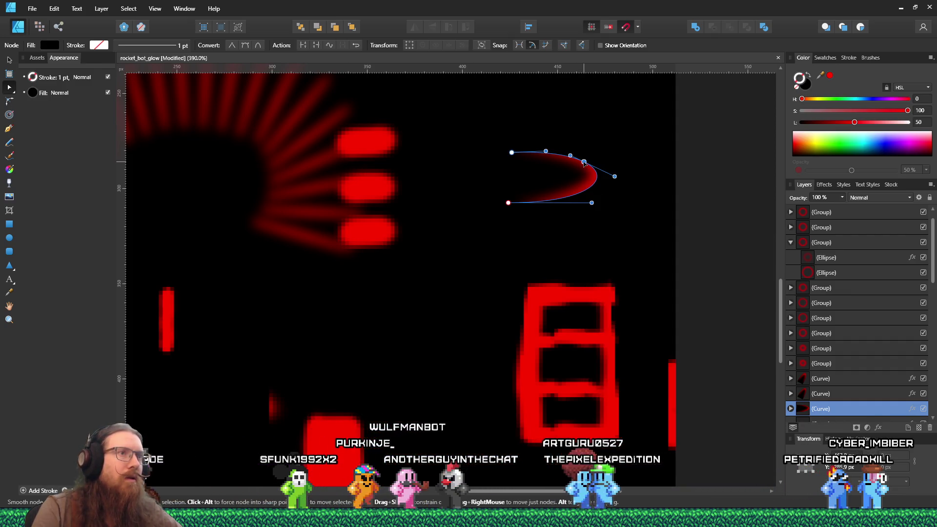
pyautogui.moveTo(584, 162); pyautogui.dragTo(590, 158)
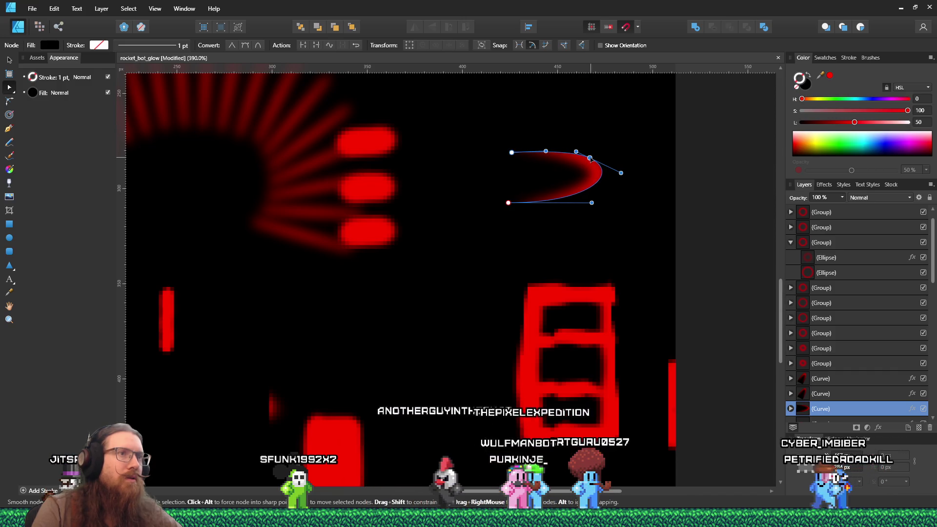
pyautogui.click(587, 193)
pyautogui.moveTo(587, 194); pyautogui.dragTo(601, 188)
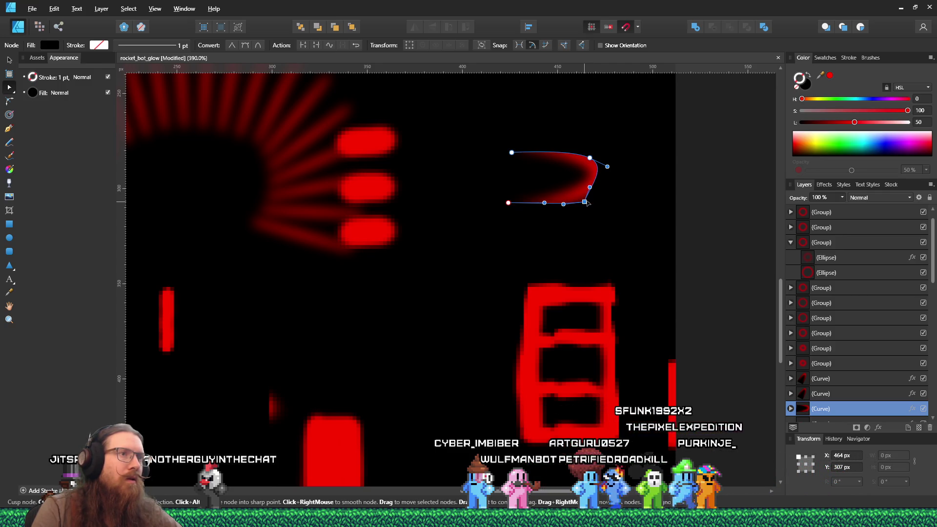
pyautogui.moveTo(563, 204); pyautogui.dragTo(562, 202)
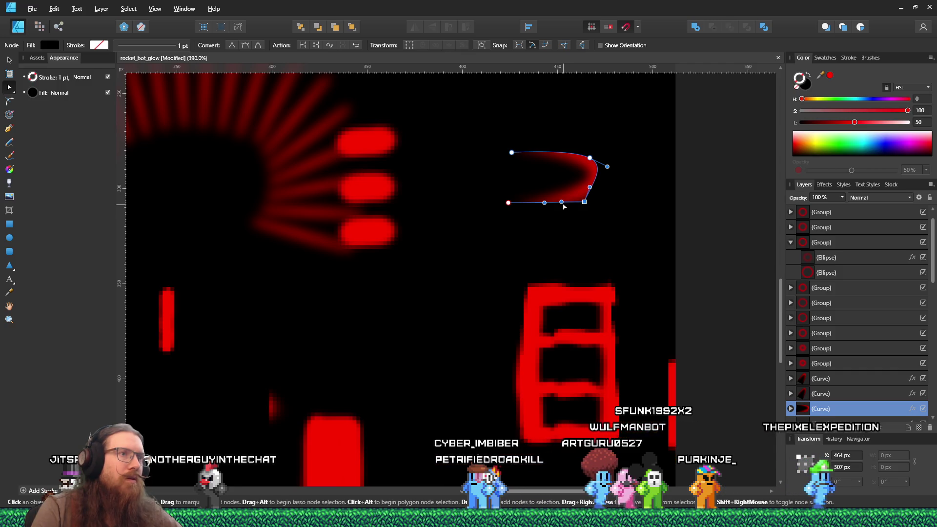
pyautogui.hotkey('ctrl', 'z')
pyautogui.hotkey('ctrl', 'z')
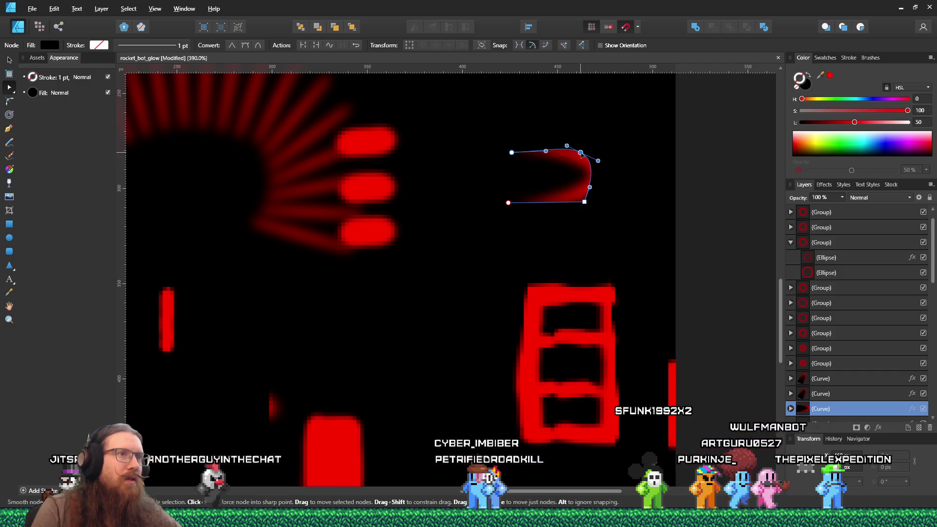
# Step: Drag the top handle and corner nodes to square the right corners and flatten the bottom edge
pyautogui.click(547, 155)
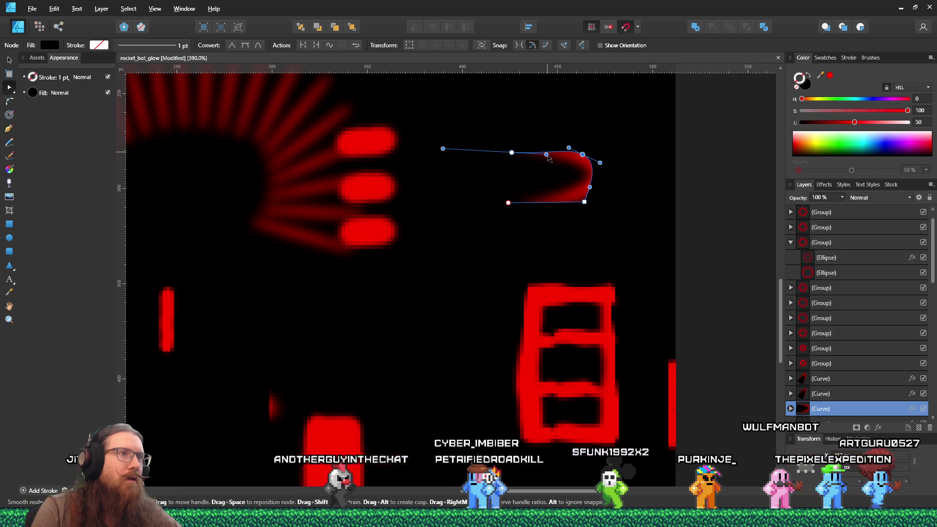
pyautogui.click(543, 156)
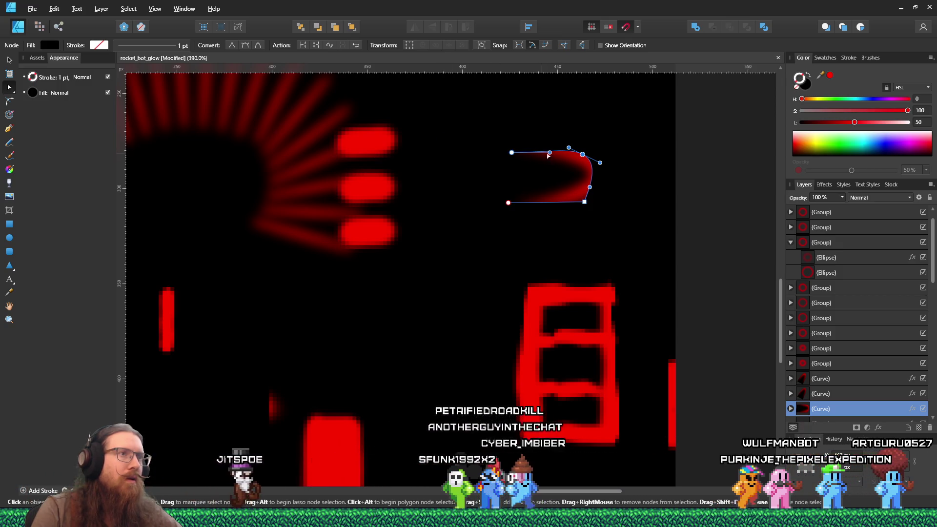
pyautogui.moveTo(569, 147)
pyautogui.mouseDown()
pyautogui.moveTo(565, 155)
pyautogui.moveTo(587, 172)
pyautogui.mouseUp()
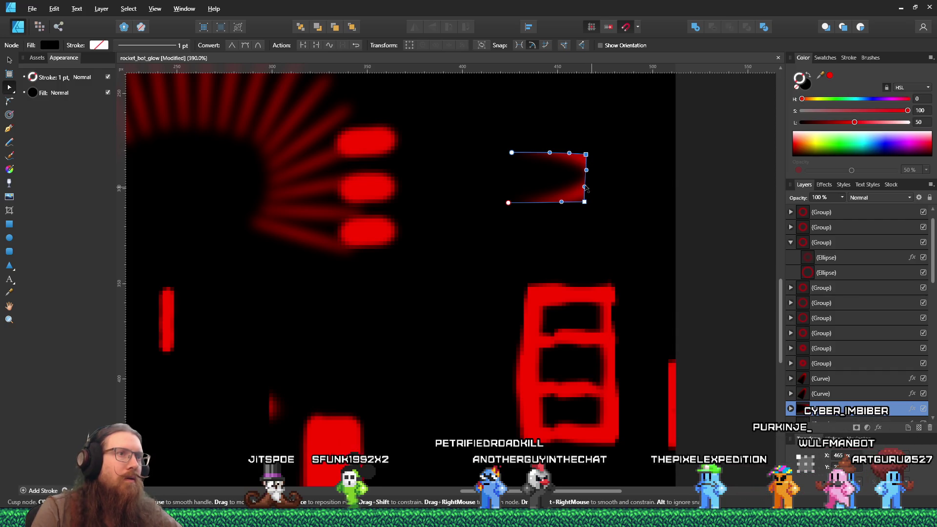
pyautogui.moveTo(585, 186); pyautogui.dragTo(587, 203)
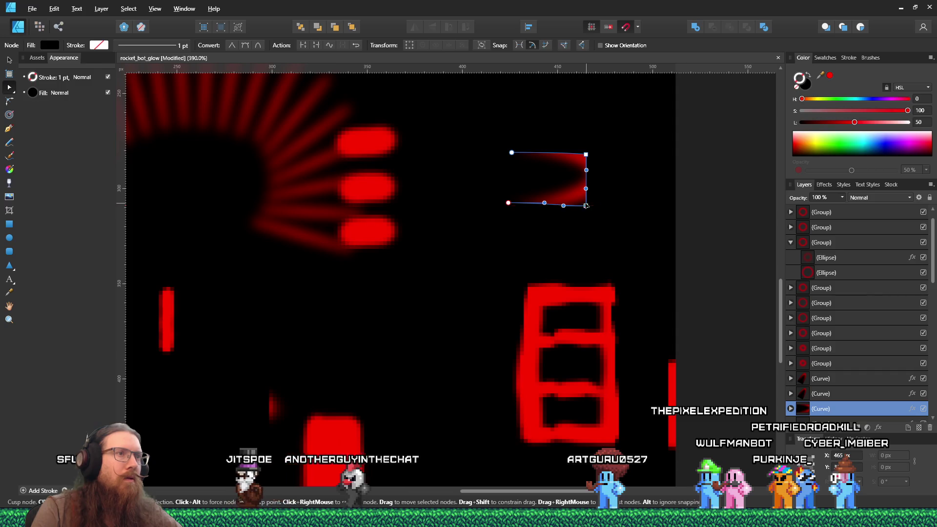
pyautogui.moveTo(508, 203); pyautogui.dragTo(509, 206)
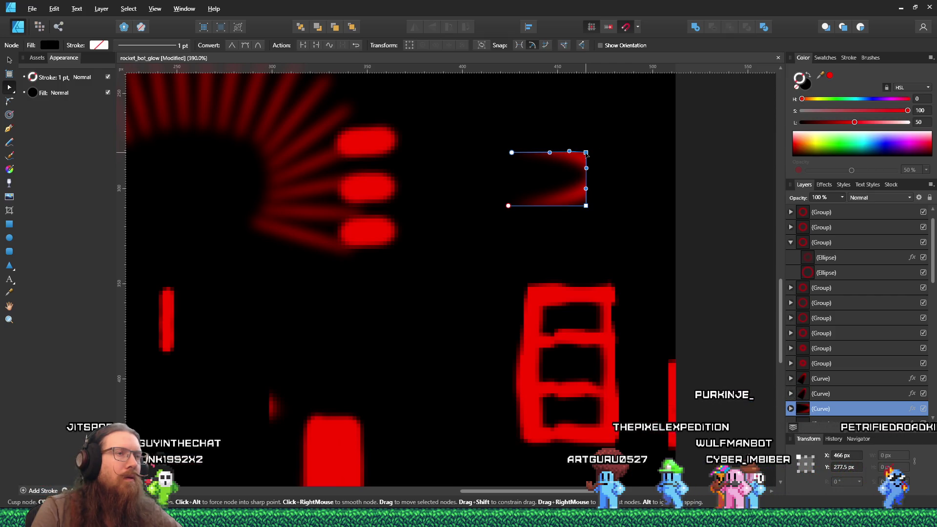
pyautogui.click(568, 198)
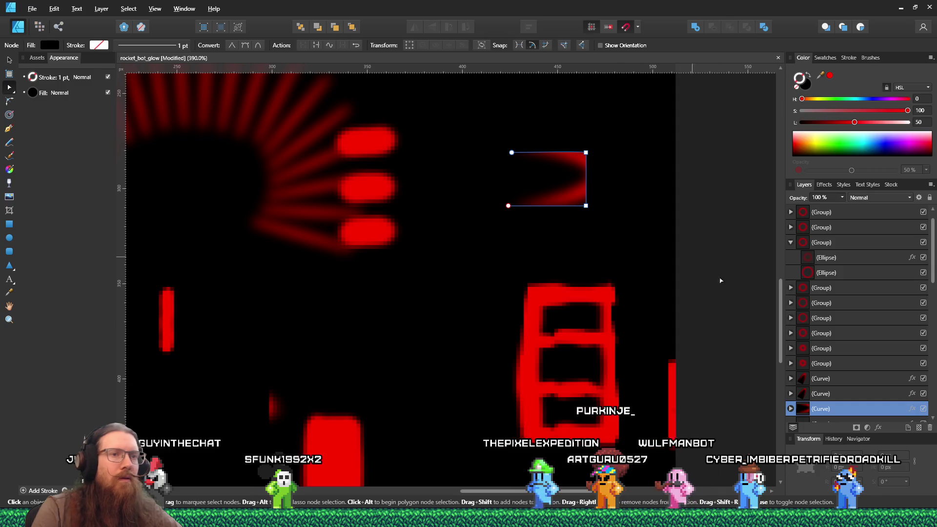
pyautogui.scroll(-2, 834, 390)
pyautogui.scroll(-3, 830, 342)
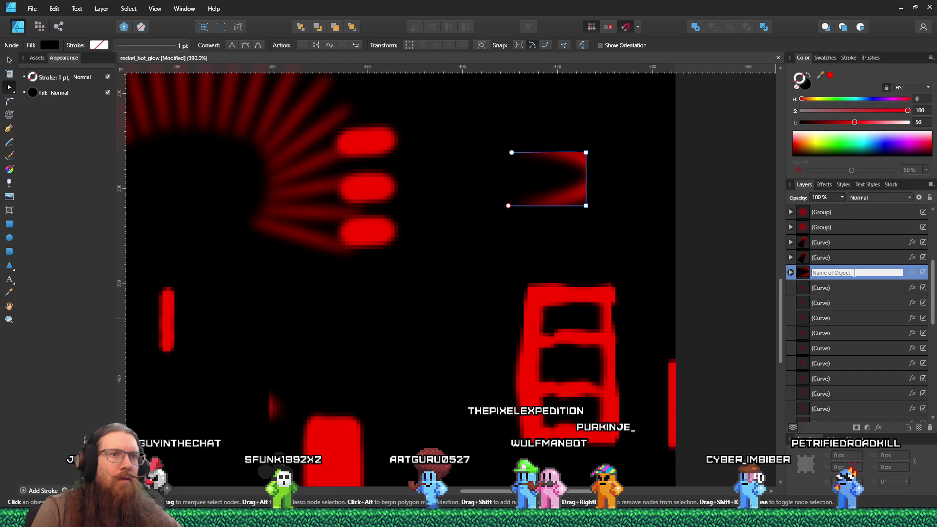
# Step: Select the nested child curve and add a node to reshape its top edge
pyautogui.press('Escape')
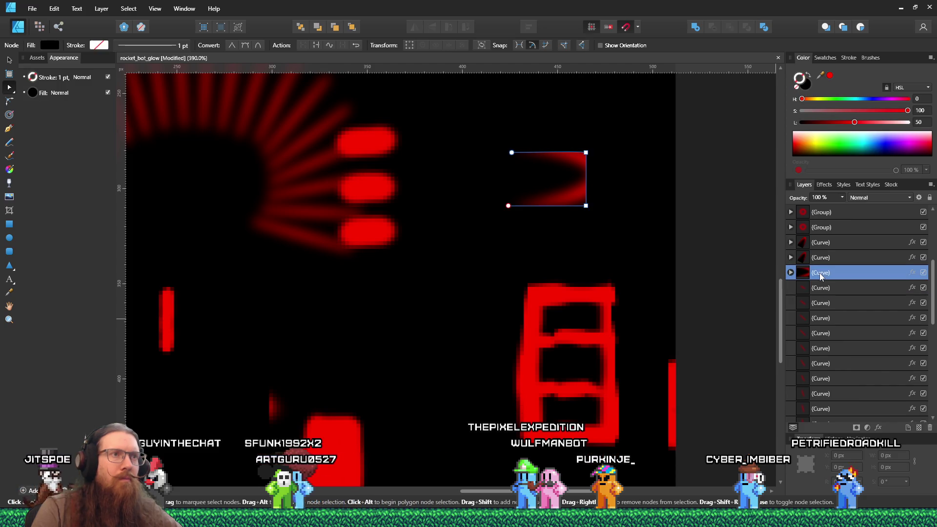
pyautogui.click(791, 272)
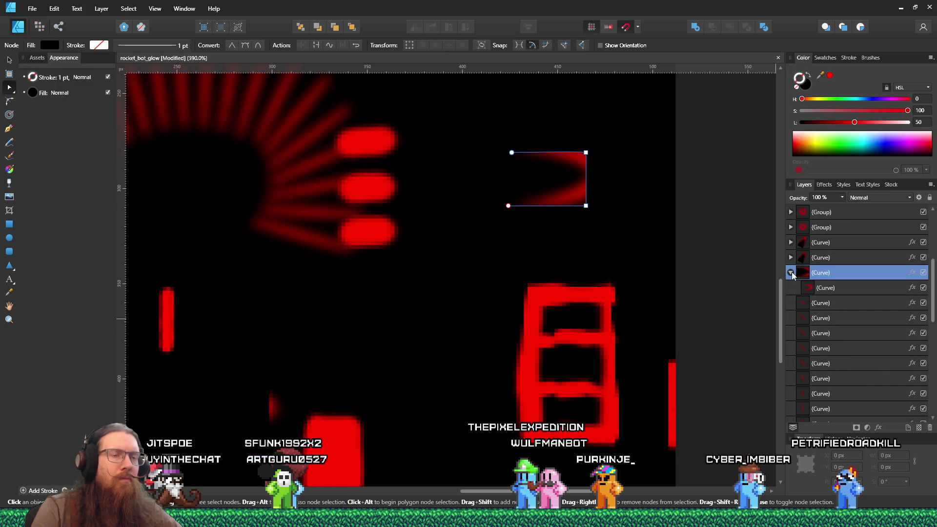
pyautogui.click(827, 289)
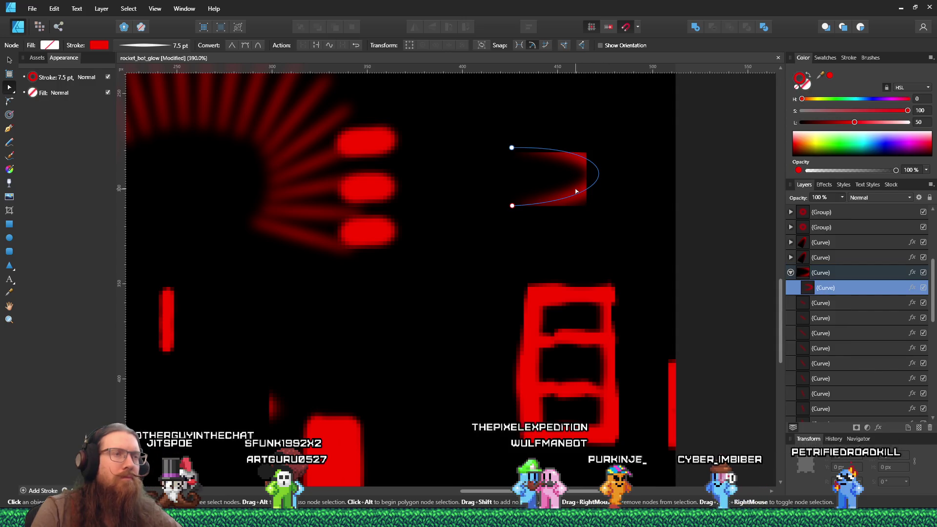
pyautogui.click(575, 154)
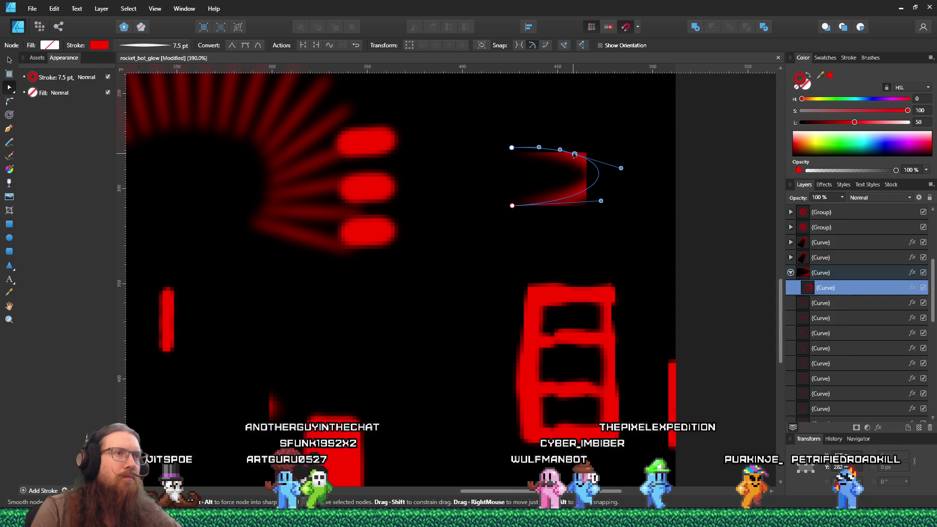
pyautogui.moveTo(560, 150)
pyautogui.mouseDown()
pyautogui.moveTo(586, 153)
pyautogui.moveTo(587, 179)
pyautogui.mouseUp()
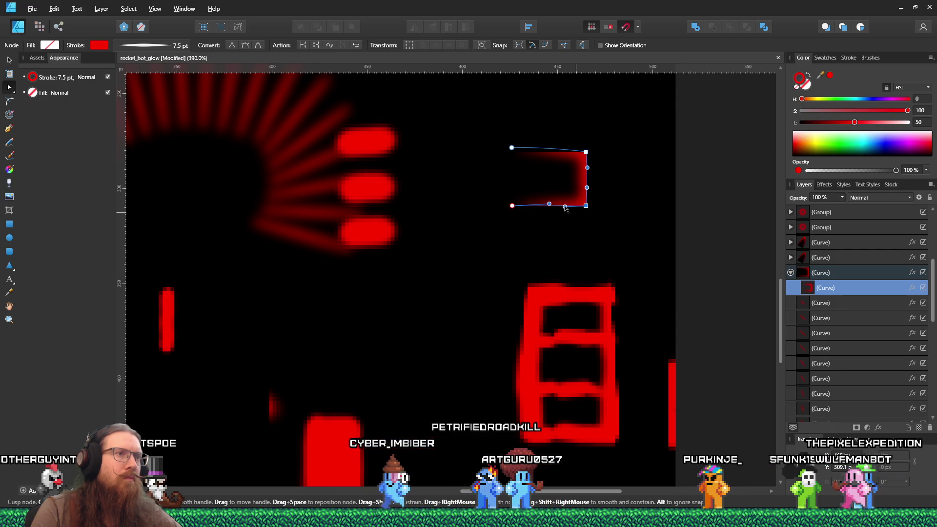
# Step: Adjust the left end and bottom-right corner handles to straighten the bracket's bottom and right edges
pyautogui.click(512, 205)
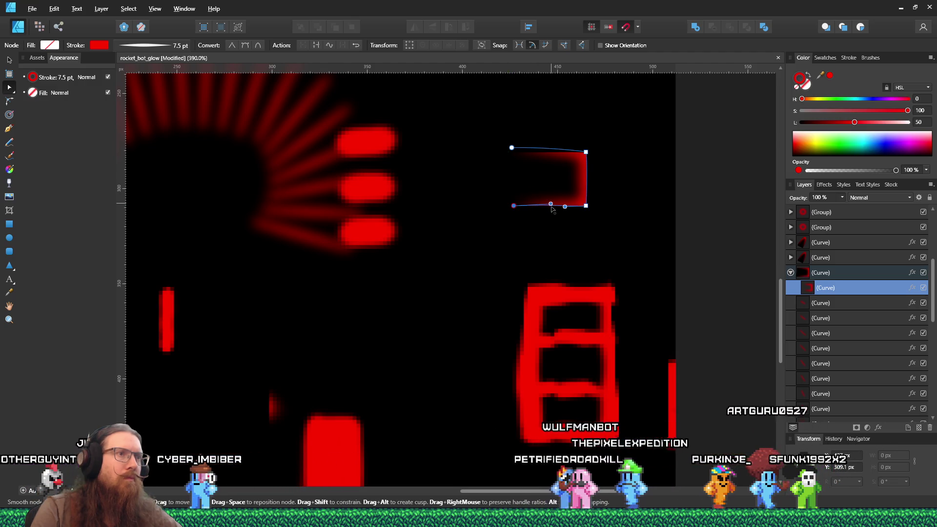
pyautogui.moveTo(552, 208); pyautogui.dragTo(552, 209)
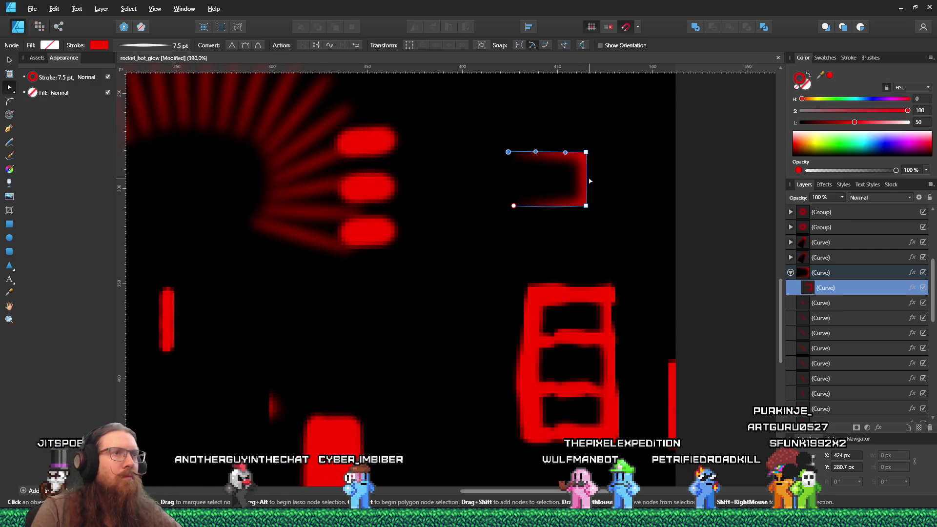
pyautogui.click(586, 206)
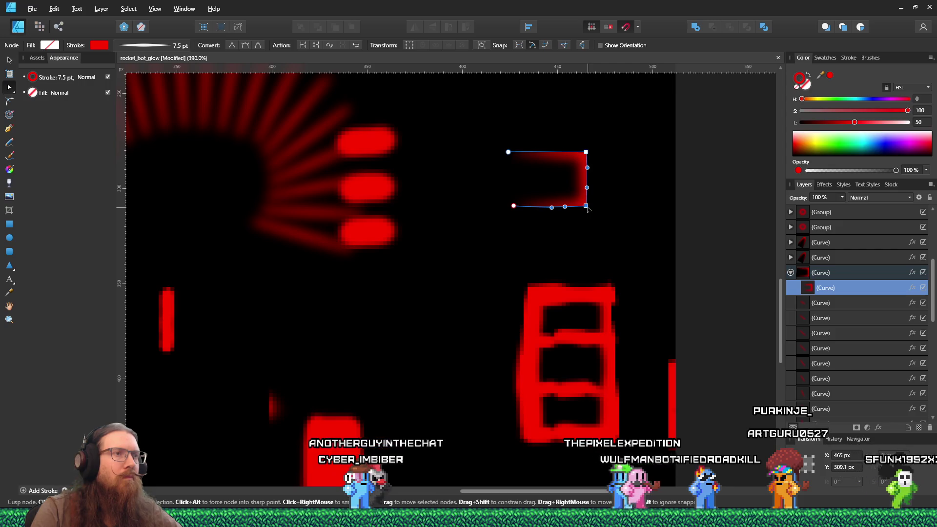
pyautogui.moveTo(582, 188); pyautogui.dragTo(586, 180)
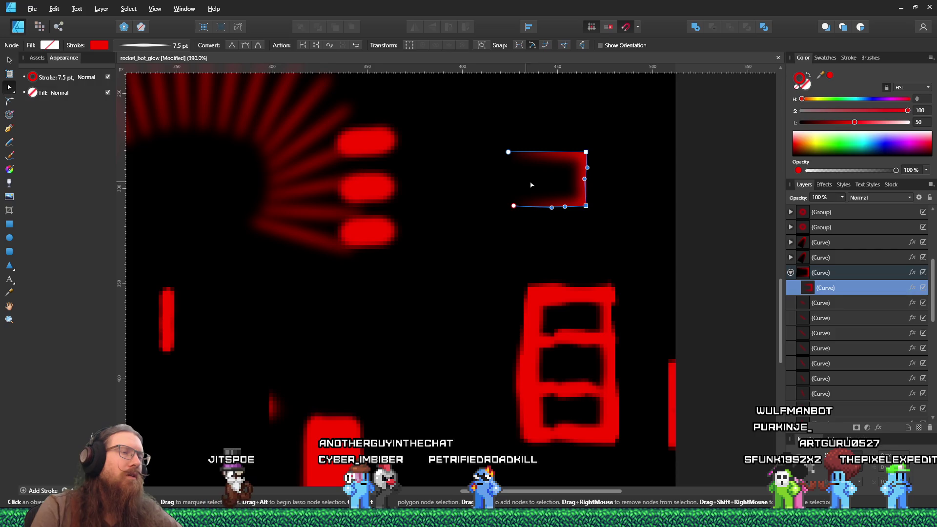
pyautogui.click(830, 272)
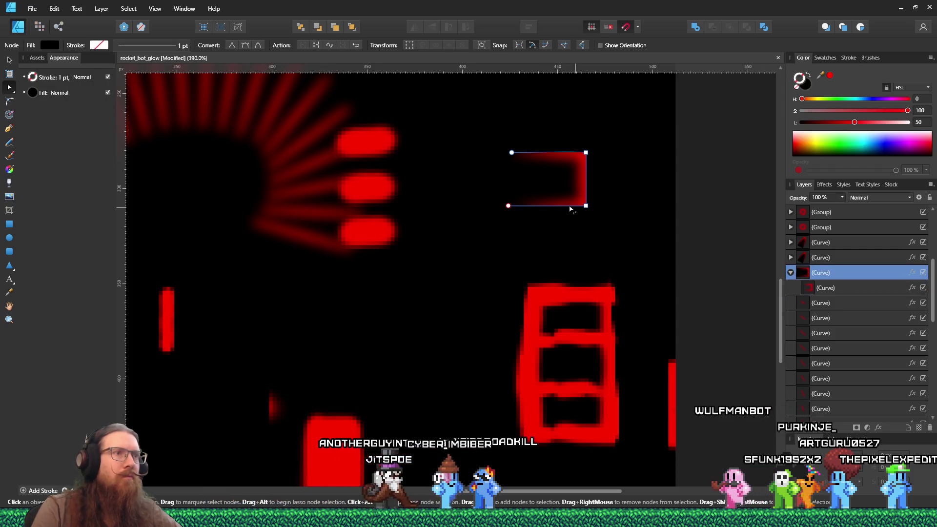
# Step: Move the glow bracket onto a cell of the red ladder shape and narrow it to fit
pyautogui.moveTo(558, 173); pyautogui.dragTo(588, 229)
pyautogui.press('v')
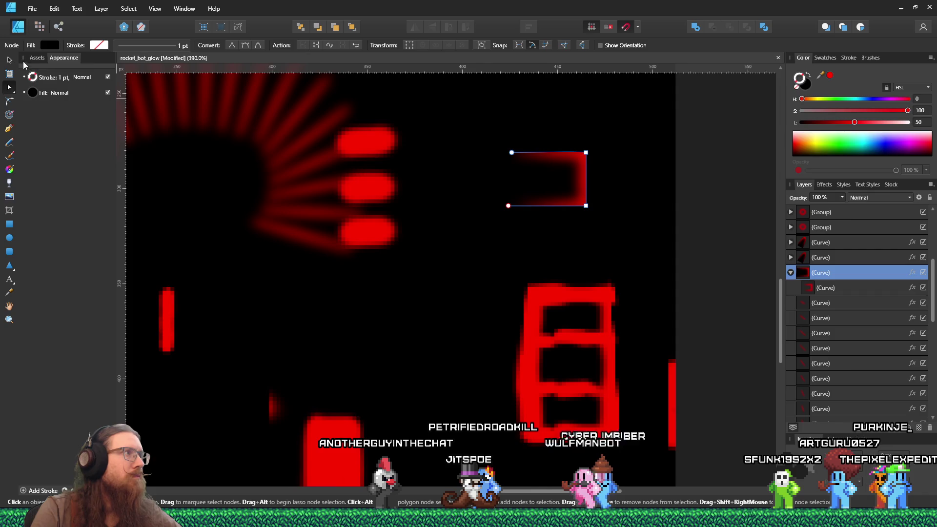
pyautogui.moveTo(565, 178)
pyautogui.mouseDown()
pyautogui.moveTo(599, 296)
pyautogui.moveTo(635, 308)
pyautogui.moveTo(626, 309)
pyautogui.mouseUp()
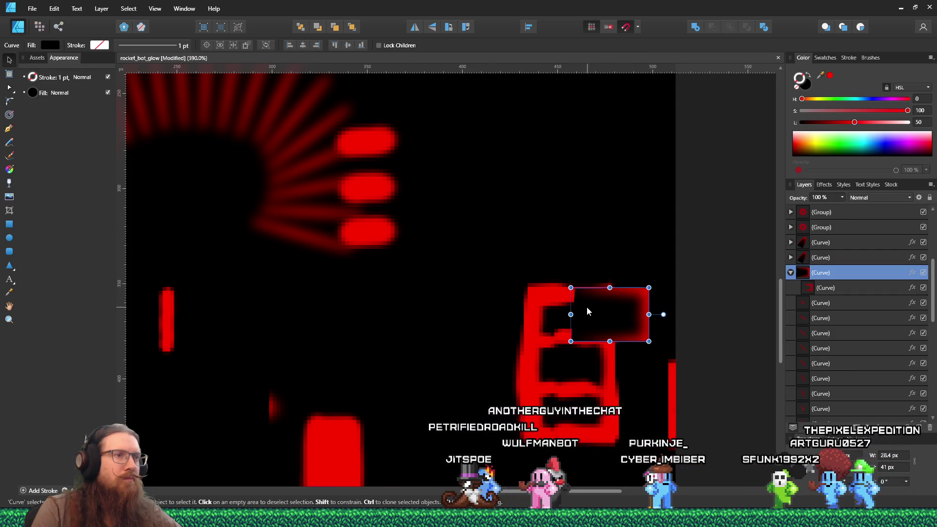
pyautogui.moveTo(571, 315)
pyautogui.mouseDown()
pyautogui.moveTo(596, 315)
pyautogui.moveTo(573, 307)
pyautogui.moveTo(587, 312)
pyautogui.moveTo(609, 363)
pyautogui.mouseUp()
# Step: Duplicate the glow rectangle with Ctrl+J and select the upper copy for node editing
pyautogui.hotkey('ctrl', 'j')
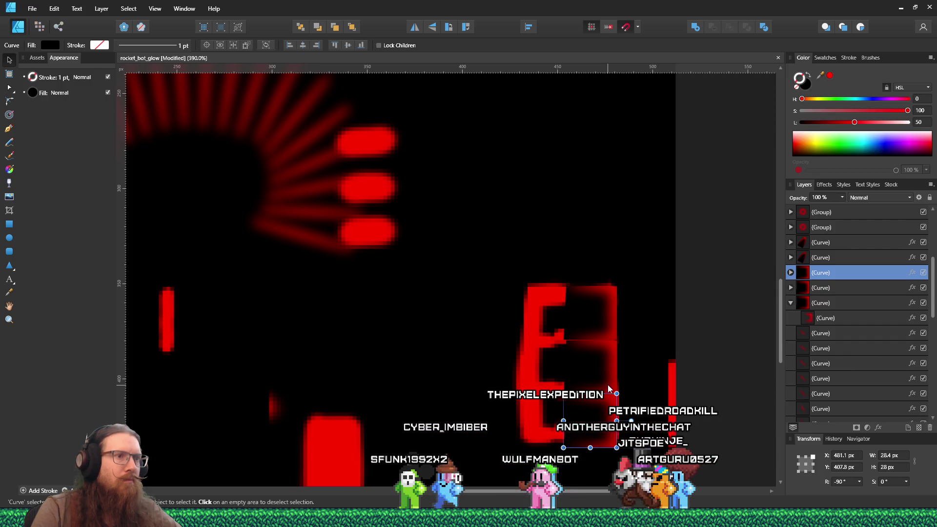
pyautogui.click(585, 365)
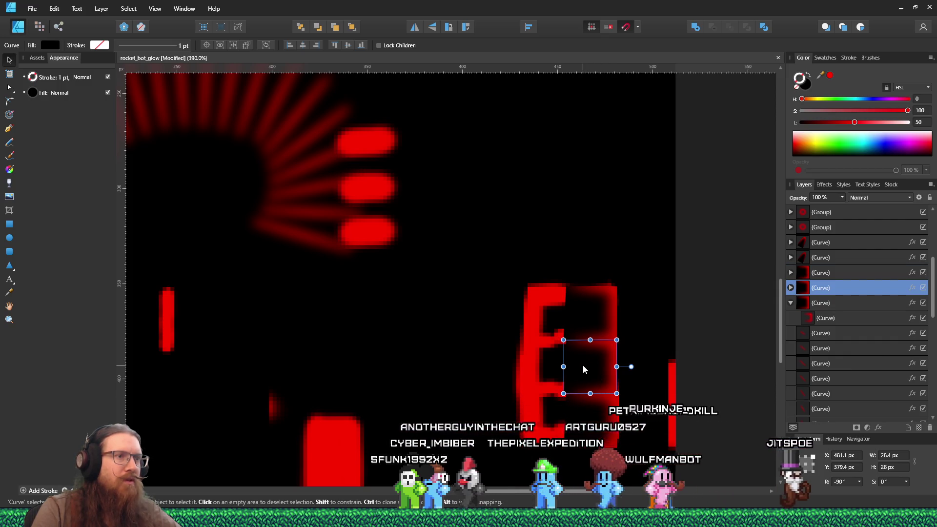
pyautogui.press('a')
pyautogui.scroll(1, 586, 378)
pyautogui.scroll(3, 586, 389)
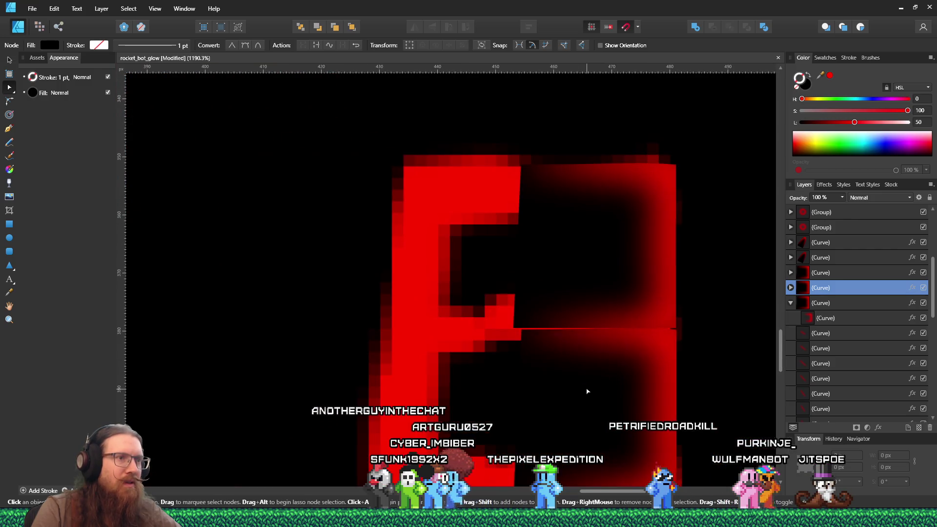
# Step: Level the rectangle's end nodes with the ladder's bars
pyautogui.scroll(2, 583, 378)
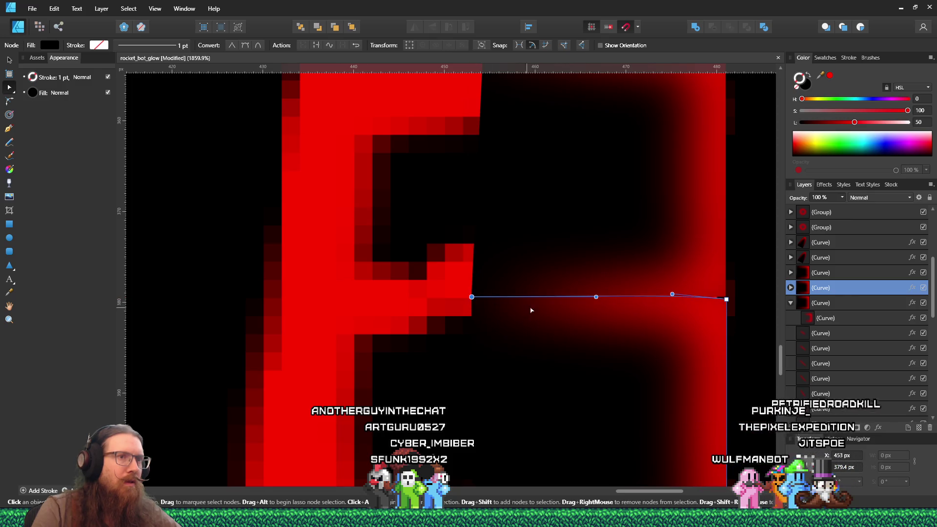
pyautogui.moveTo(726, 299); pyautogui.dragTo(727, 297)
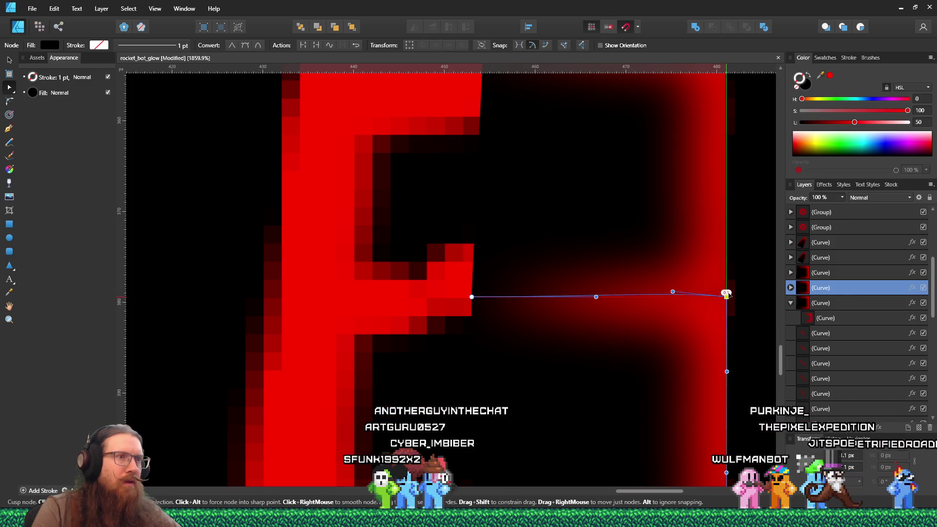
pyautogui.scroll(-3, 619, 308)
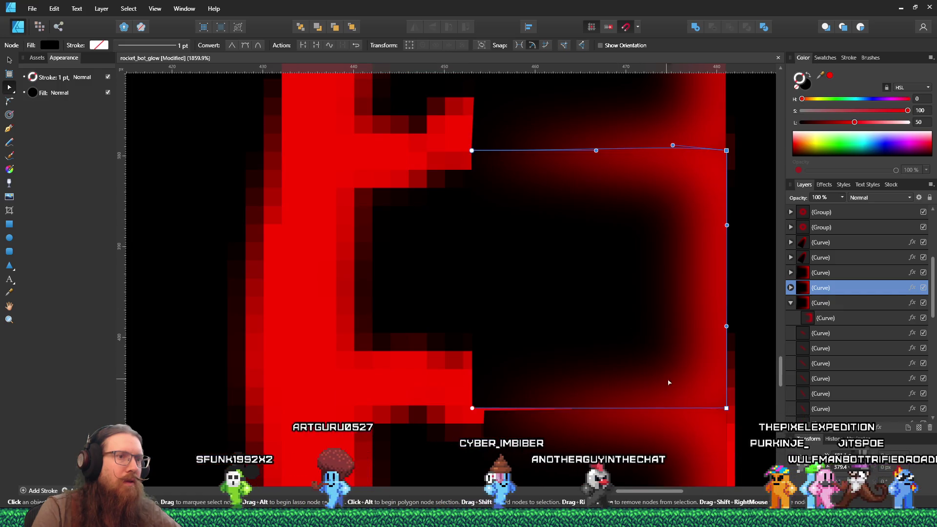
pyautogui.click(726, 408)
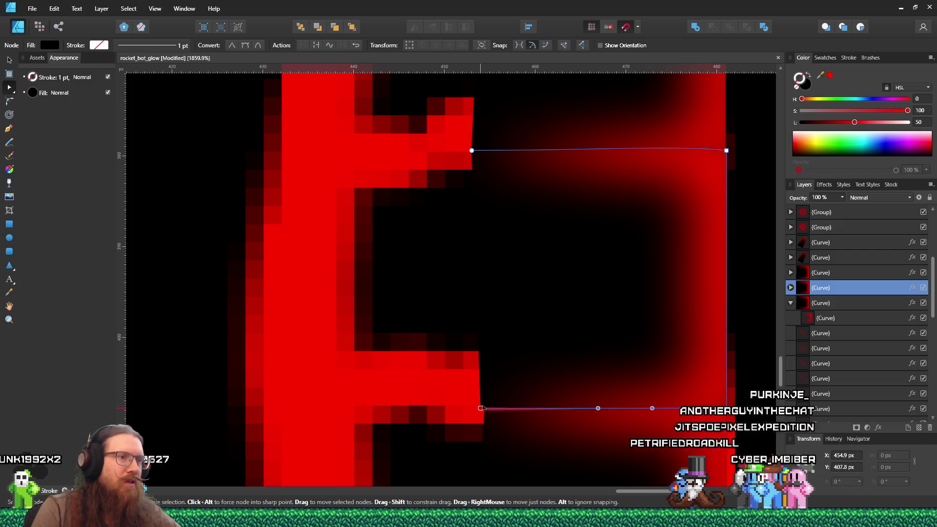
pyautogui.scroll(-5, 480, 405)
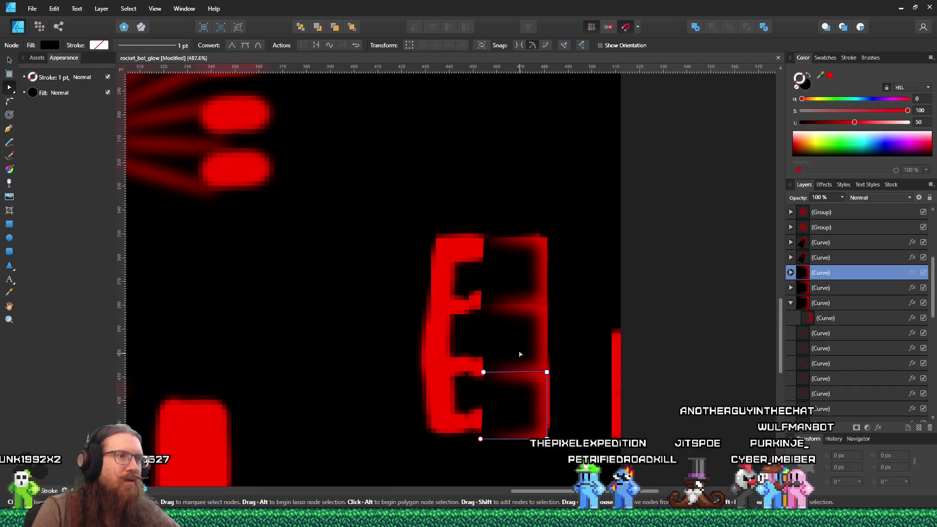
# Step: Return the sketch image to the page origin (X 0, Y 0) and select the three glow rectangles
pyautogui.click(522, 298)
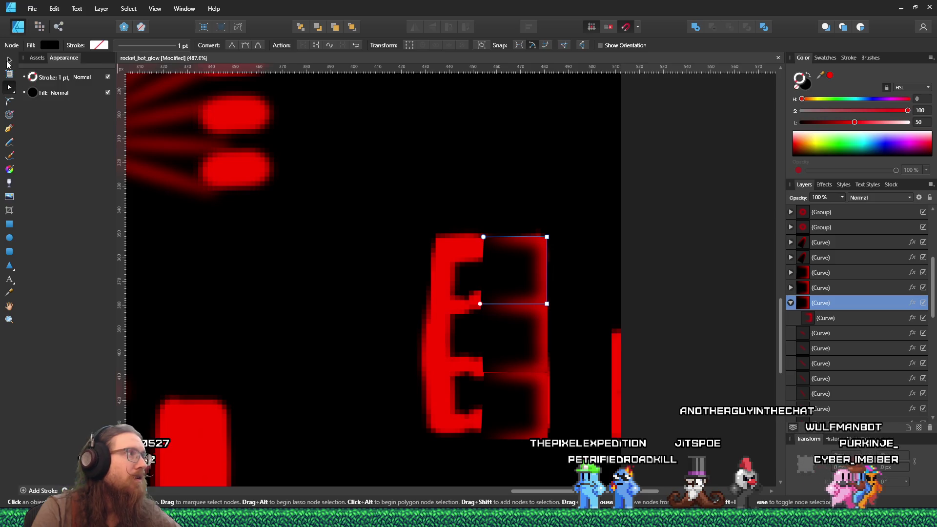
pyautogui.click(9, 60)
pyautogui.click(509, 402)
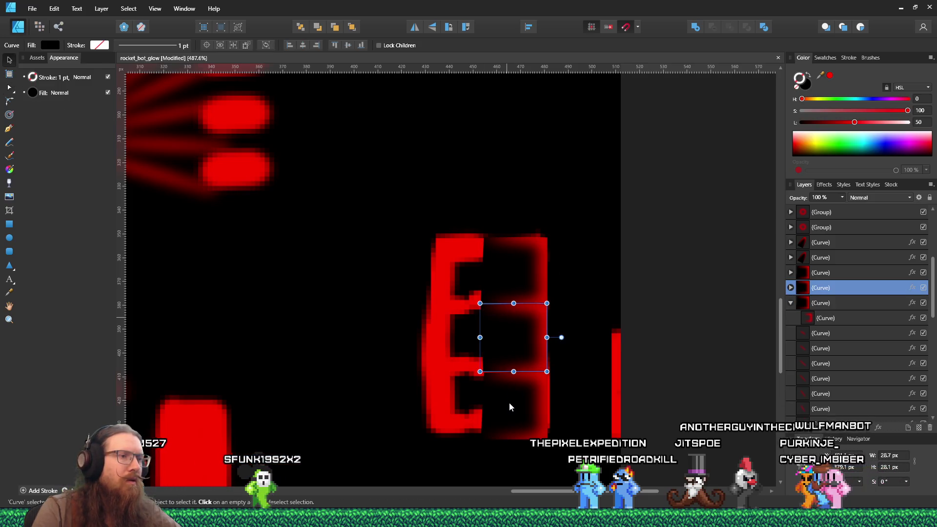
pyautogui.keyDown('shift'); pyautogui.click(515, 286); pyautogui.keyUp('shift')
pyautogui.click(519, 337)
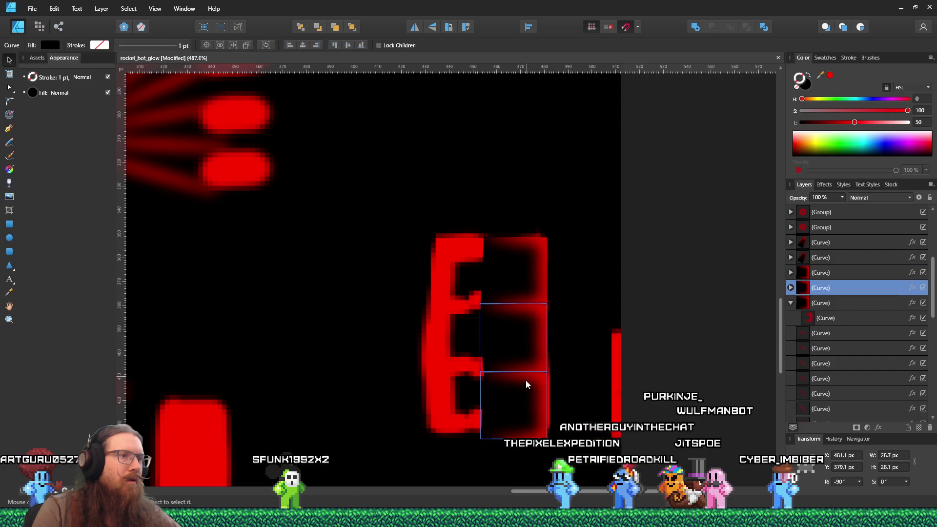
pyautogui.click(527, 377)
pyautogui.click(492, 219)
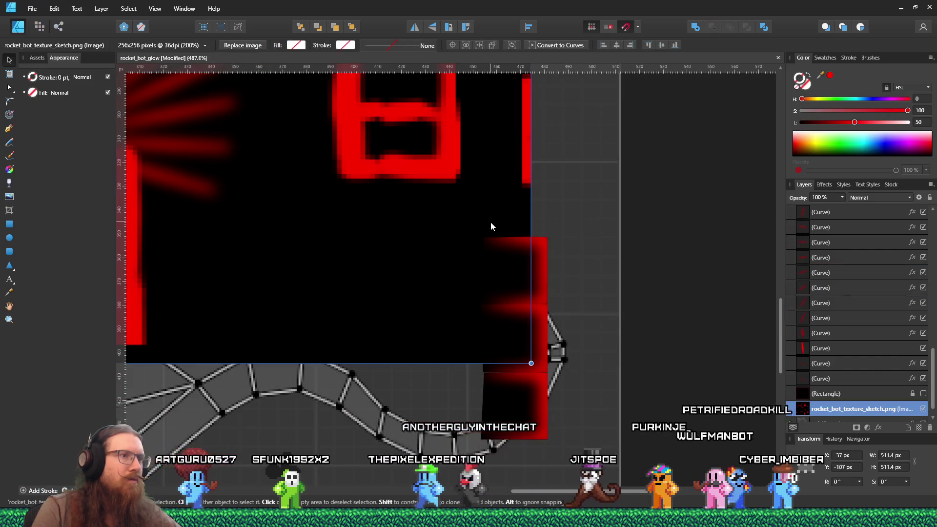
pyautogui.moveTo(520, 217); pyautogui.dragTo(592, 250)
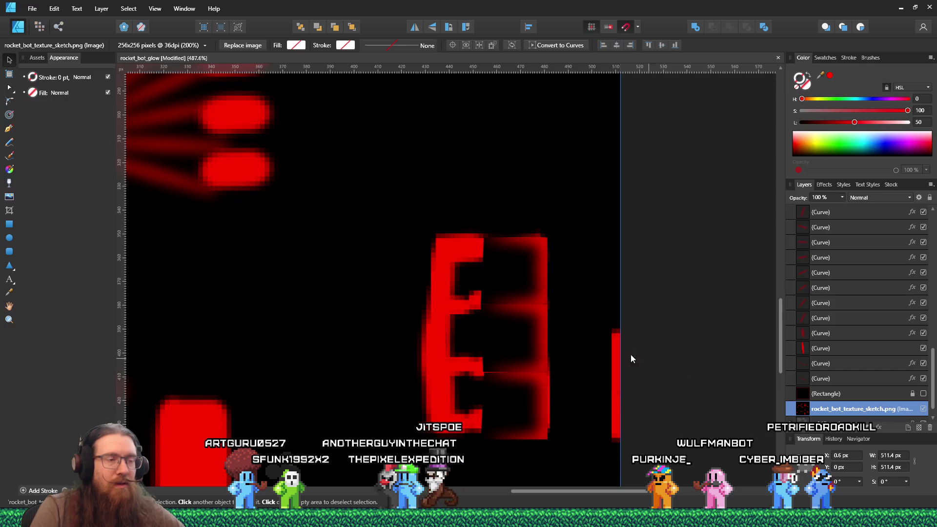
pyautogui.moveTo(710, 195)
pyautogui.mouseDown()
pyautogui.moveTo(641, 296)
pyautogui.moveTo(476, 450)
pyautogui.mouseUp()
# Step: Fit the three glow rectangles over the ladder's left column and set them to Add blending
pyautogui.moveTo(517, 339)
pyautogui.mouseDown()
pyautogui.moveTo(455, 336)
pyautogui.moveTo(452, 396)
pyautogui.moveTo(345, 338)
pyautogui.moveTo(353, 343)
pyautogui.mouseUp()
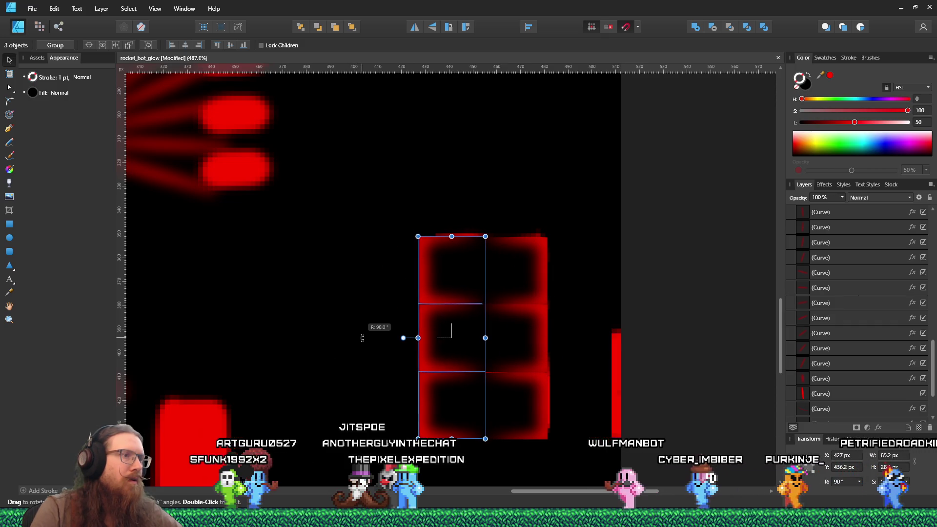
pyautogui.moveTo(450, 331)
pyautogui.mouseDown()
pyautogui.moveTo(473, 335)
pyautogui.moveTo(464, 338)
pyautogui.mouseUp()
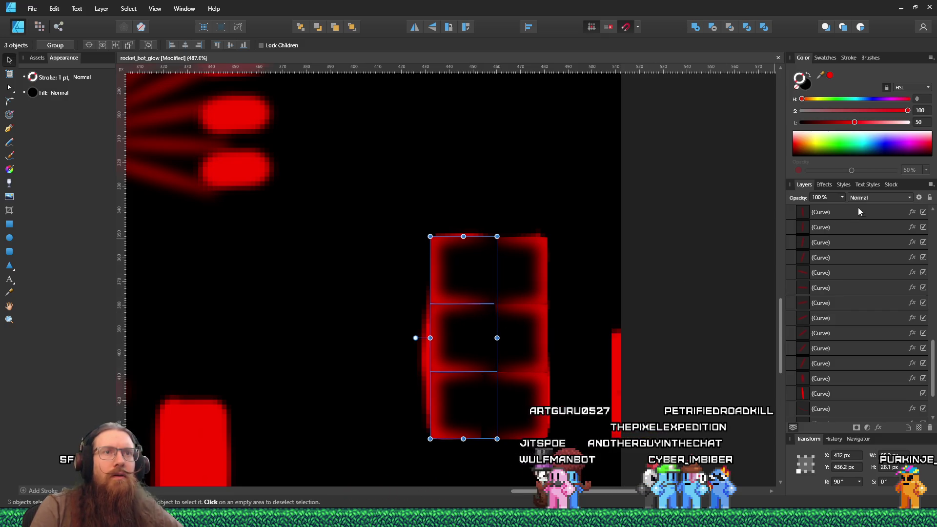
pyautogui.click(867, 197)
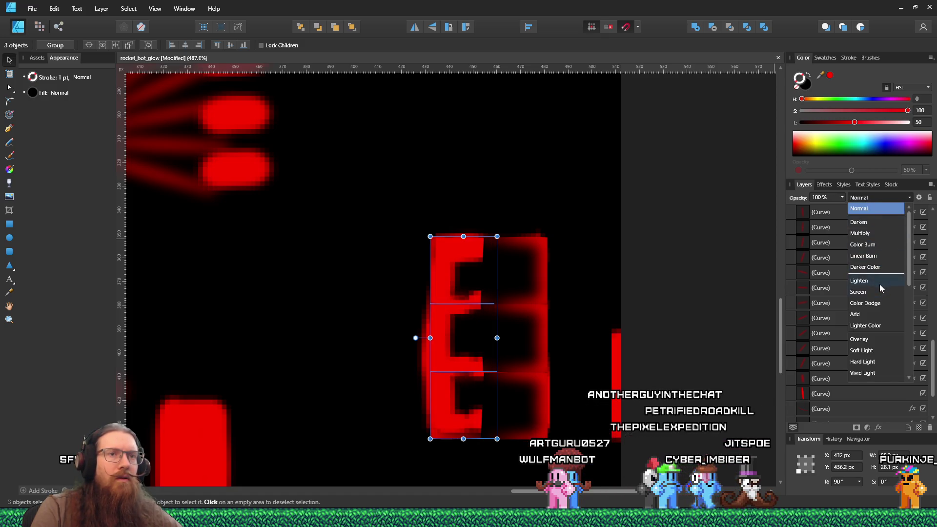
pyautogui.click(878, 314)
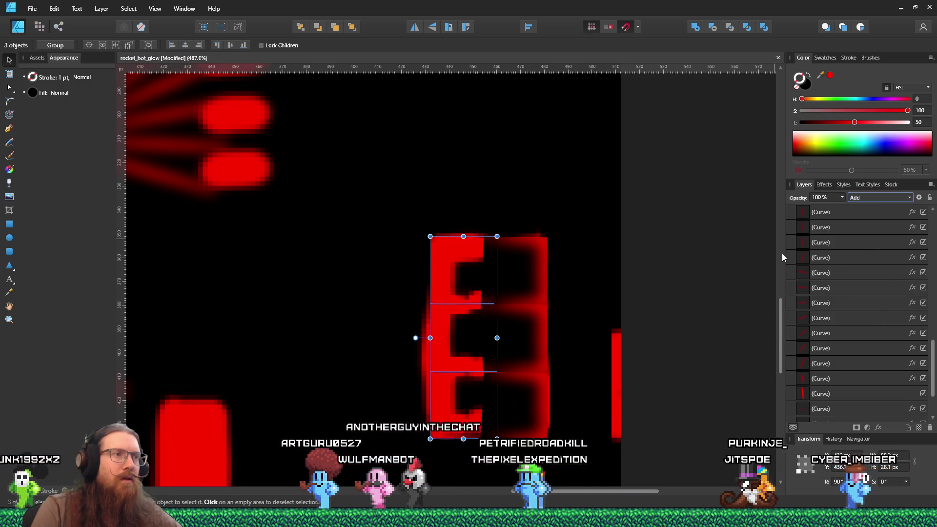
# Step: Set the right column of glow rectangles to the Add blend mode as well
pyautogui.moveTo(672, 470)
pyautogui.mouseDown()
pyautogui.moveTo(473, 248)
pyautogui.moveTo(471, 221)
pyautogui.mouseUp()
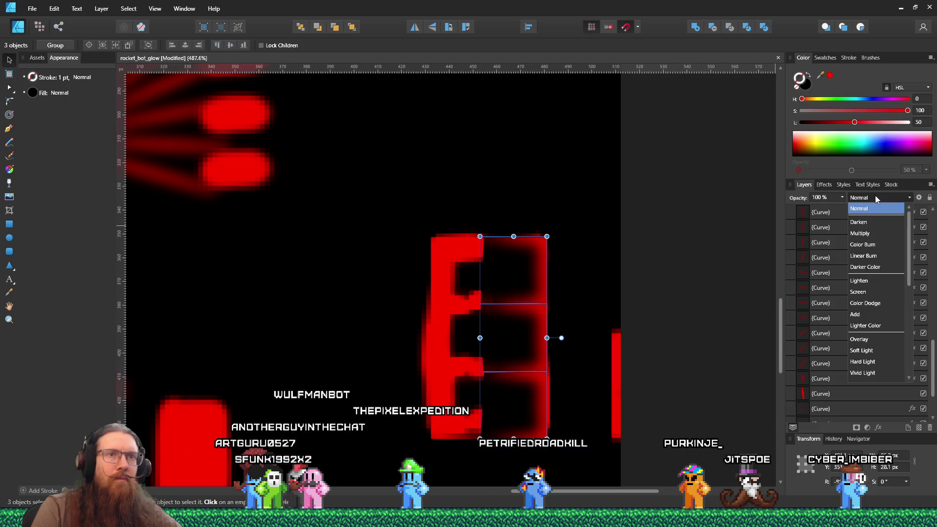
pyautogui.click(867, 314)
pyautogui.click(652, 316)
pyautogui.scroll(-2, 810, 356)
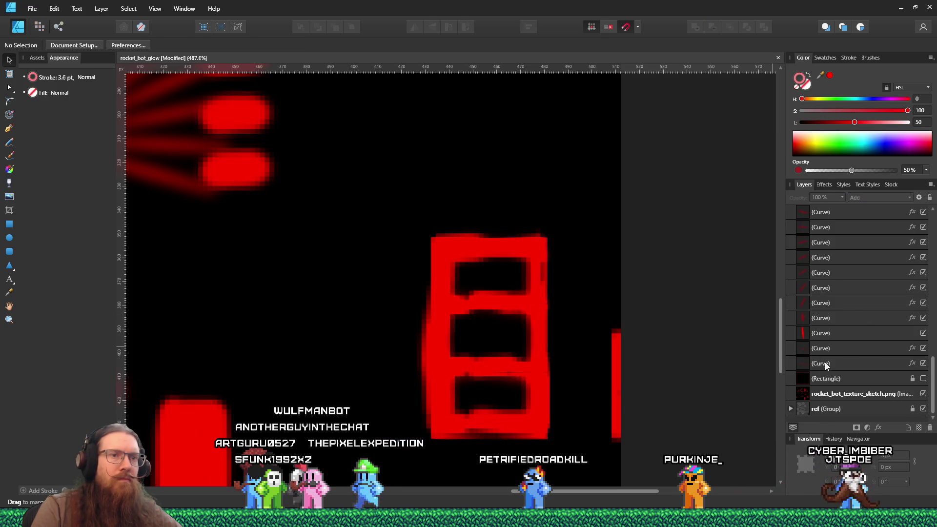
pyautogui.click(924, 379)
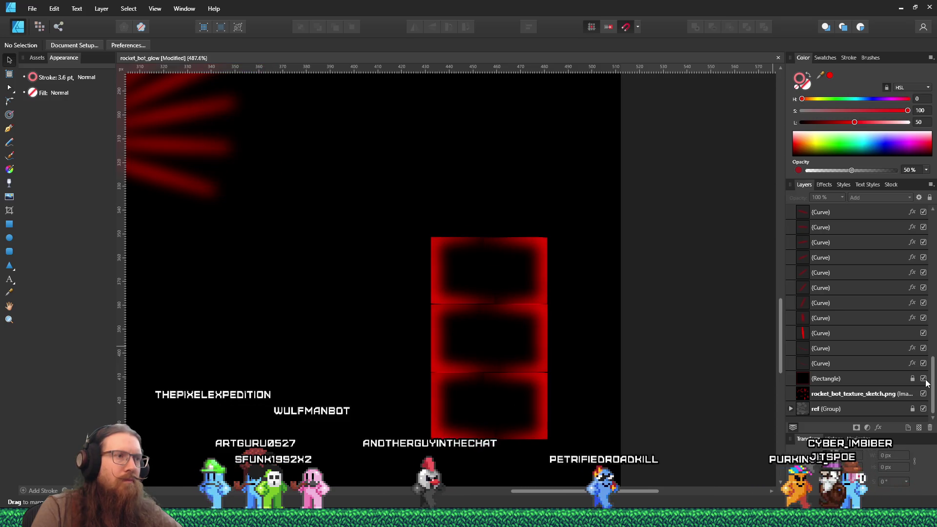
pyautogui.scroll(-3, 564, 322)
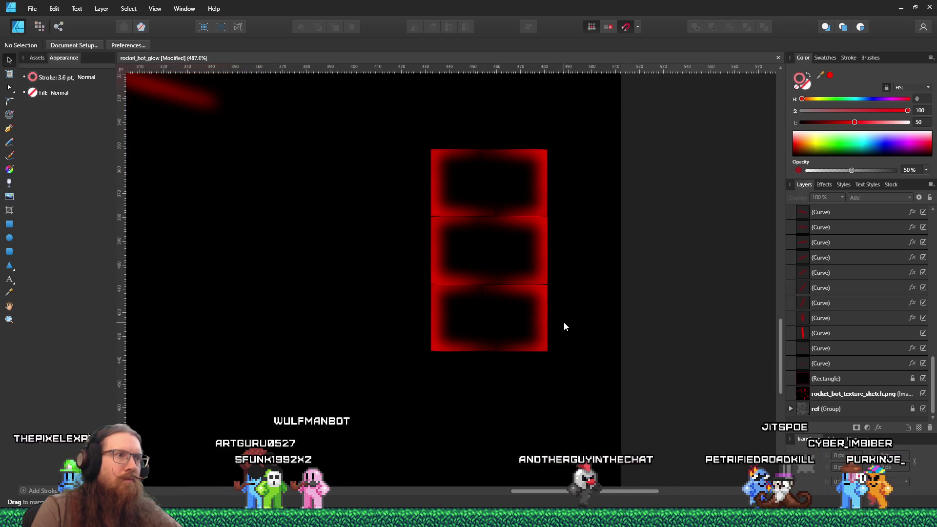
pyautogui.scroll(-8, 593, 325)
pyautogui.scroll(4, 554, 314)
pyautogui.scroll(5, 554, 315)
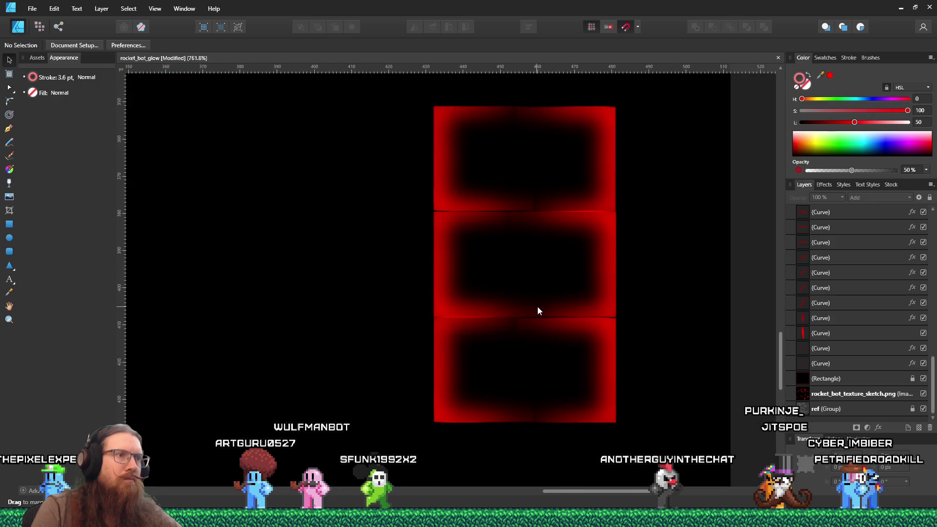
pyautogui.click(439, 337)
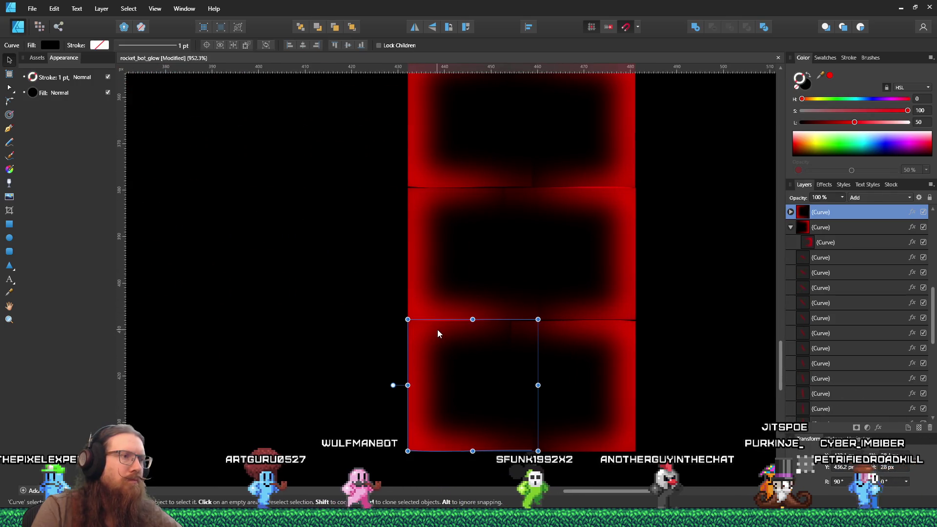
pyautogui.doubleClick(437, 330)
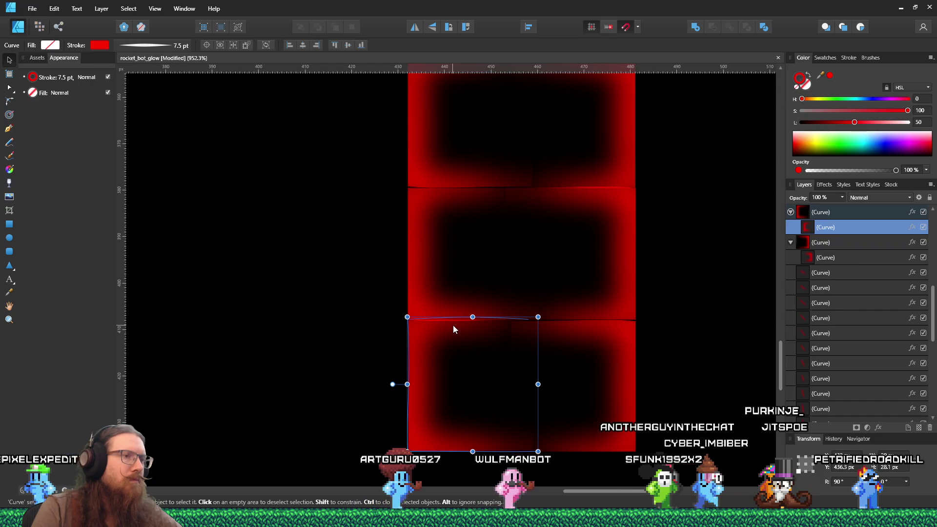
pyautogui.click(671, 335)
pyautogui.scroll(-10, 670, 333)
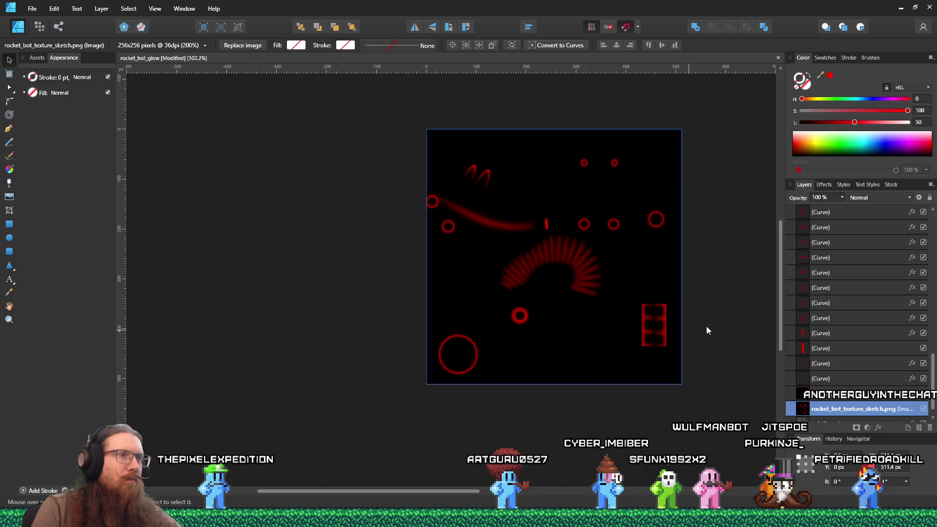
# Step: Hide the black (Rectangle) backing layer and shift the sketch image down-right to expose the ref layout
pyautogui.scroll(5, 692, 379)
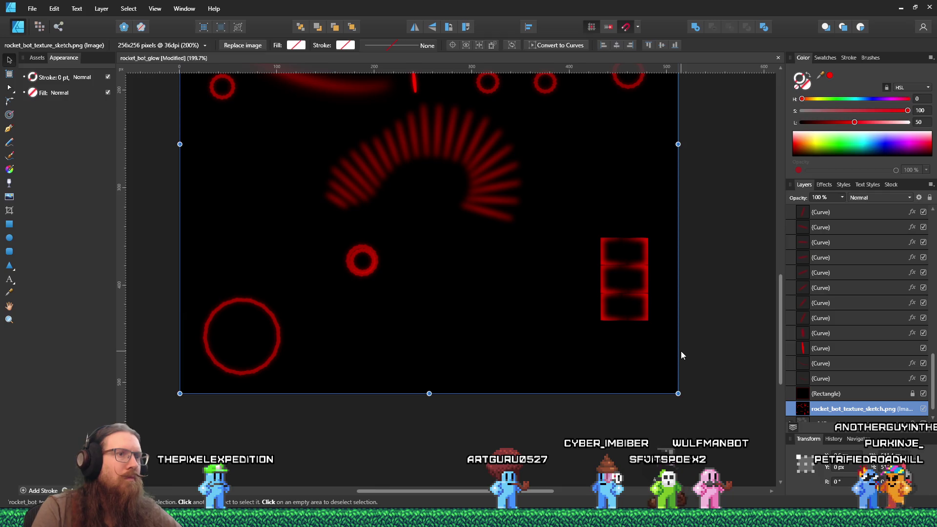
pyautogui.scroll(-5, 681, 348)
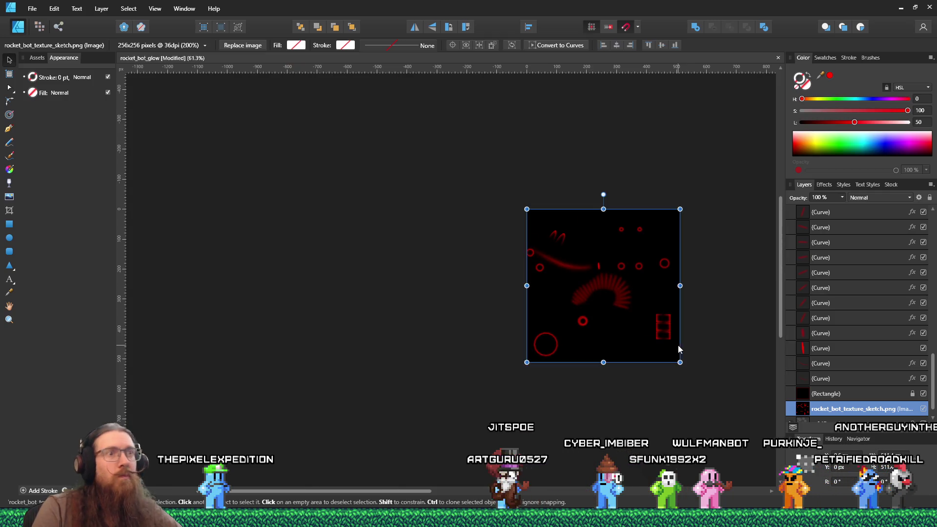
pyautogui.scroll(3, 672, 337)
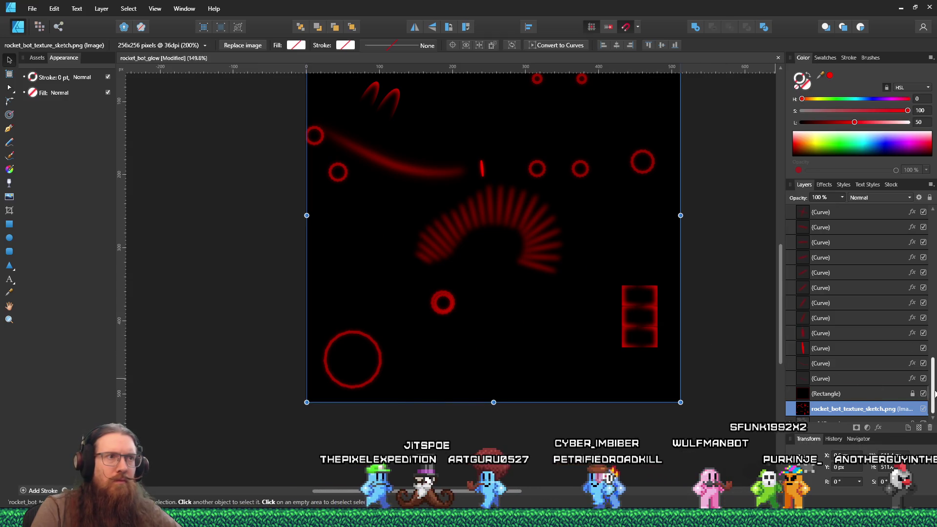
pyautogui.scroll(-1, 871, 398)
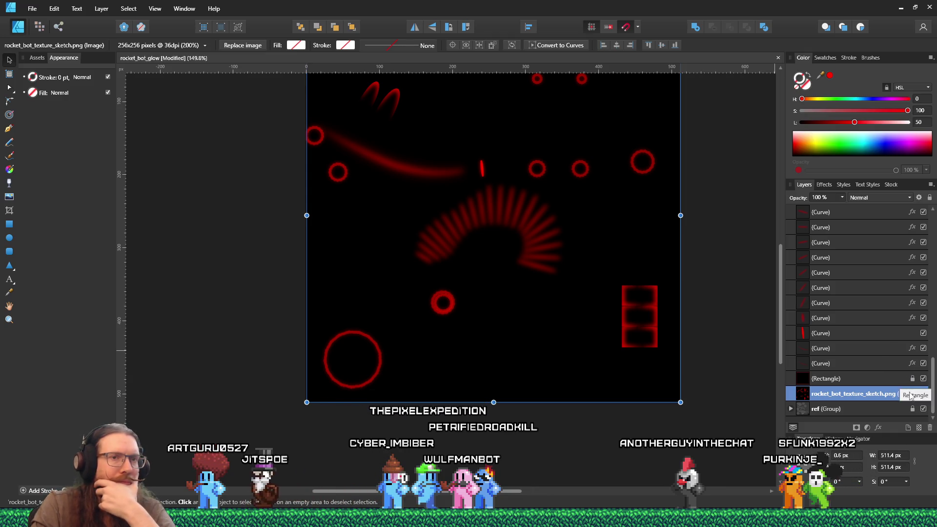
pyautogui.click(924, 379)
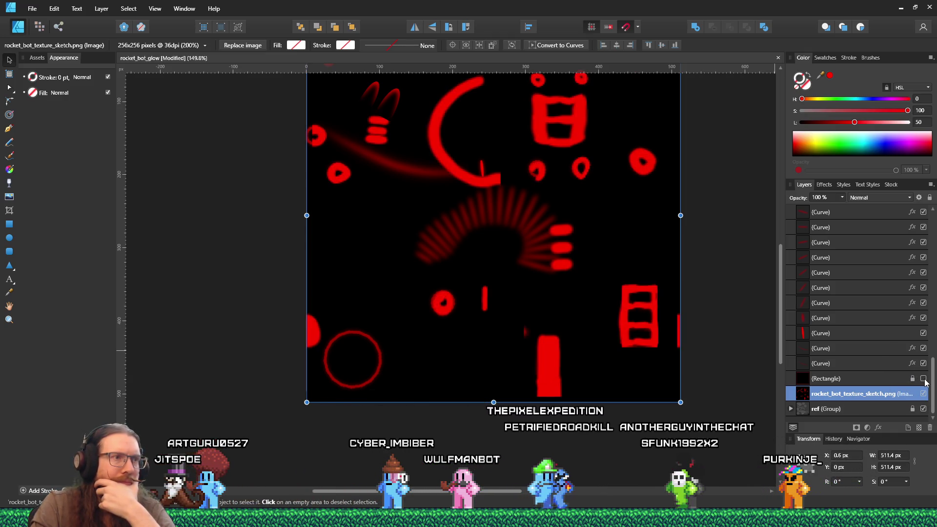
pyautogui.click(923, 379)
pyautogui.click(924, 379)
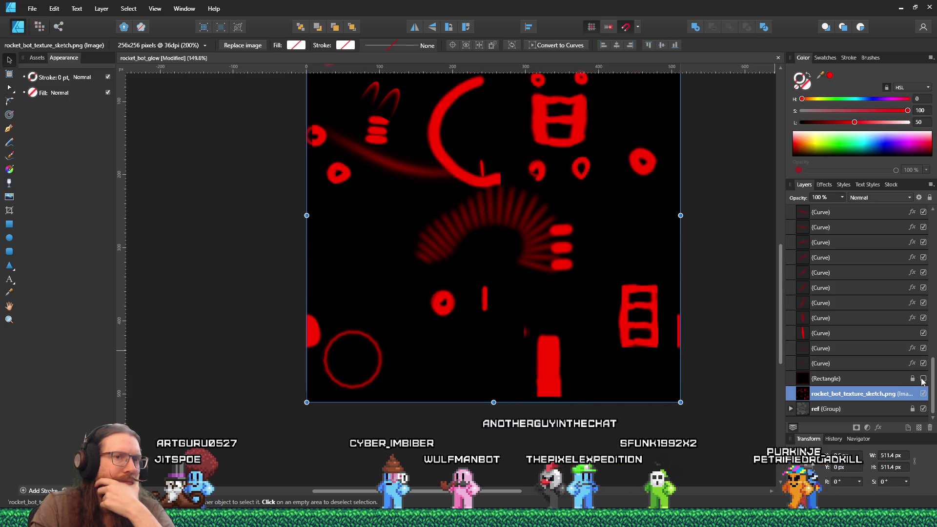
pyautogui.moveTo(721, 406)
pyautogui.mouseDown()
pyautogui.moveTo(728, 394)
pyautogui.moveTo(610, 283)
pyautogui.moveTo(640, 312)
pyautogui.moveTo(674, 318)
pyautogui.mouseUp()
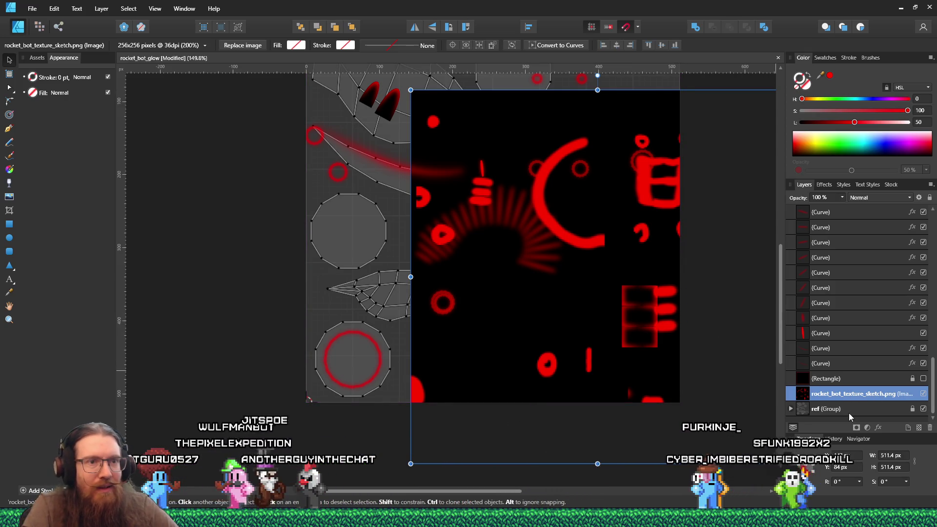
# Step: Delete the ref group holding the UV layout reference
pyautogui.click(803, 409)
pyautogui.click(791, 408)
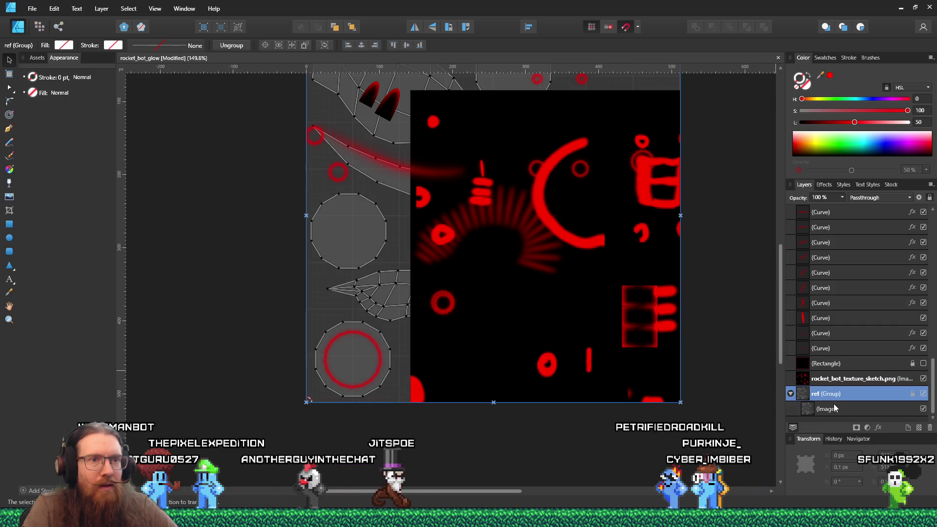
pyautogui.rightClick(857, 397)
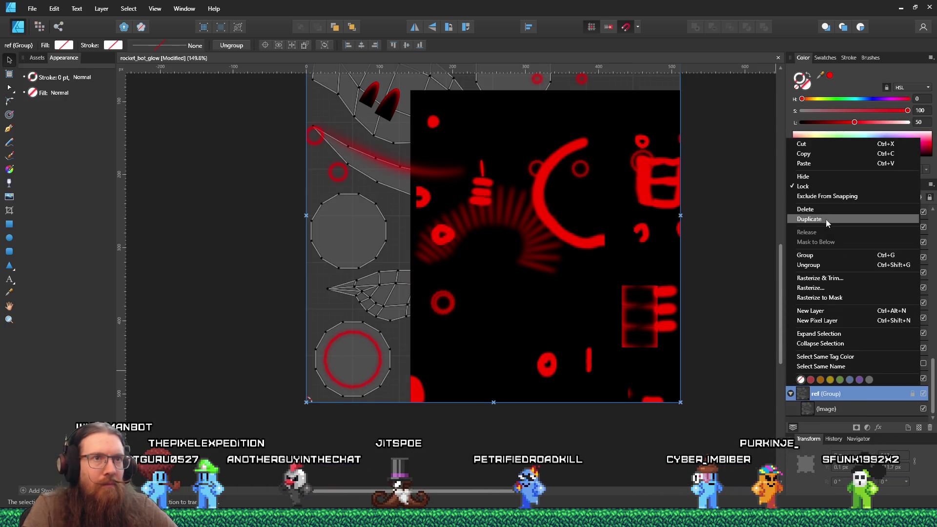
pyautogui.click(826, 221)
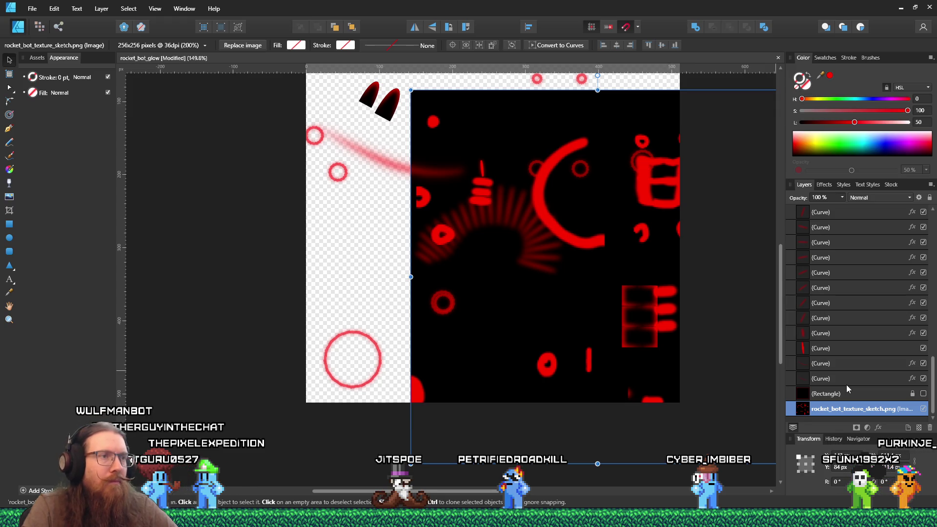
# Step: Move the sketch image back up over the canvas at the page origin
pyautogui.moveTo(727, 371)
pyautogui.mouseDown()
pyautogui.moveTo(687, 358)
pyautogui.moveTo(621, 312)
pyautogui.mouseUp()
pyautogui.scroll(-3, 708, 313)
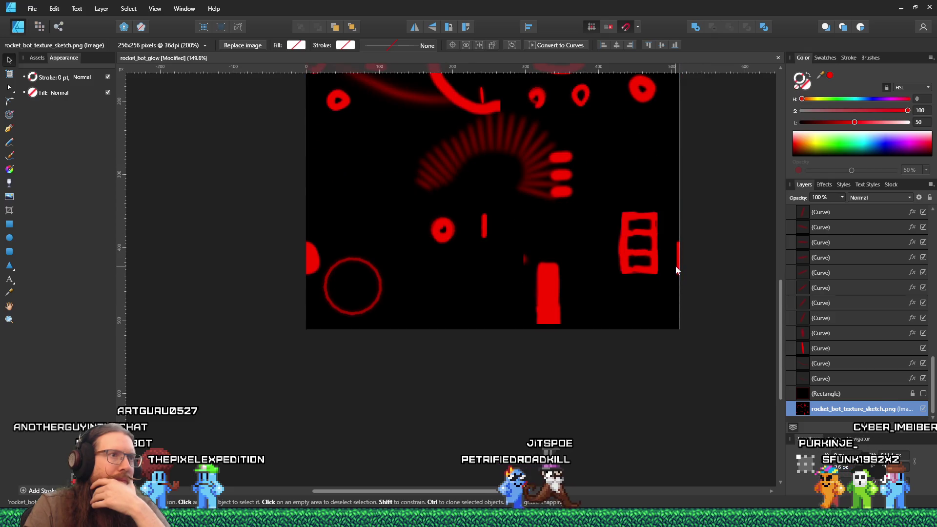
pyautogui.scroll(5, 484, 182)
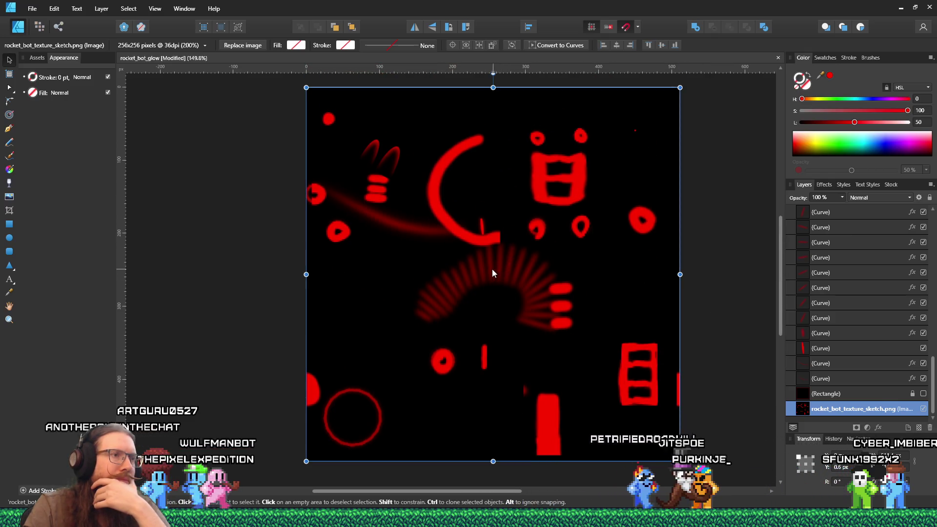
pyautogui.click(483, 273)
# Step: Drag the small glow stroke onto the three-bar sketch and rotate it back to 0°
pyautogui.moveTo(483, 271)
pyautogui.mouseDown()
pyautogui.moveTo(394, 217)
pyautogui.moveTo(375, 190)
pyautogui.mouseUp()
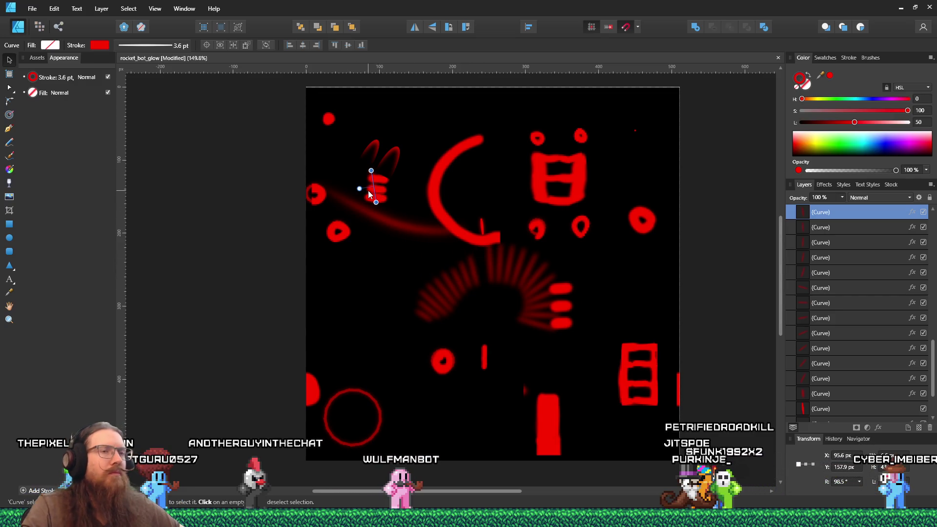
pyautogui.scroll(5, 369, 190)
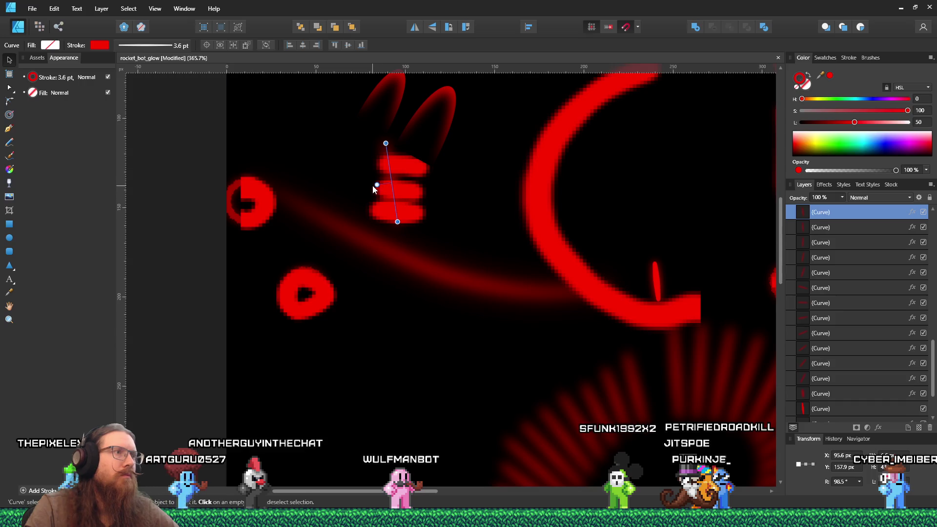
pyautogui.moveTo(380, 123); pyautogui.dragTo(386, 122)
pyautogui.scroll(-6, 502, 291)
pyautogui.scroll(2, 485, 312)
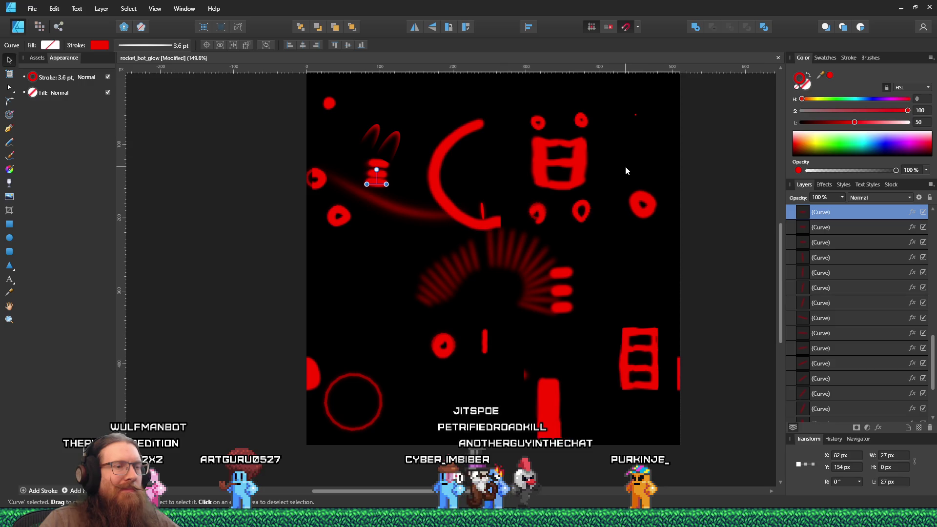
pyautogui.scroll(2, 688, 406)
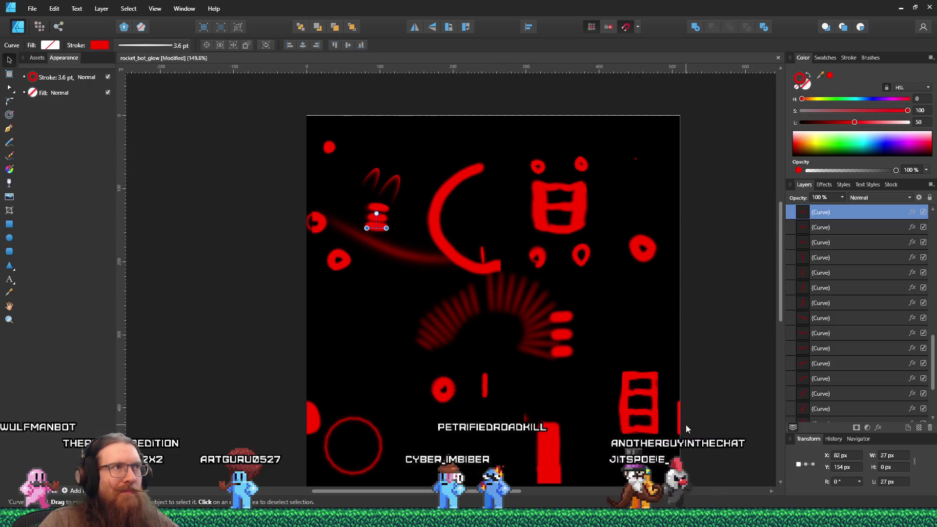
pyautogui.click(675, 168)
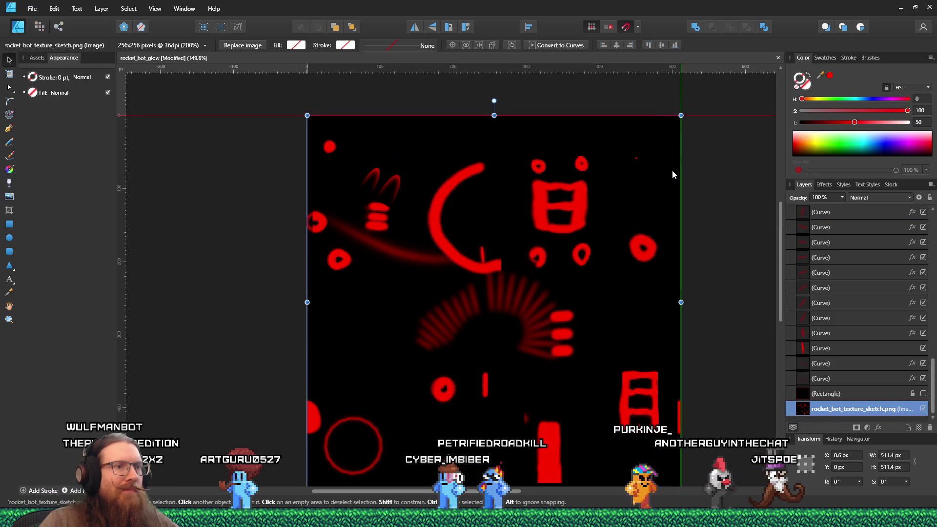
# Step: Snap the sketch image's left edge to X 0 and widen it to W 512 px
pyautogui.click(698, 172)
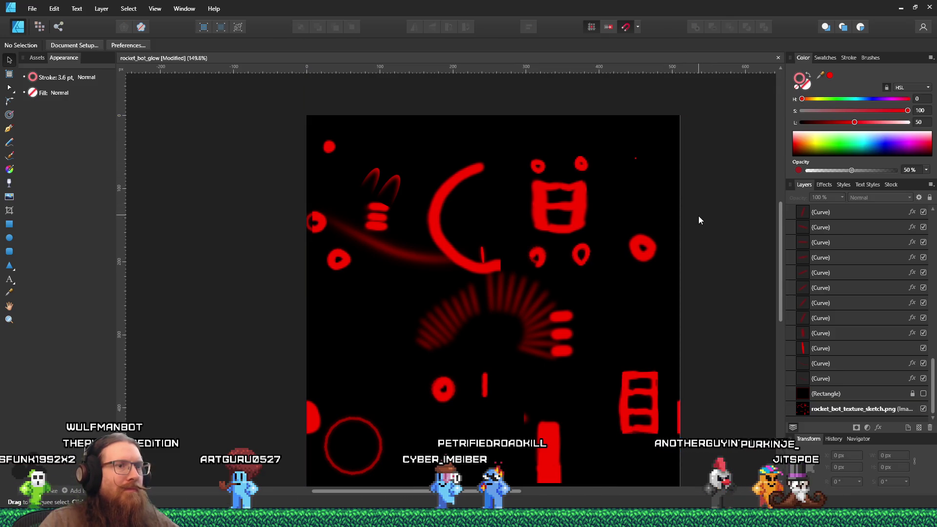
pyautogui.scroll(-2, 683, 364)
pyautogui.click(342, 282)
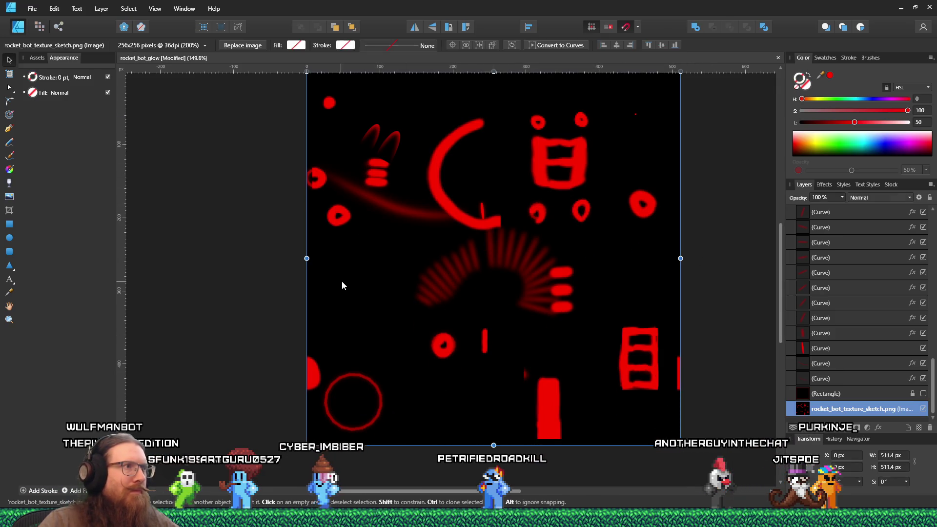
pyautogui.moveTo(344, 283); pyautogui.dragTo(339, 282)
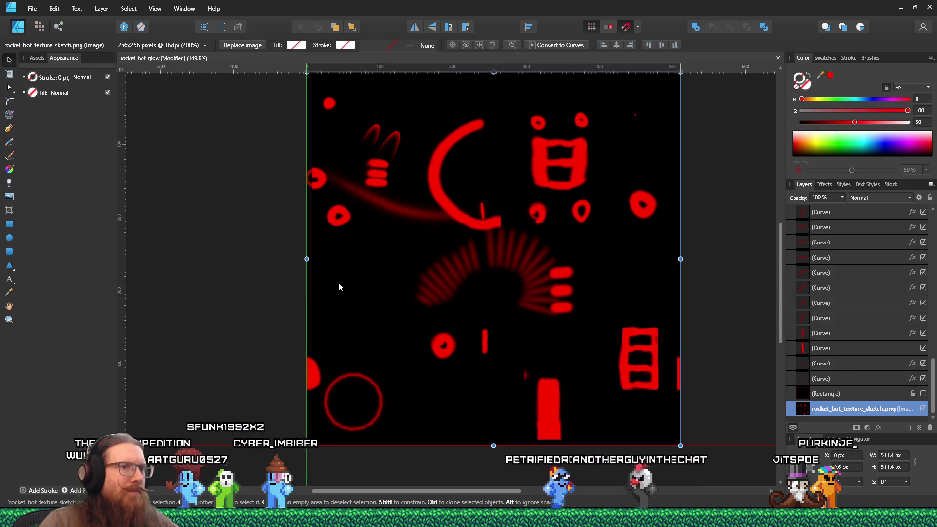
pyautogui.moveTo(681, 259); pyautogui.dragTo(682, 258)
pyautogui.click(704, 270)
# Step: Toggle the black Rectangle's visibility to compare, leaving it hidden to show the sketch
pyautogui.scroll(-2, 703, 271)
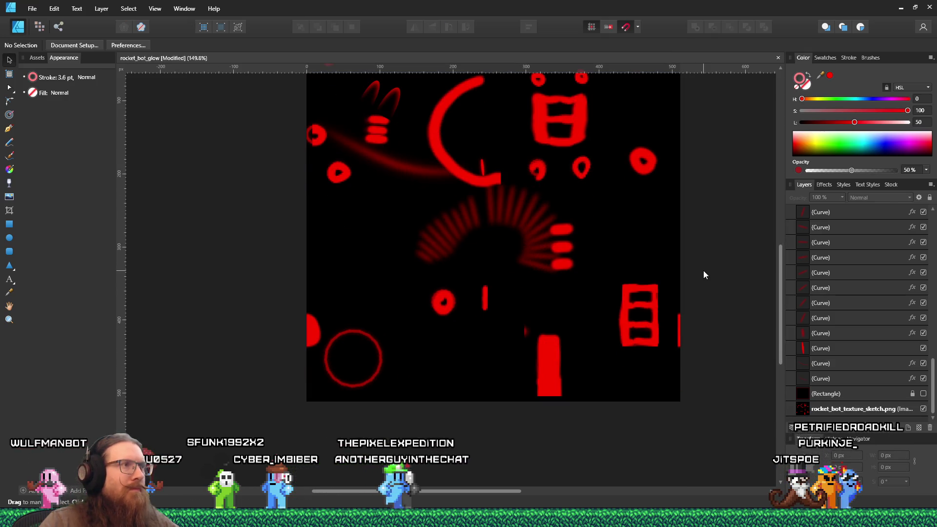
pyautogui.scroll(3, 704, 270)
pyautogui.scroll(-3, 704, 271)
pyautogui.scroll(2, 622, 176)
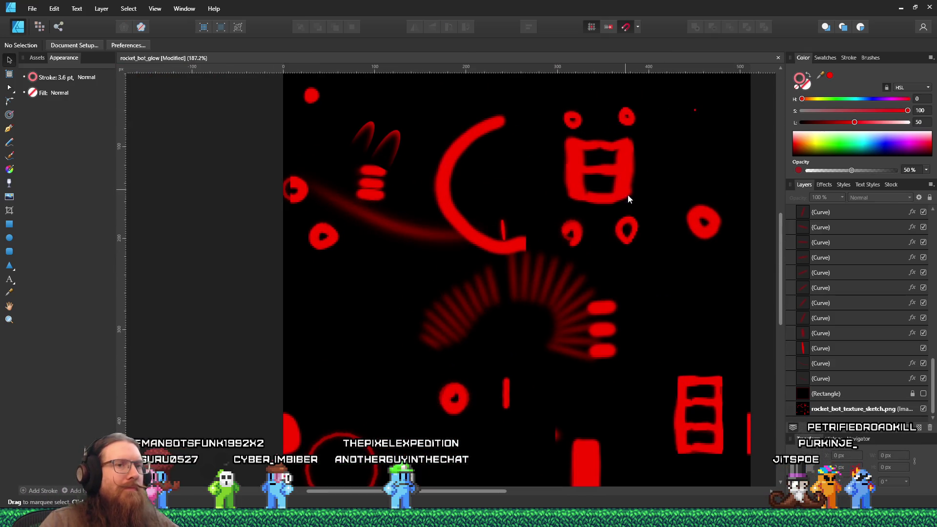
pyautogui.scroll(-2, 690, 315)
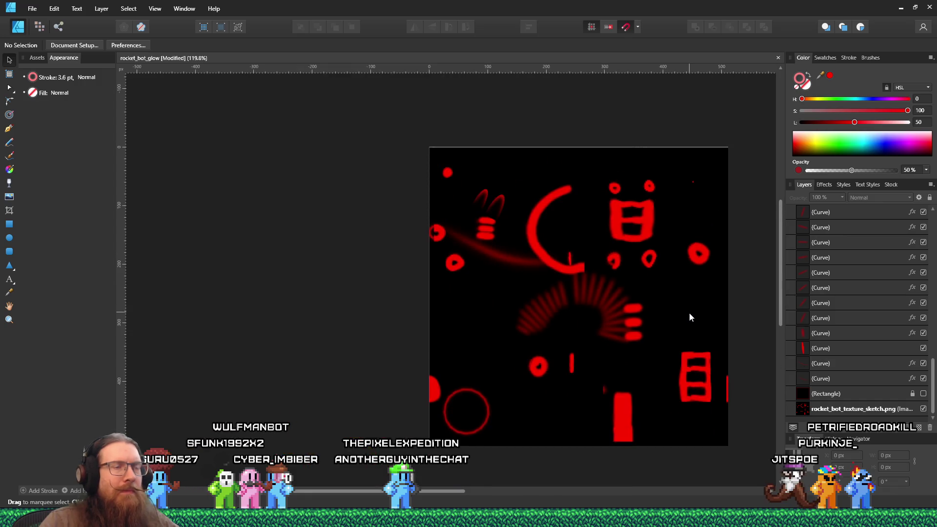
pyautogui.scroll(1, 690, 314)
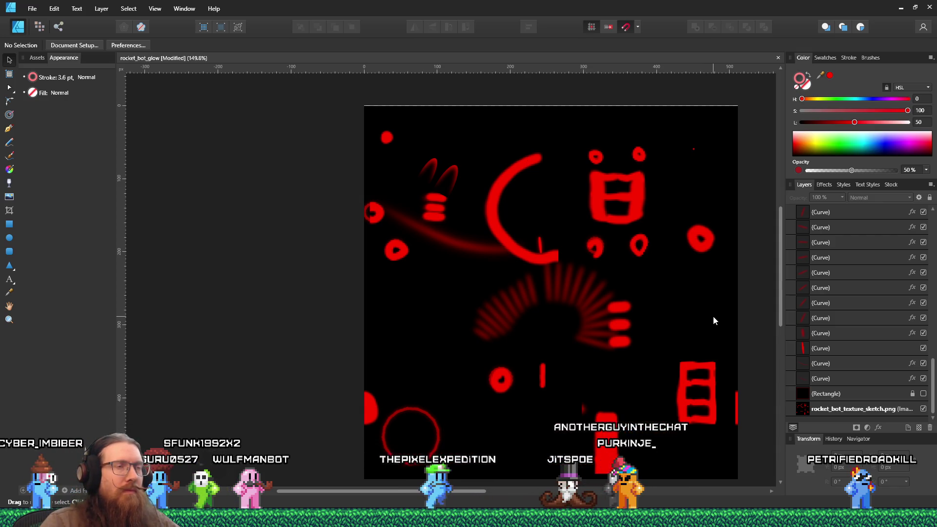
pyautogui.click(923, 394)
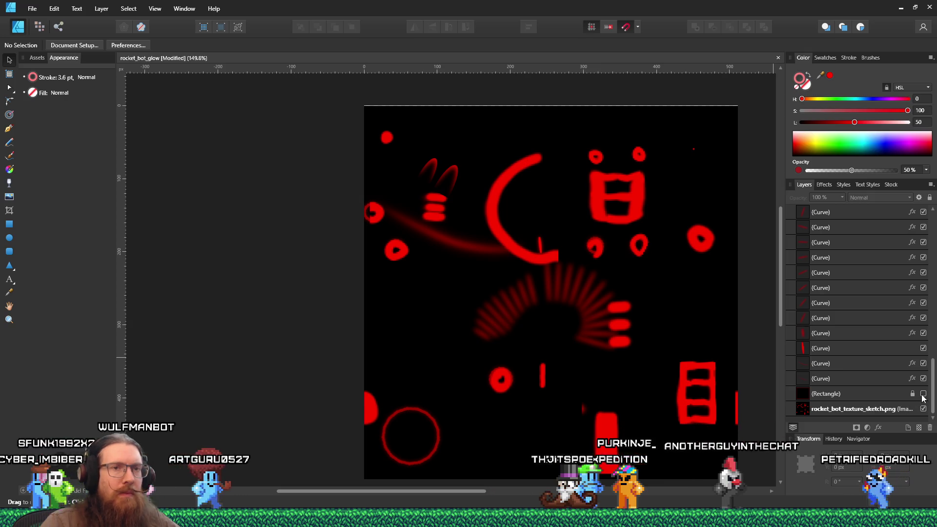
pyautogui.click(923, 395)
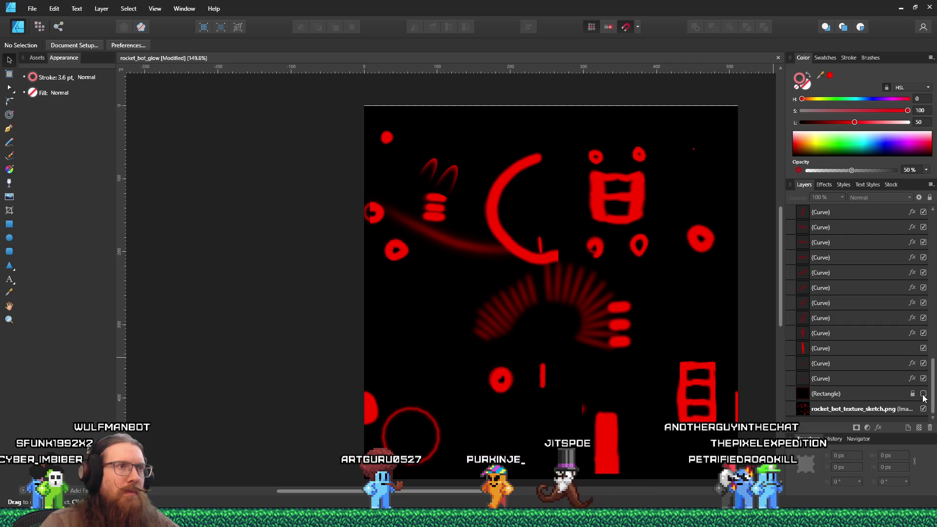
pyautogui.click(429, 433)
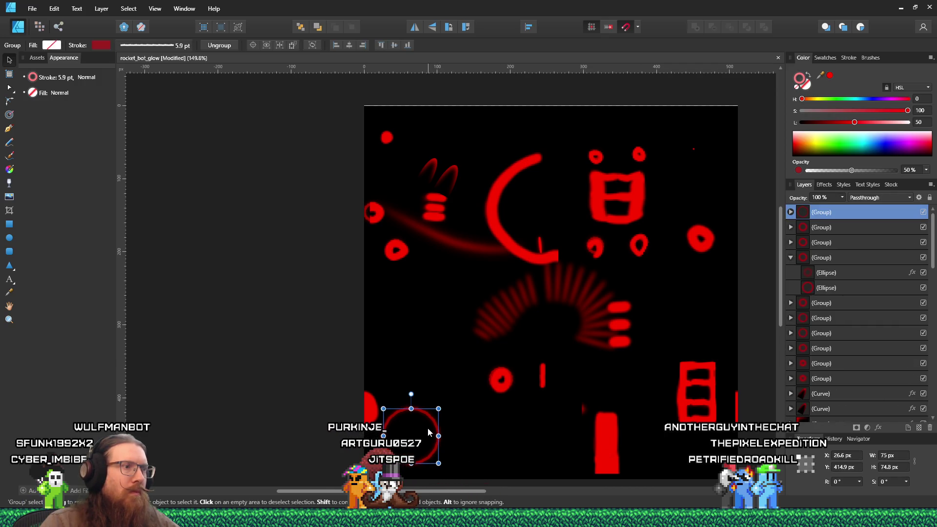
pyautogui.moveTo(430, 422)
pyautogui.mouseDown()
pyautogui.moveTo(562, 198)
pyautogui.moveTo(467, 259)
pyautogui.moveTo(545, 217)
pyautogui.mouseUp()
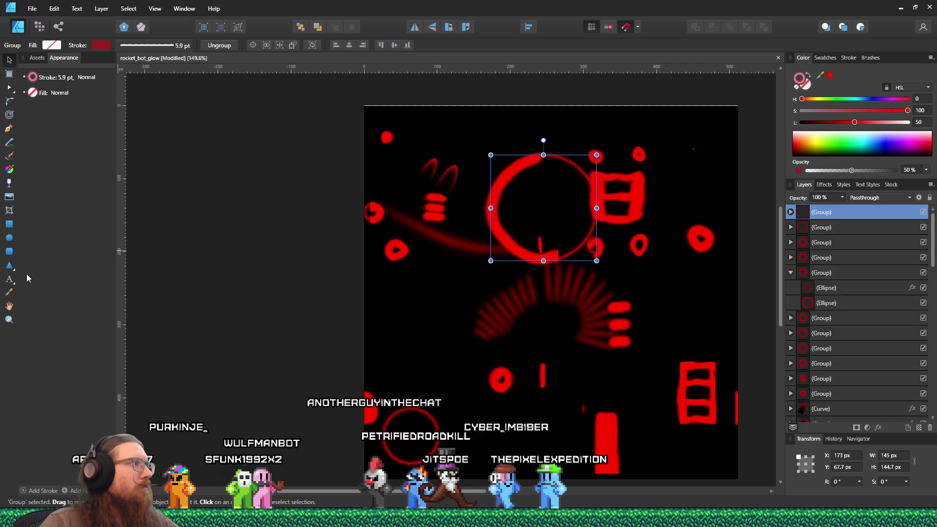
pyautogui.click(10, 92)
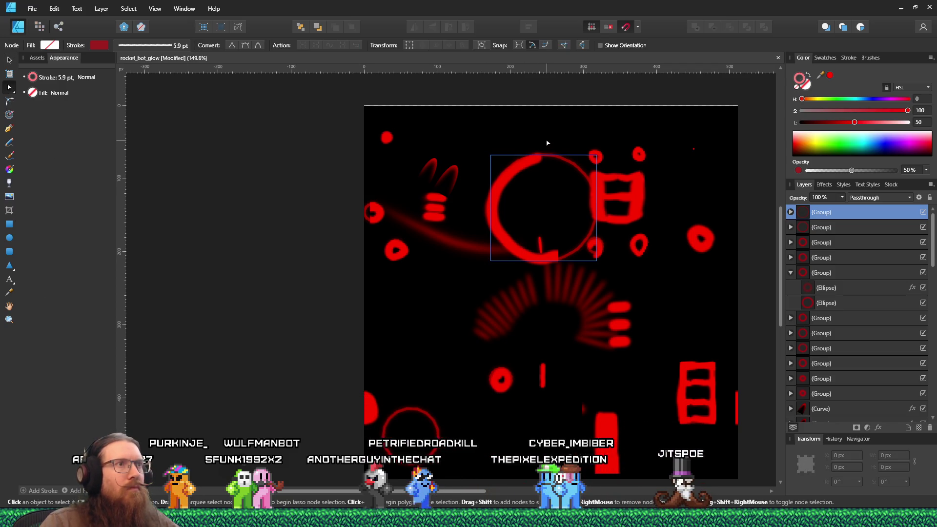
pyautogui.click(553, 166)
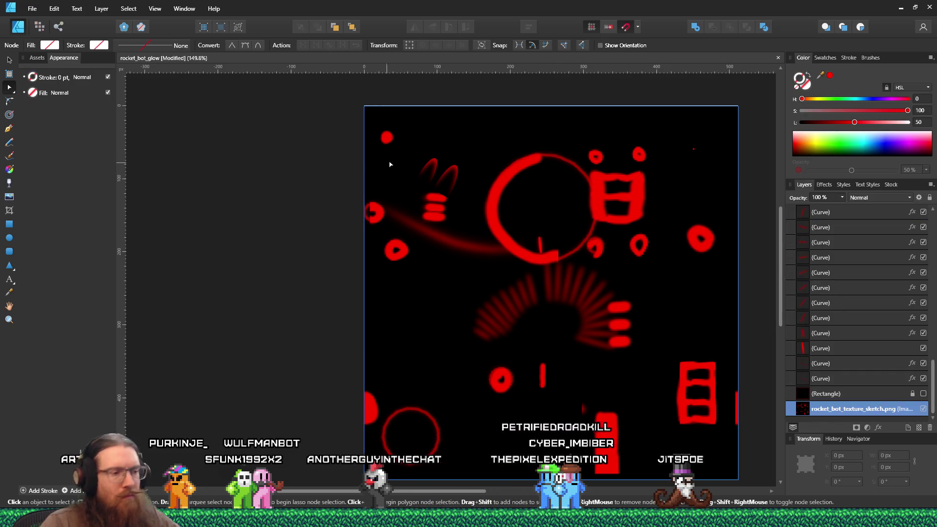
pyautogui.hotkey('ctrl', 'z')
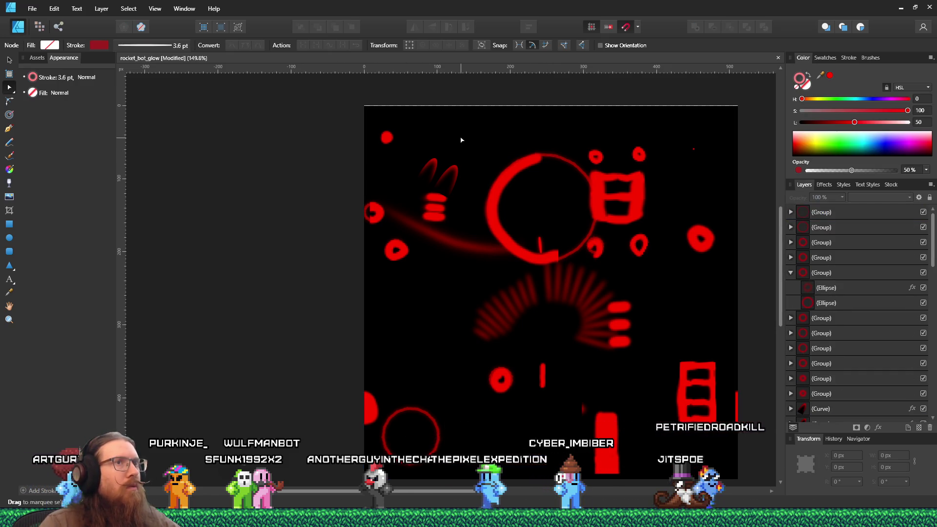
pyautogui.click(533, 115)
pyautogui.scroll(3, 383, 137)
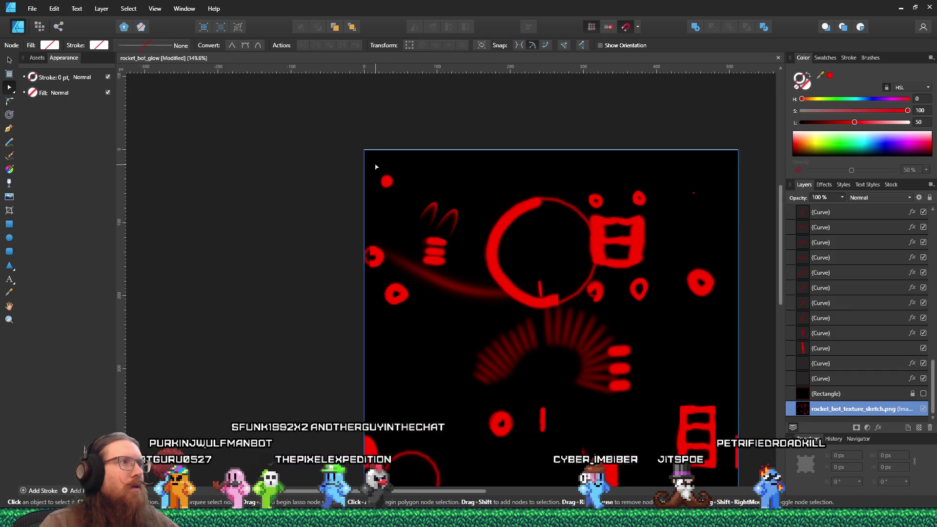
pyautogui.scroll(3, 377, 172)
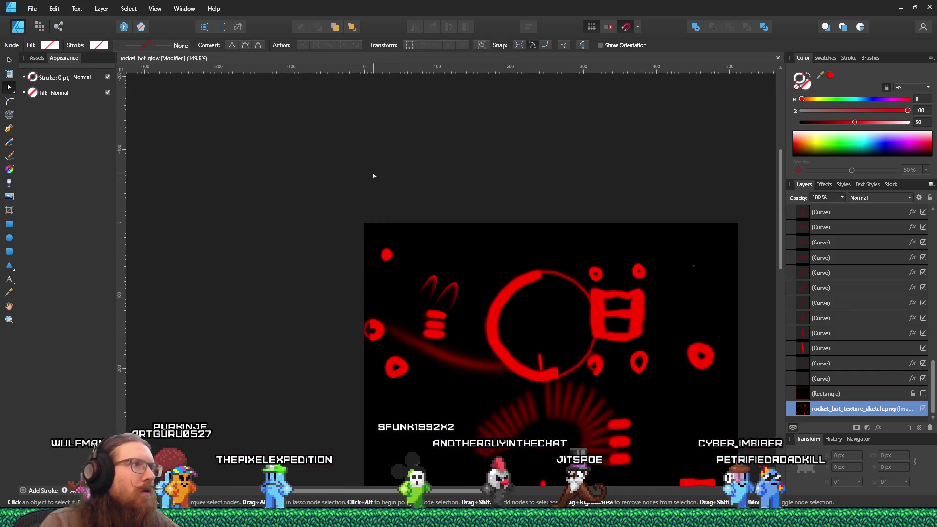
pyautogui.keyDown('ctrl'); pyautogui.scroll(5, 353, 264); pyautogui.keyUp('ctrl')
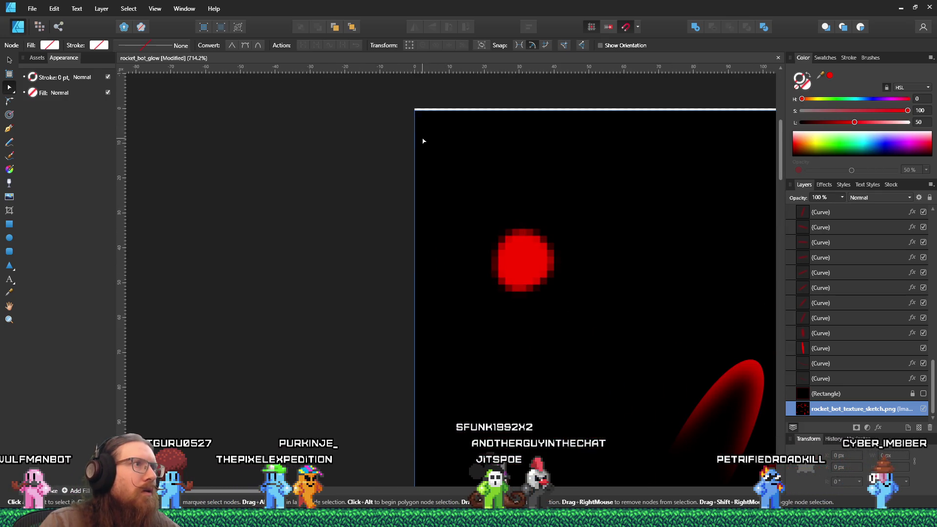
pyautogui.scroll(-3, 322, 172)
pyautogui.keyDown('ctrl'); pyautogui.scroll(-6, 324, 182); pyautogui.keyUp('ctrl')
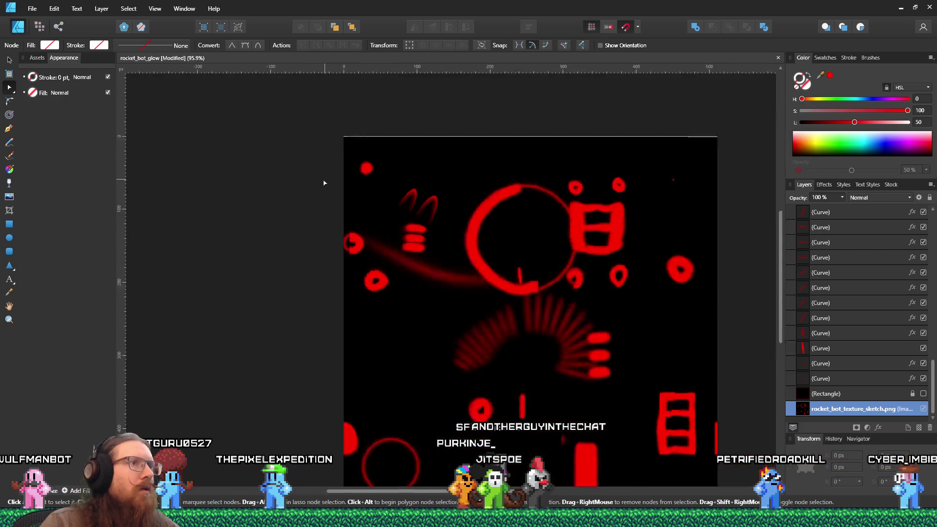
pyautogui.keyDown('ctrl'); pyautogui.scroll(1, 436, 218); pyautogui.keyUp('ctrl')
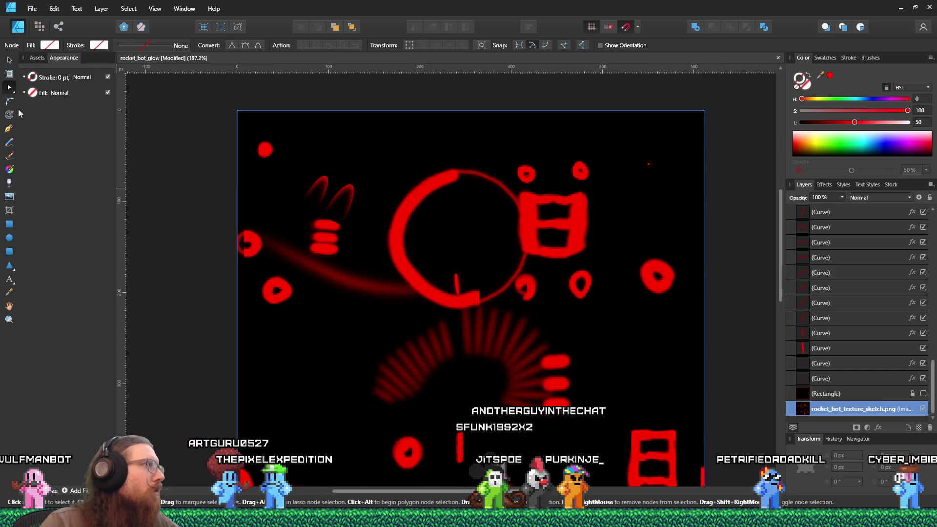
pyautogui.click(10, 130)
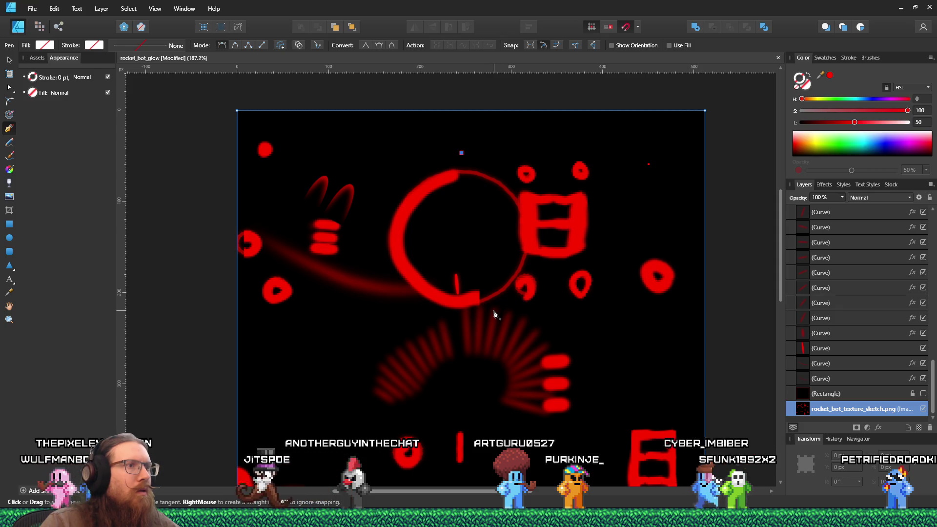
# Step: Draw a closed straight-edged pen polygon around the left part of the glowing circle
pyautogui.click(496, 310)
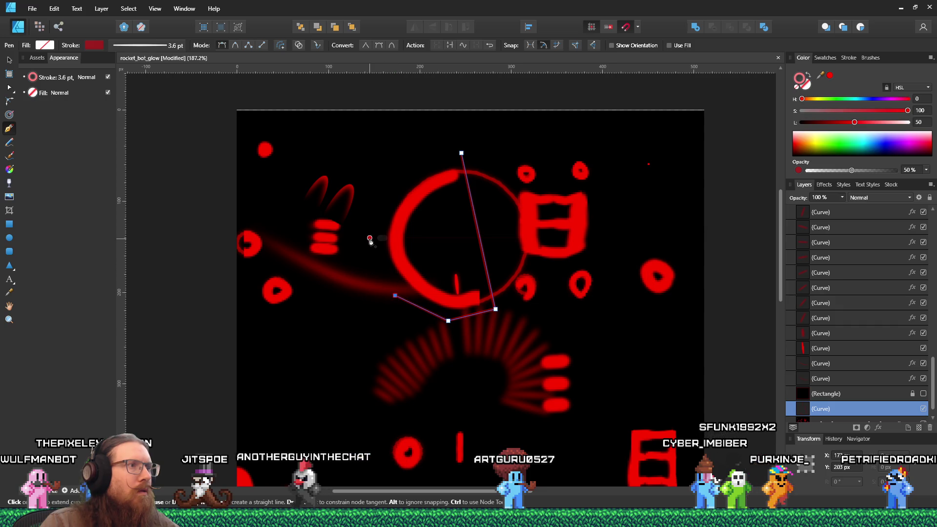
pyautogui.click(371, 237)
pyautogui.click(379, 184)
pyautogui.click(427, 160)
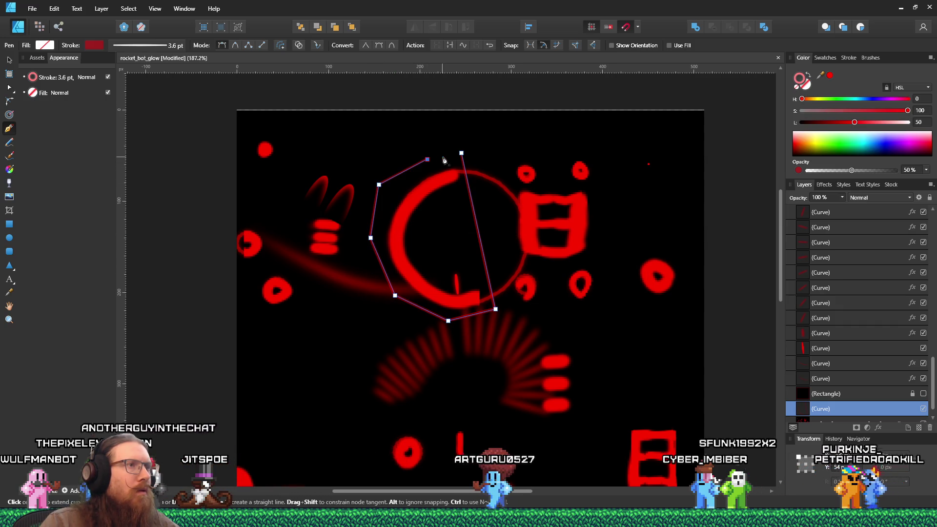
pyautogui.click(461, 154)
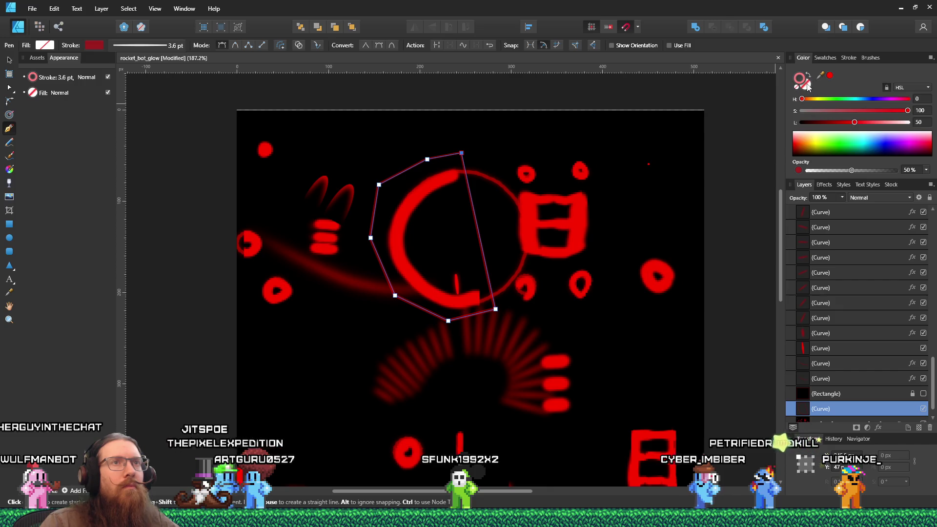
# Step: Give the polygon a black fill and no stroke, and name the layer 'Mirrored circle crop'
pyautogui.click(807, 86)
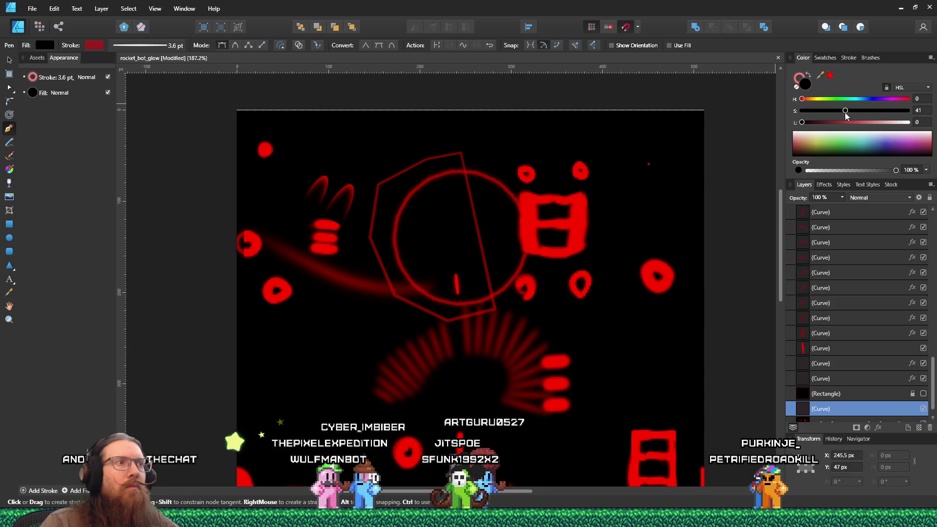
pyautogui.moveTo(845, 111)
pyautogui.mouseDown()
pyautogui.moveTo(737, 119)
pyautogui.moveTo(918, 123)
pyautogui.mouseUp()
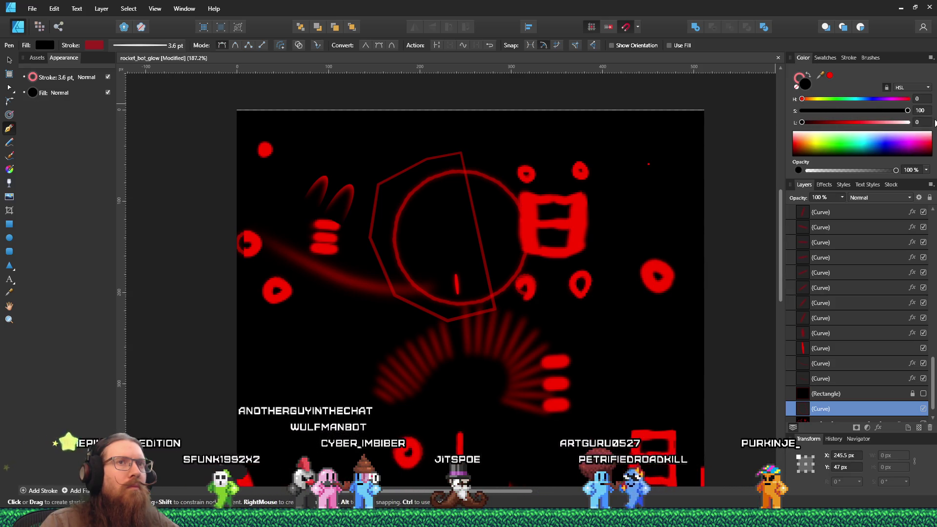
pyautogui.click(798, 88)
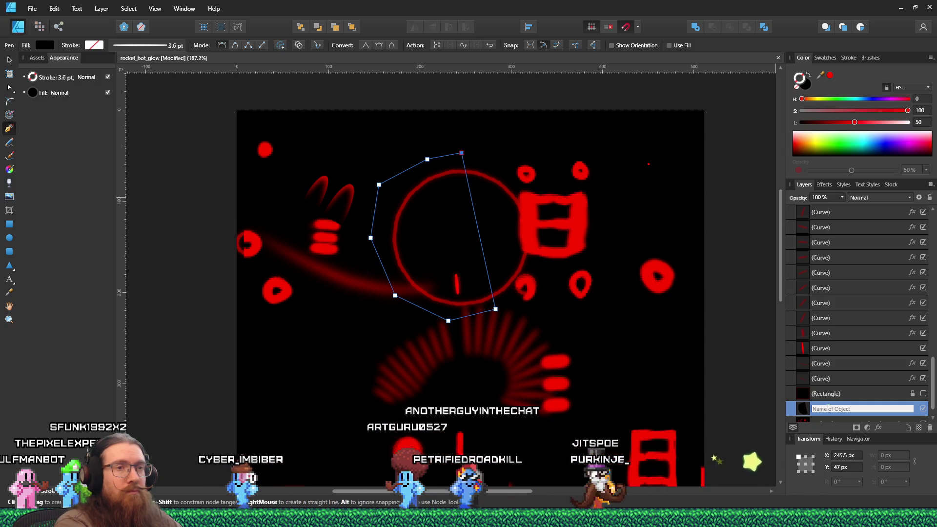
pyautogui.write('Mirrored circl')
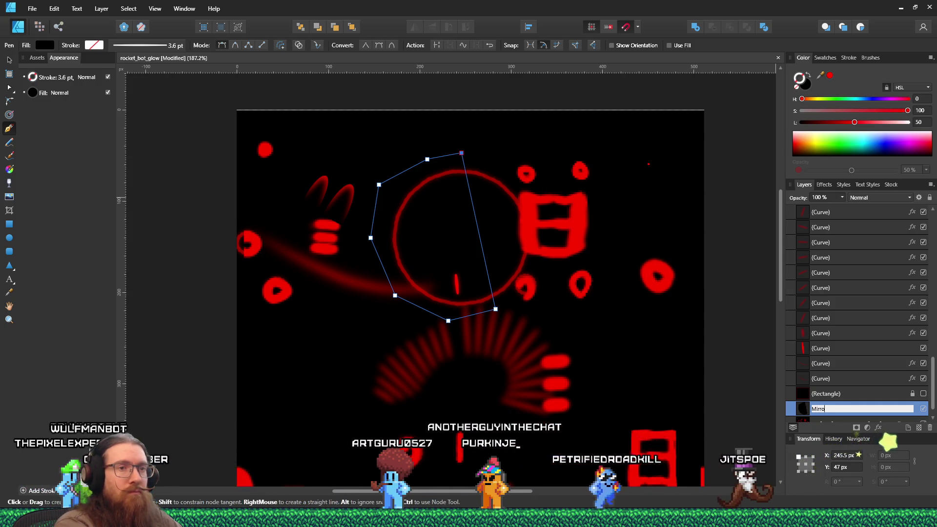
pyautogui.write('e')
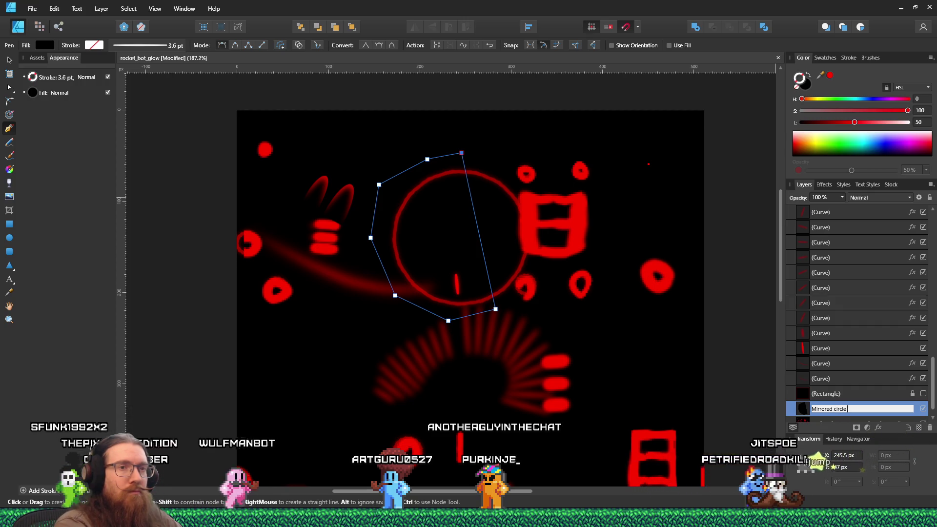
pyautogui.write(' crop')
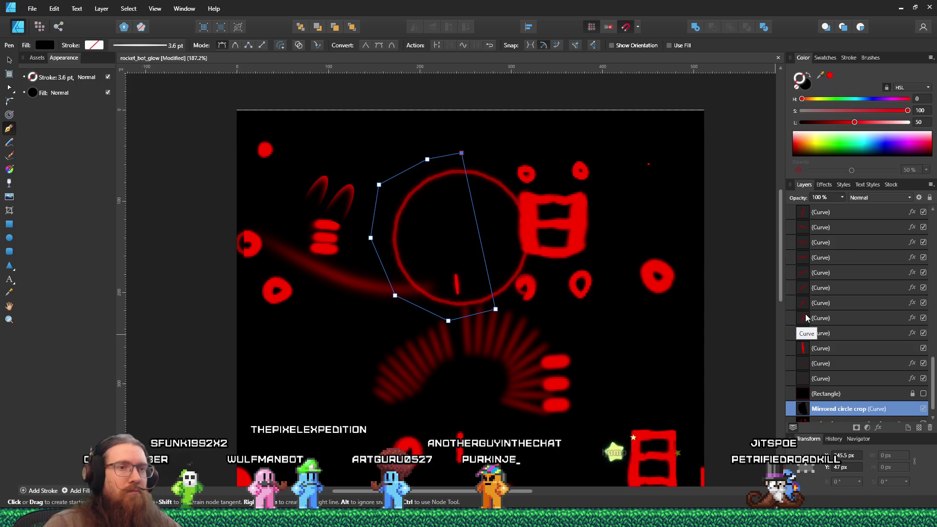
pyautogui.scroll(-1, 880, 365)
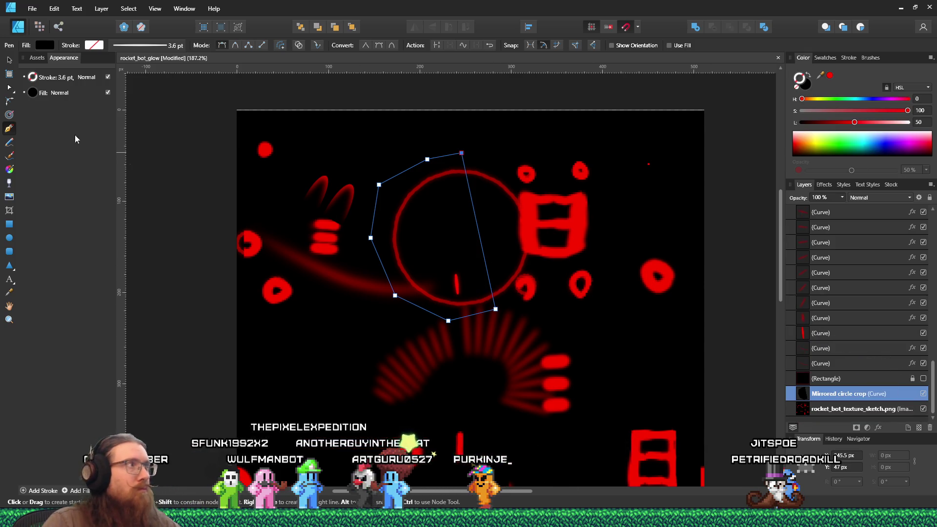
pyautogui.click(9, 60)
# Step: Drag the glowing circle group onto Mirrored circle crop in the Layers panel to mask it
pyautogui.click(514, 279)
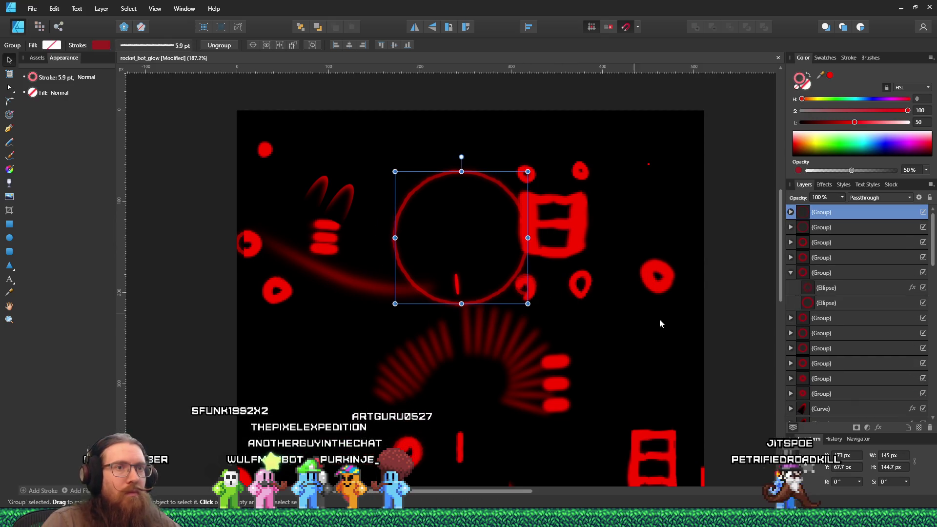
pyautogui.moveTo(830, 213); pyautogui.dragTo(854, 392)
pyautogui.scroll(-10, 839, 303)
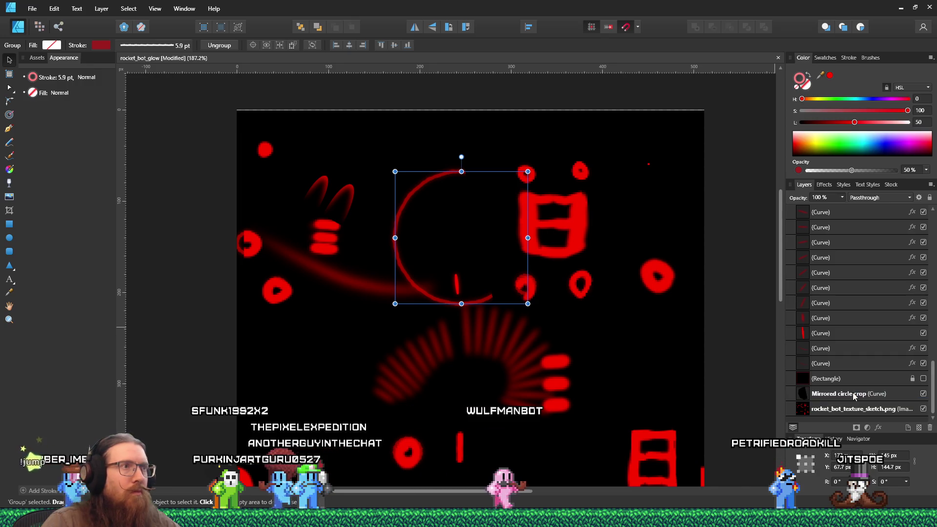
pyautogui.scroll(5, 420, 315)
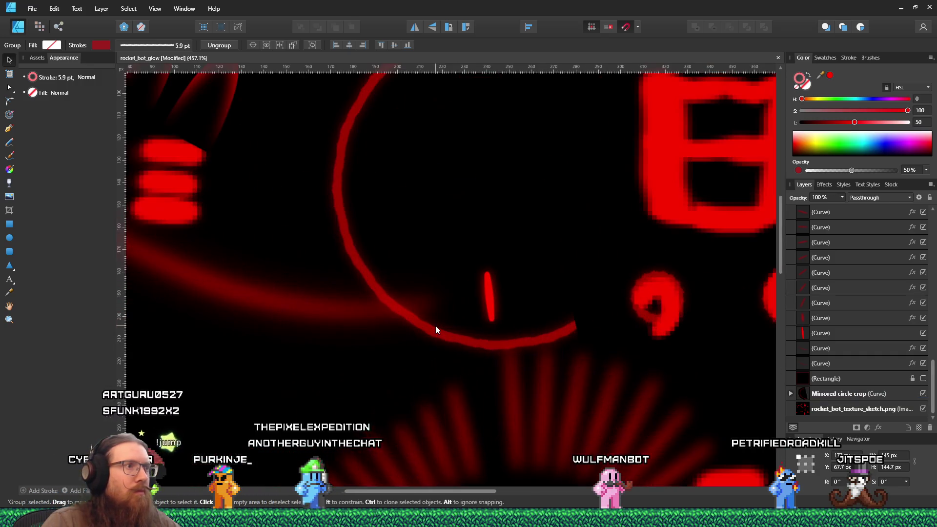
pyautogui.scroll(-3, 435, 326)
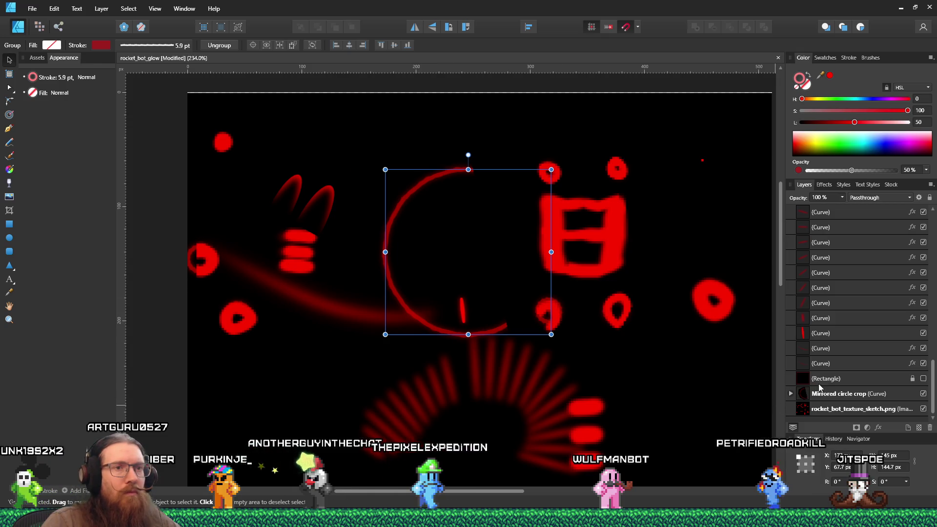
pyautogui.click(791, 394)
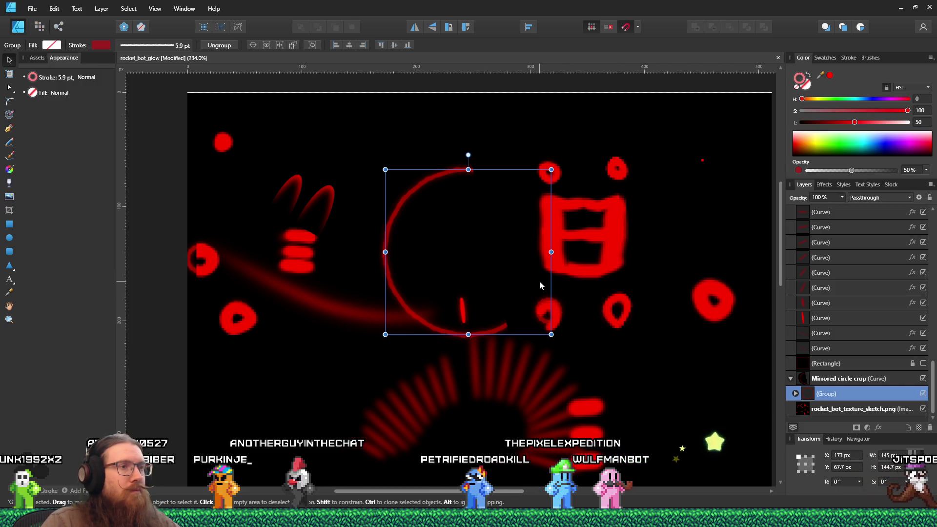
pyautogui.scroll(-6, 540, 286)
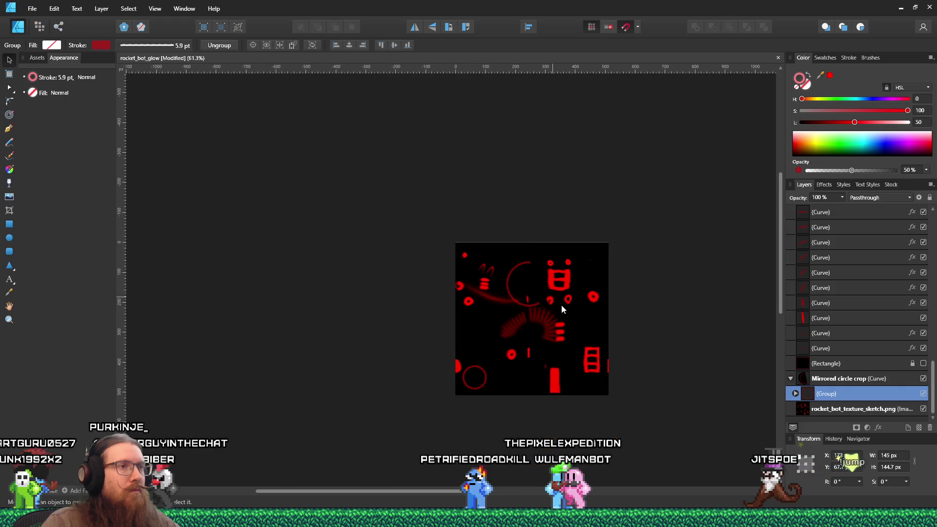
pyautogui.scroll(4, 562, 310)
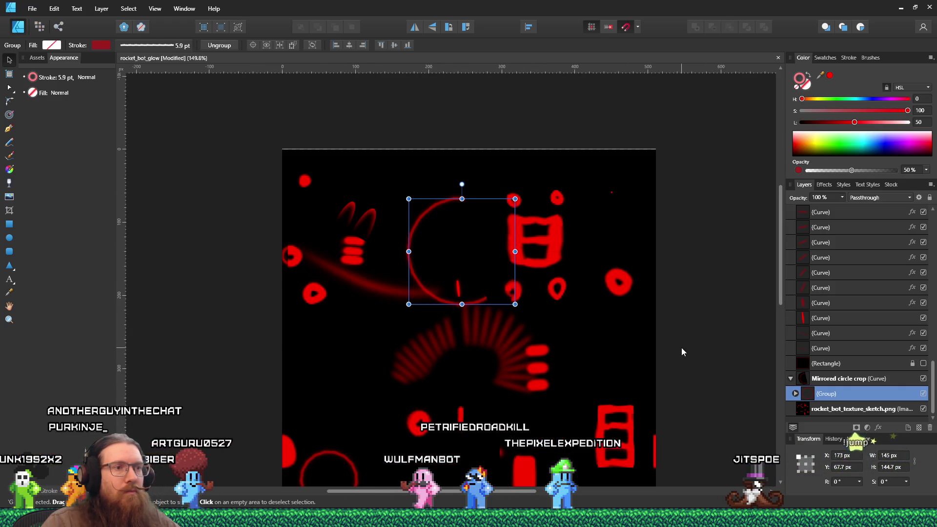
pyautogui.scroll(-3, 683, 371)
pyautogui.scroll(4, 670, 418)
# Step: Move the four-piece red rectangular glyph up and left and make it slightly narrower
pyautogui.moveTo(685, 287); pyautogui.dragTo(581, 350)
pyautogui.moveTo(565, 386); pyautogui.dragTo(564, 382)
pyautogui.moveTo(608, 341)
pyautogui.mouseDown()
pyautogui.moveTo(602, 304)
pyautogui.moveTo(512, 110)
pyautogui.moveTo(521, 108)
pyautogui.mouseUp()
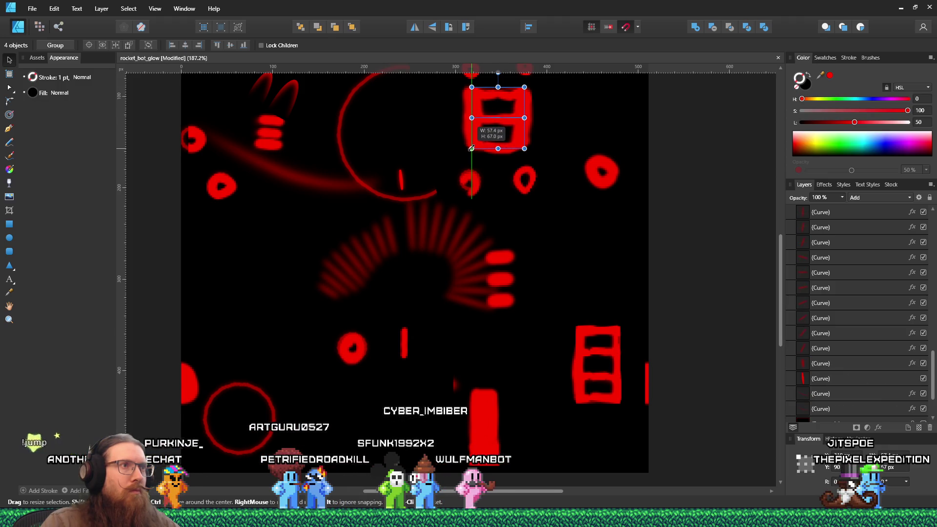
pyautogui.moveTo(466, 151); pyautogui.dragTo(471, 151)
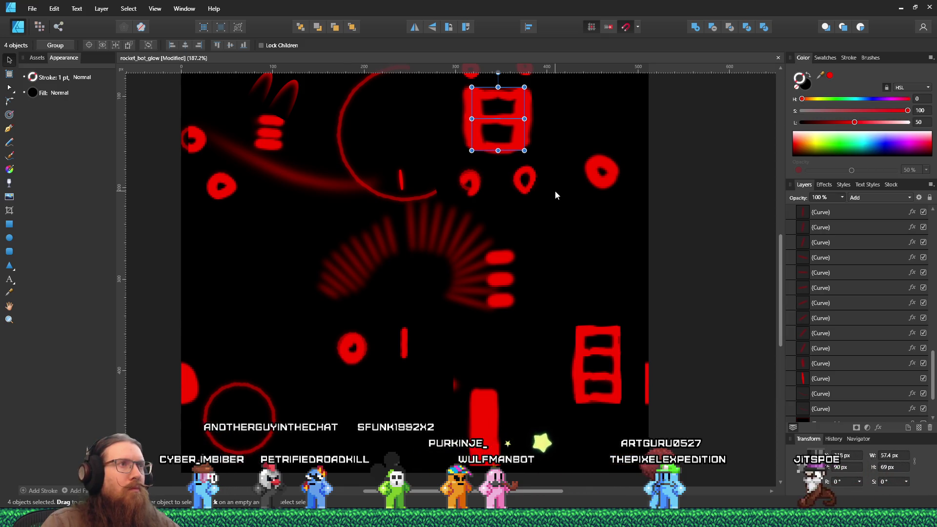
pyautogui.scroll(-1, 555, 195)
pyautogui.scroll(2, 555, 196)
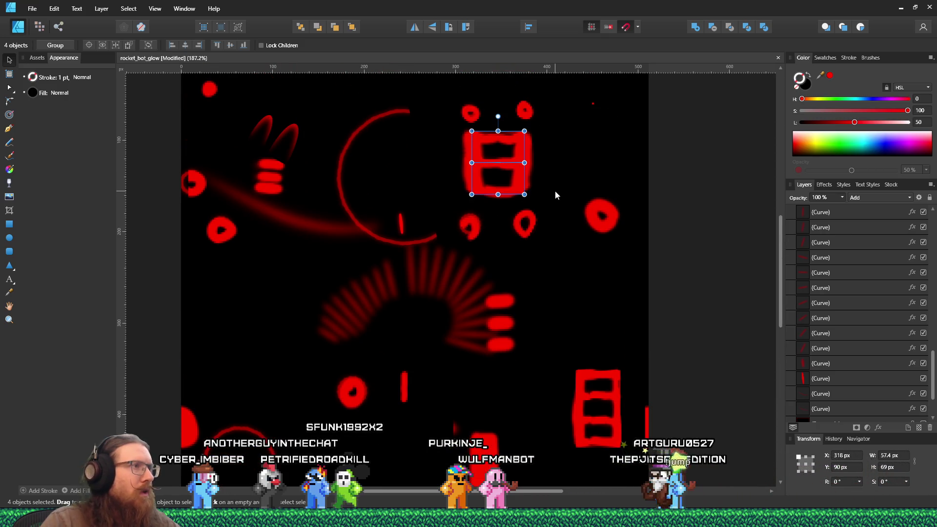
pyautogui.scroll(-3, 859, 342)
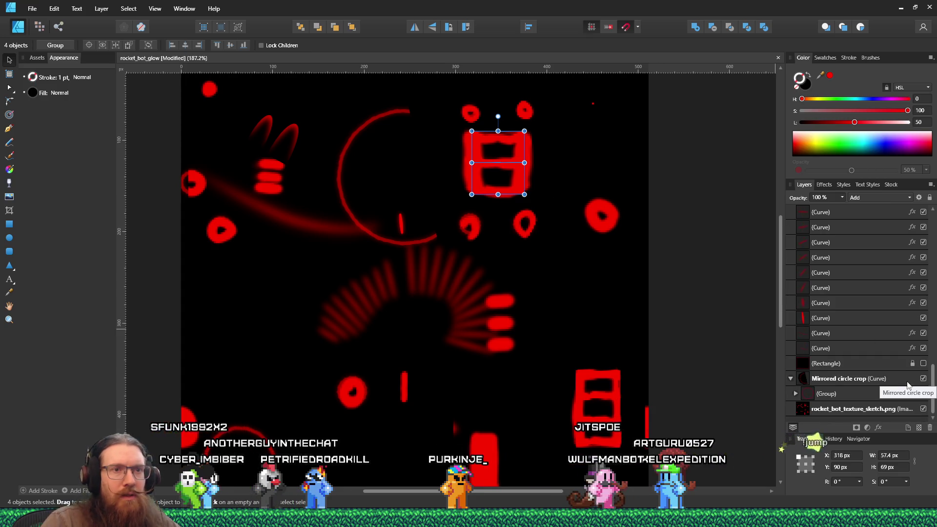
# Step: Move Mirrored circle crop above the black Rectangle and toggle the background to compare
pyautogui.moveTo(866, 383); pyautogui.dragTo(869, 361)
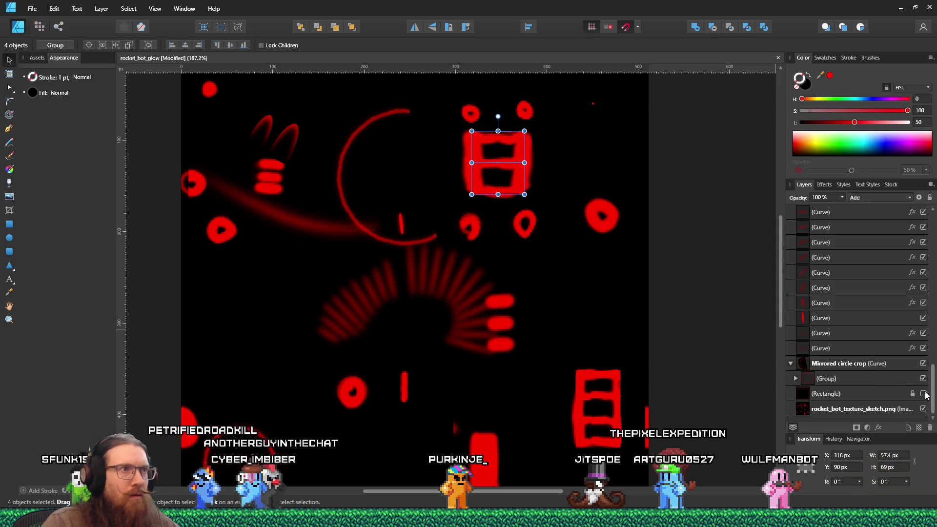
pyautogui.click(924, 393)
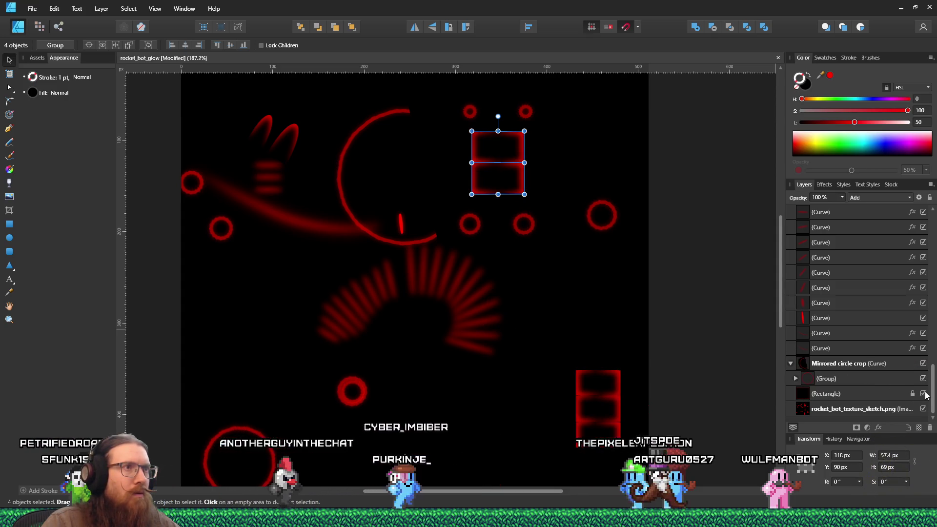
pyautogui.click(924, 394)
pyautogui.click(924, 393)
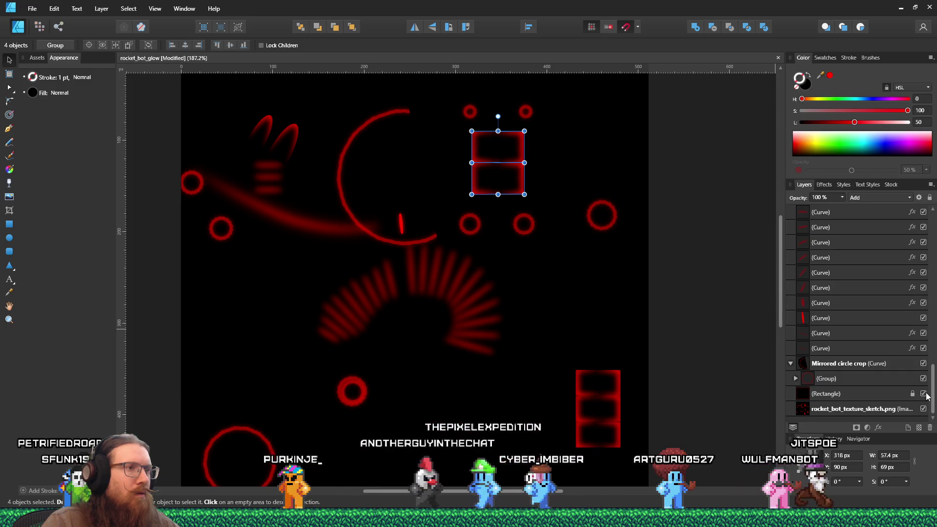
pyautogui.click(923, 394)
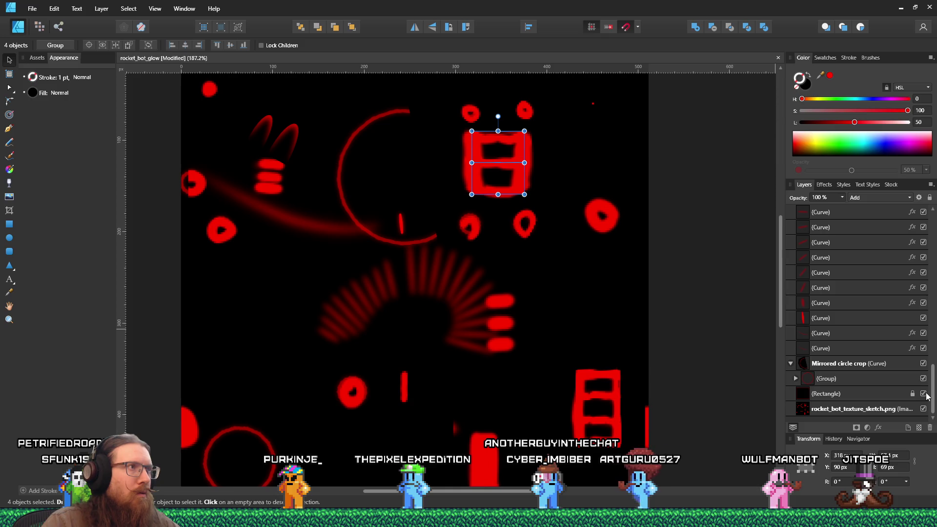
pyautogui.click(924, 394)
pyautogui.click(287, 141)
# Step: Move the small flame stroke at upper left off the artboard
pyautogui.moveTo(286, 141)
pyautogui.mouseDown()
pyautogui.moveTo(740, 224)
pyautogui.moveTo(707, 233)
pyautogui.mouseUp()
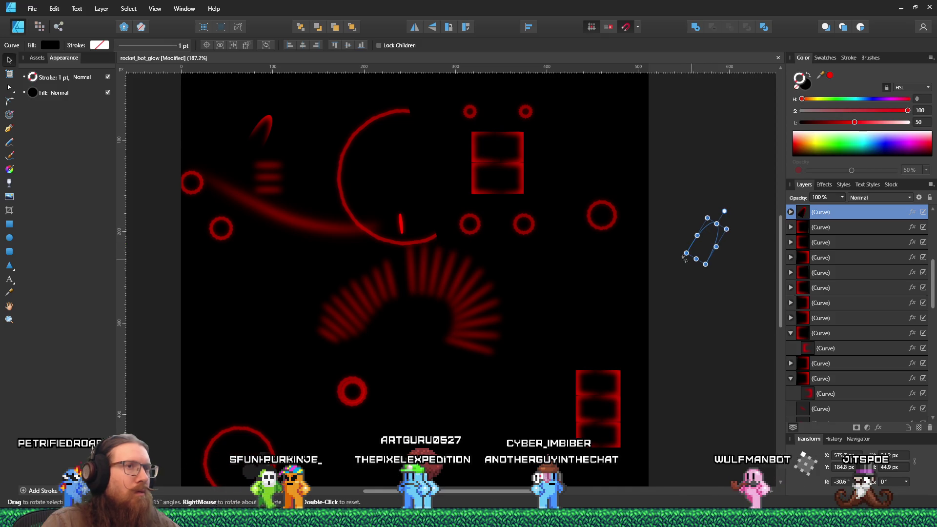
pyautogui.click(270, 130)
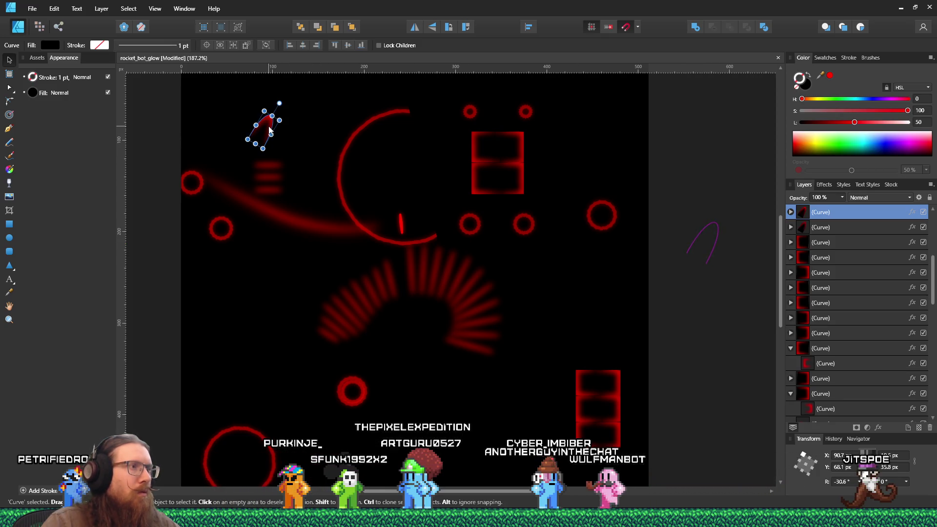
pyautogui.hotkey('ctrl', 'z')
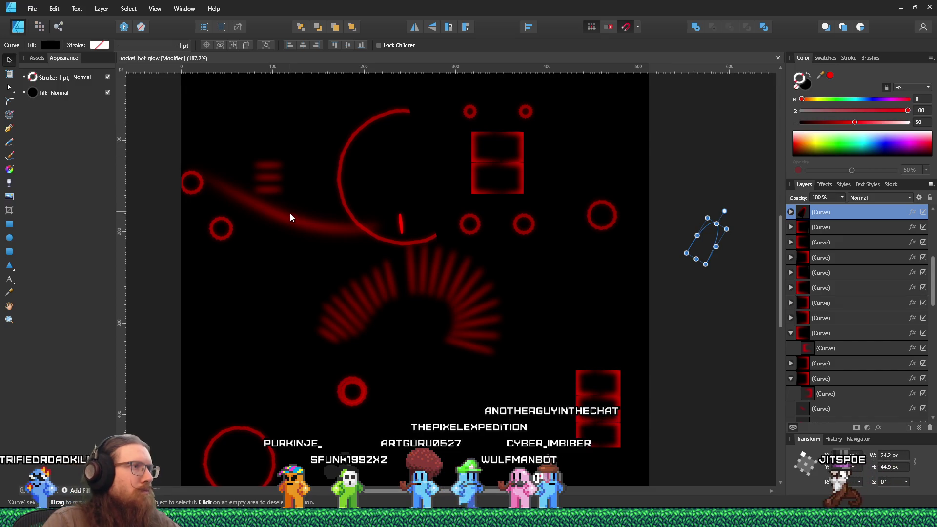
pyautogui.click(291, 221)
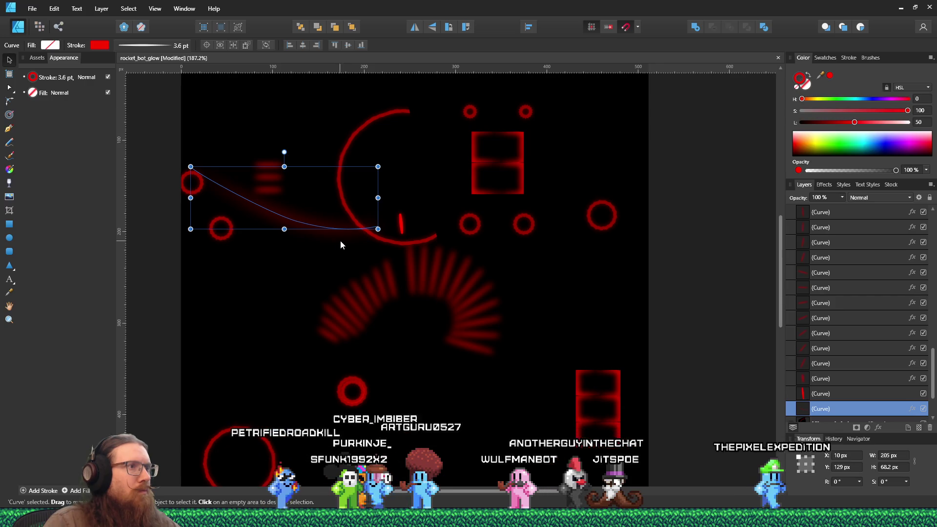
# Step: Delete the short vertical red tick inside the large arc
pyautogui.click(401, 226)
pyautogui.moveTo(401, 229)
pyautogui.mouseDown()
pyautogui.moveTo(404, 217)
pyautogui.moveTo(430, 234)
pyautogui.moveTo(677, 272)
pyautogui.mouseUp()
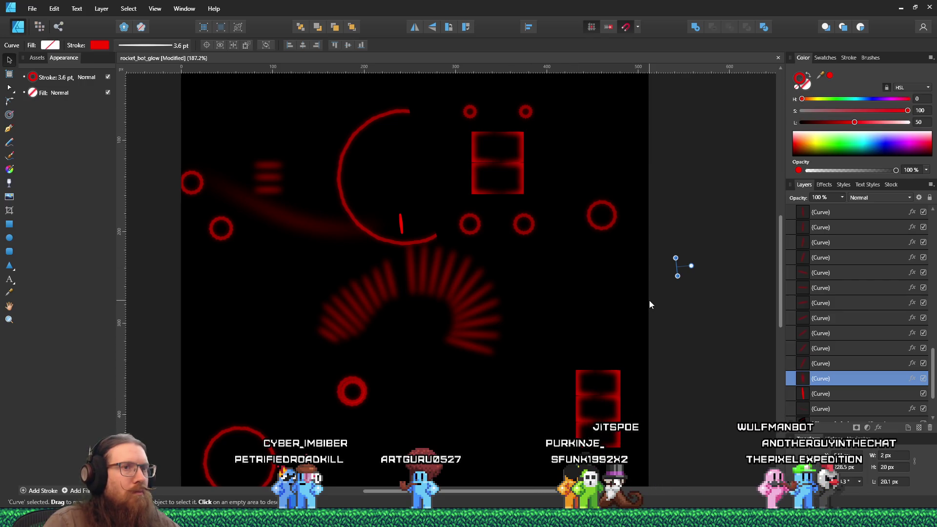
pyautogui.hotkey('ctrl', 'z')
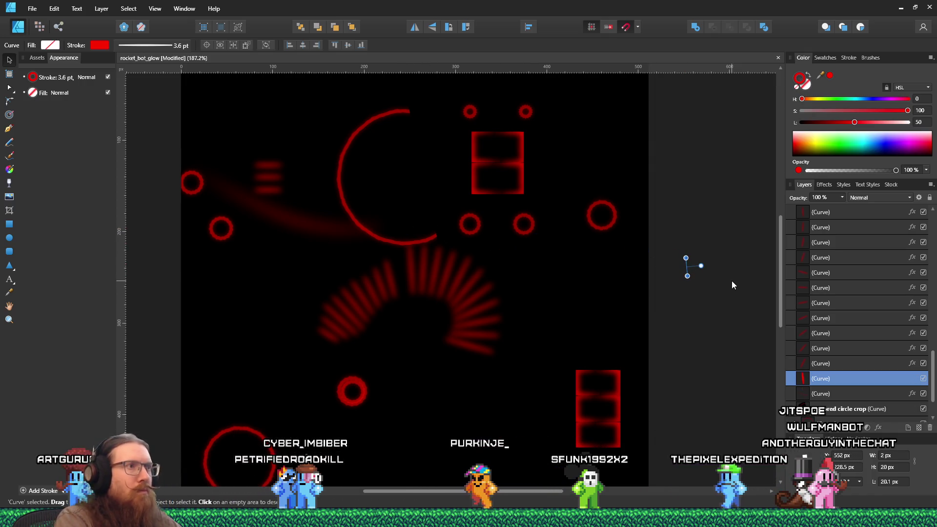
pyautogui.press('Delete')
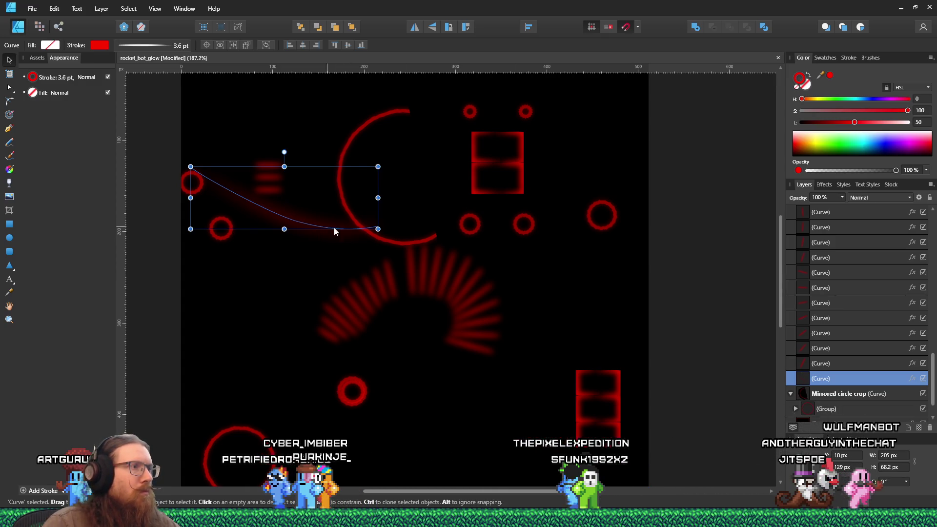
pyautogui.click(364, 236)
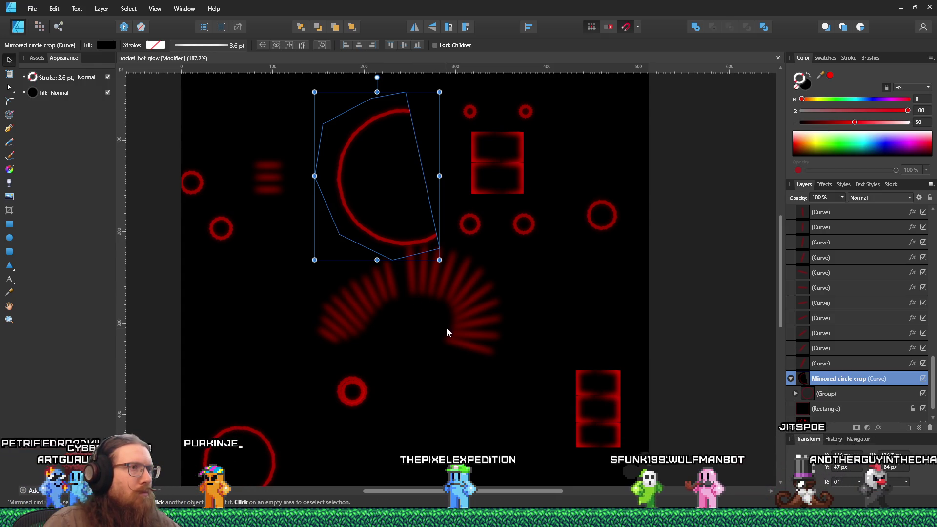
pyautogui.scroll(-3, 457, 324)
pyautogui.scroll(1, 418, 378)
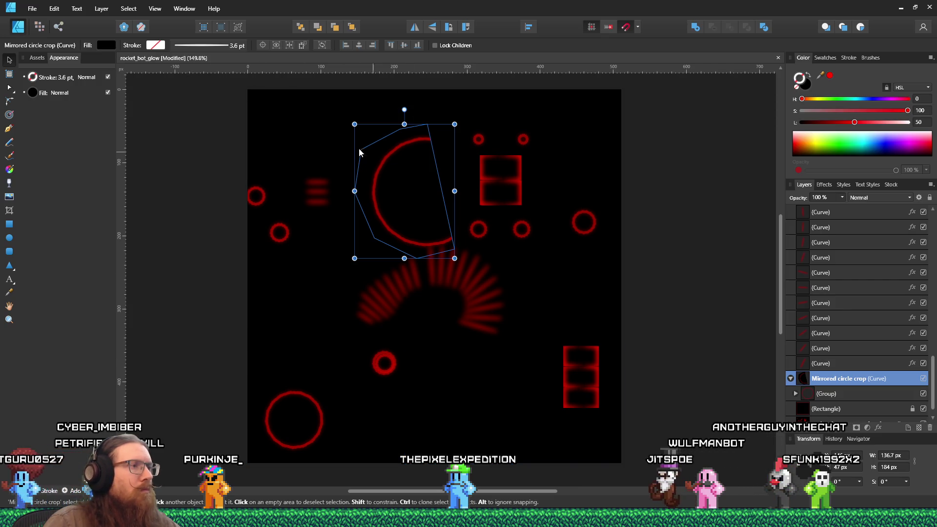
pyautogui.click(32, 8)
pyautogui.click(60, 88)
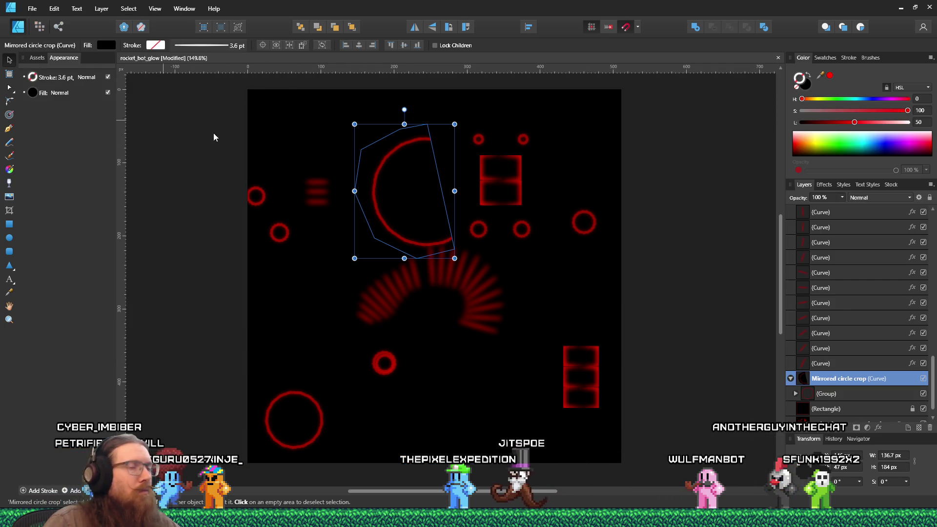
pyautogui.scroll(-1, 824, 371)
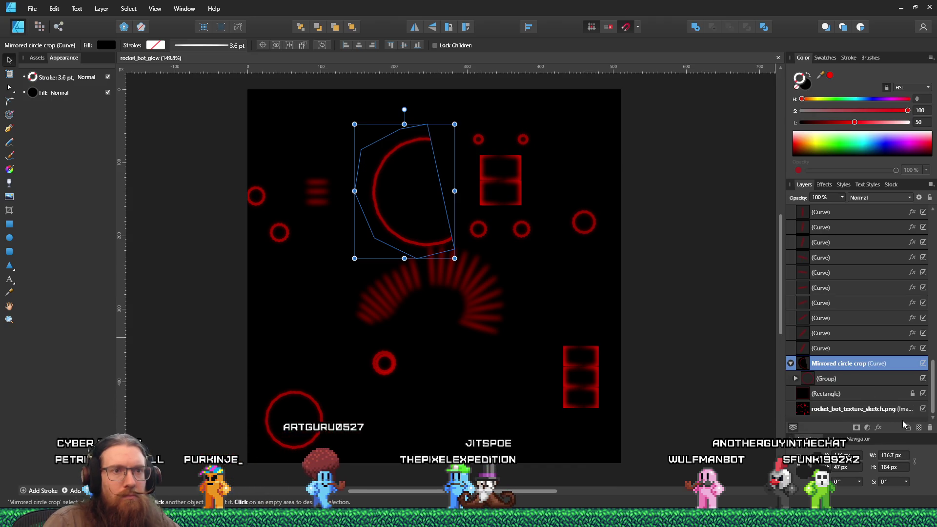
pyautogui.click(927, 395)
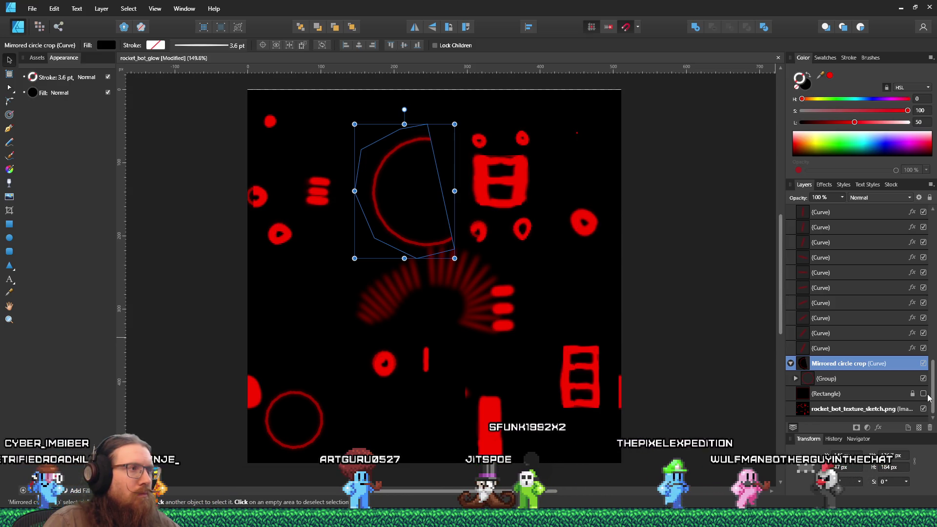
pyautogui.click(928, 395)
pyautogui.click(928, 396)
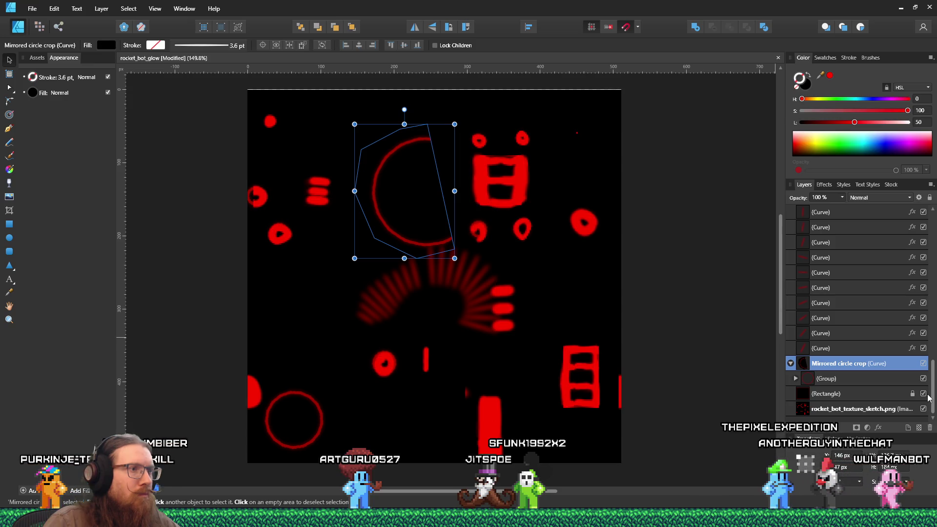
pyautogui.click(928, 396)
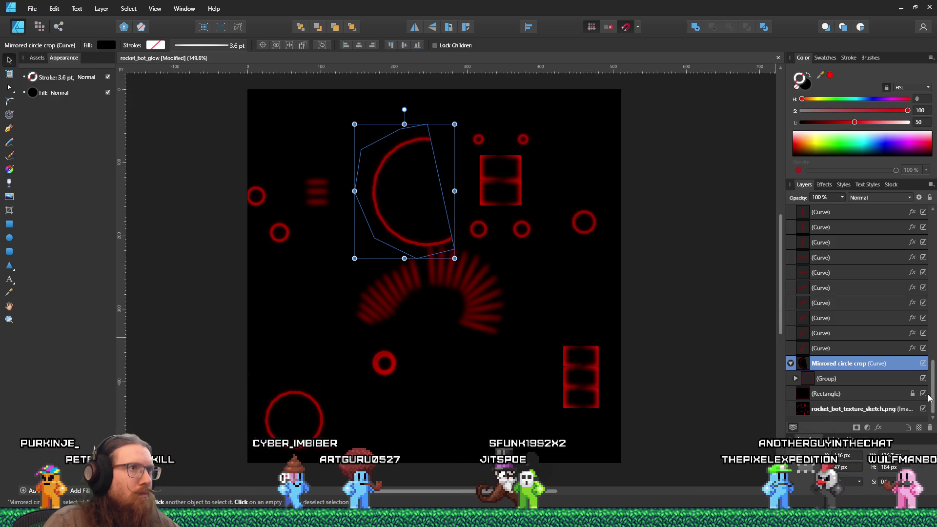
pyautogui.click(388, 361)
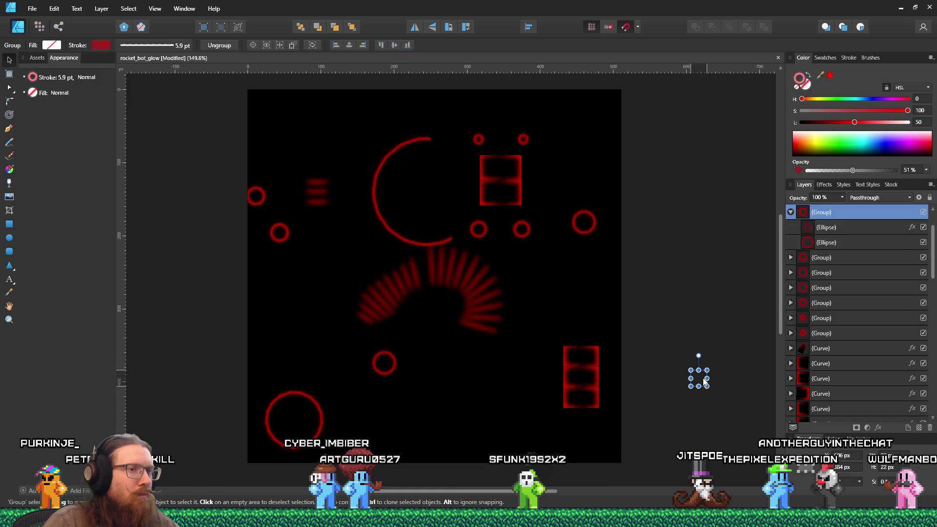
# Step: Bring the small glowing ring onto the artwork and place it below the centre
pyautogui.moveTo(706, 381)
pyautogui.mouseDown()
pyautogui.moveTo(591, 291)
pyautogui.moveTo(620, 312)
pyautogui.mouseUp()
pyautogui.hotkey('ctrl', 'z')
pyautogui.moveTo(699, 384)
pyautogui.mouseDown()
pyautogui.moveTo(685, 398)
pyautogui.moveTo(601, 140)
pyautogui.moveTo(585, 169)
pyautogui.moveTo(434, 211)
pyautogui.mouseUp()
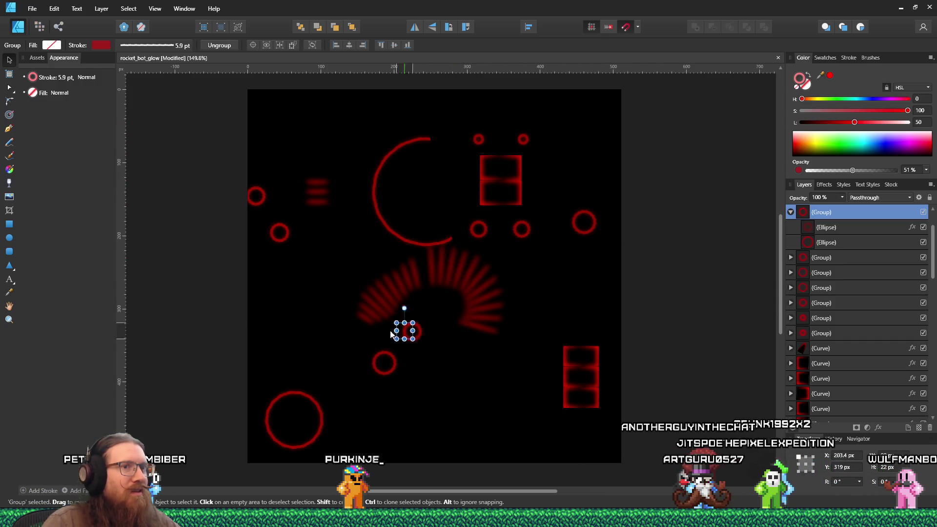
pyautogui.moveTo(428, 364)
pyautogui.mouseDown()
pyautogui.moveTo(433, 327)
pyautogui.moveTo(456, 415)
pyautogui.mouseUp()
pyautogui.scroll(-10, 911, 376)
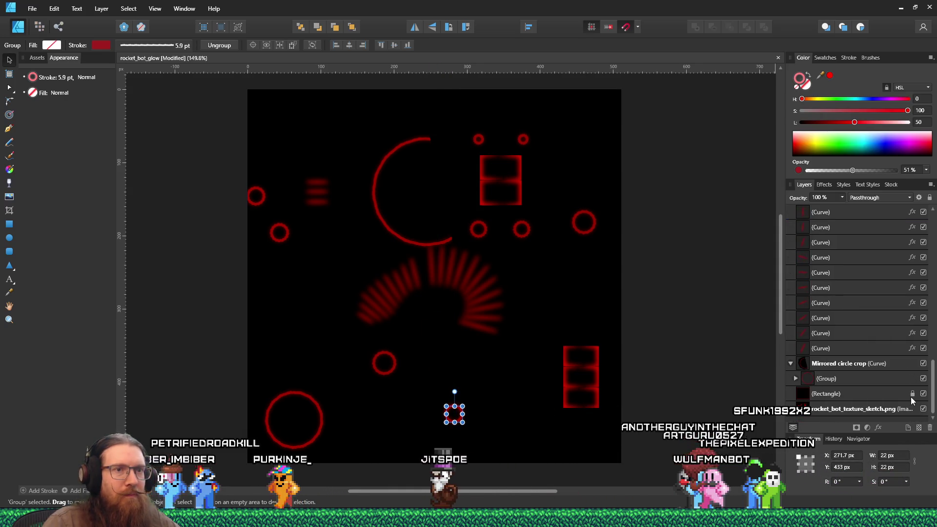
# Step: Select the fan's stripe curves in the Layers panel and remove them all
pyautogui.click(859, 344)
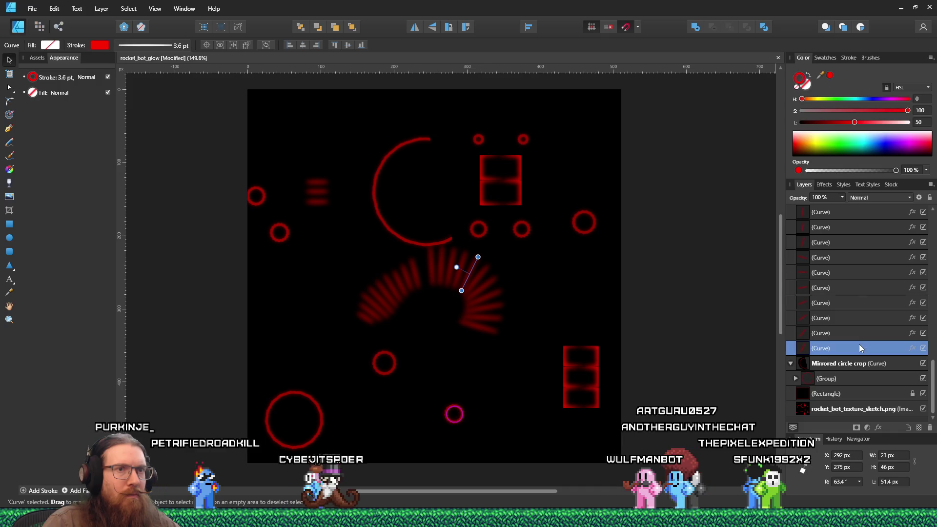
pyautogui.scroll(3, 854, 337)
pyautogui.keyDown('shift'); pyautogui.click(840, 264); pyautogui.keyUp('shift')
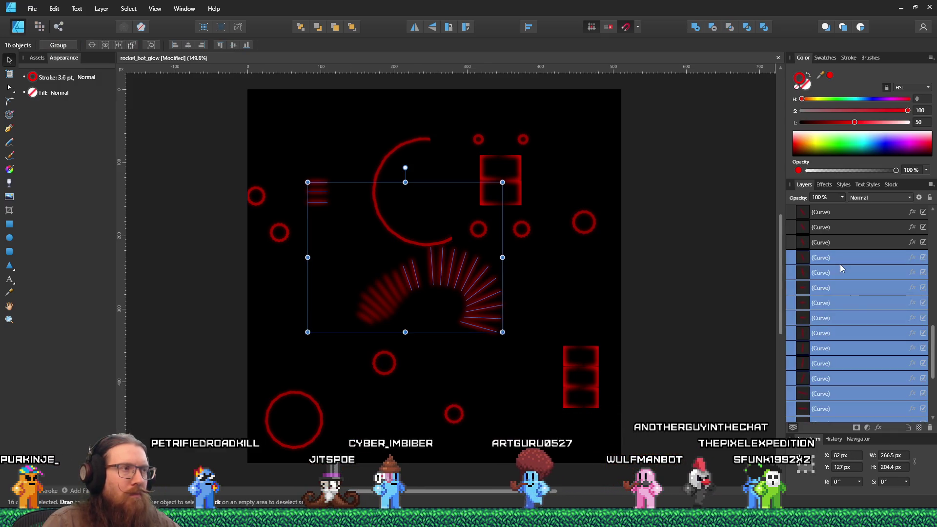
pyautogui.scroll(-3, 844, 281)
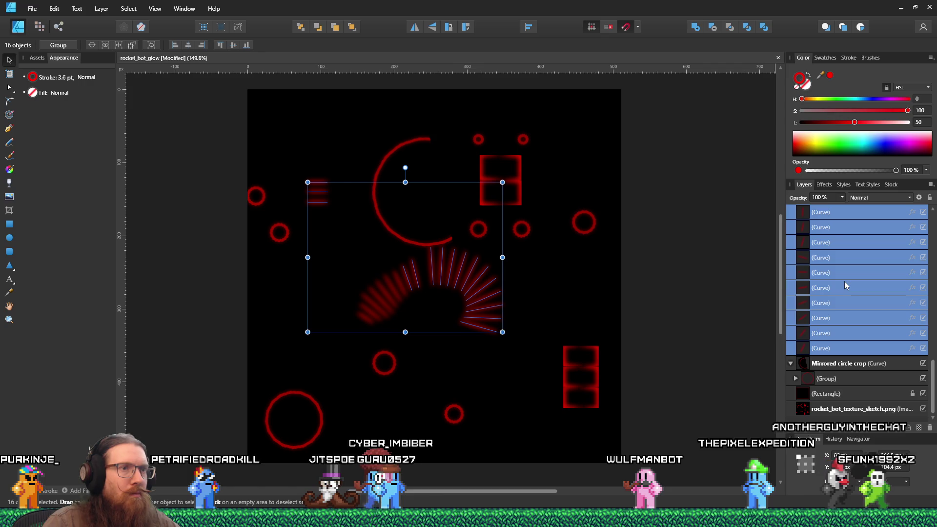
pyautogui.click(844, 347)
pyautogui.keyDown('shift'); pyautogui.click(845, 259); pyautogui.keyUp('shift')
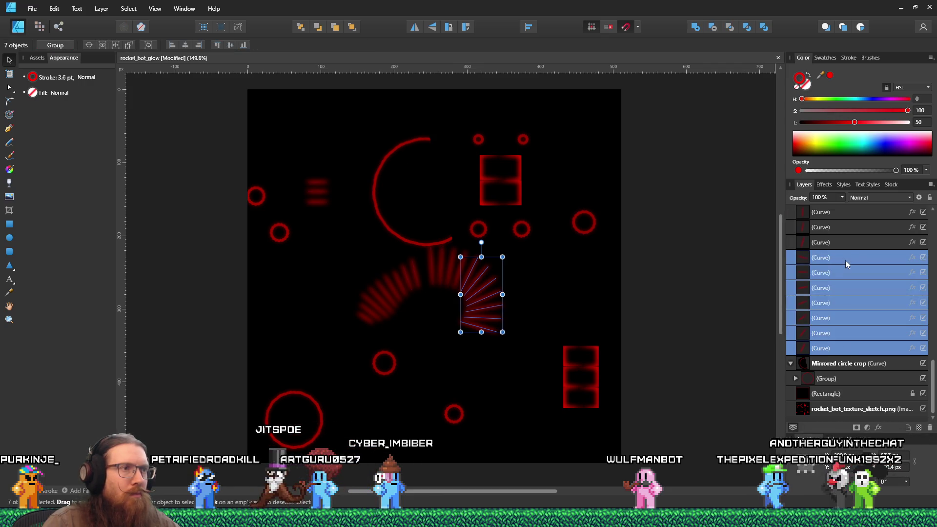
pyautogui.hotkey('ctrl', 'z')
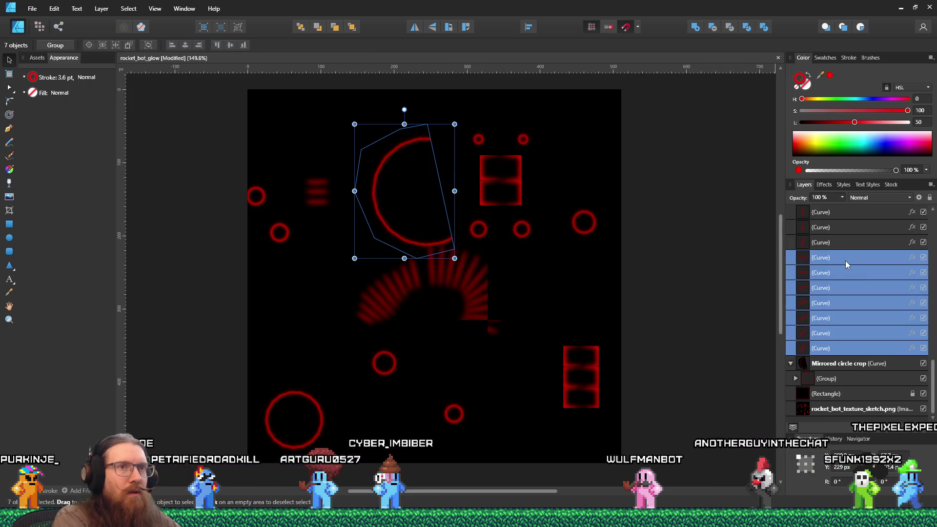
pyautogui.click(844, 348)
pyautogui.keyDown('shift'); pyautogui.click(844, 303); pyautogui.keyUp('shift')
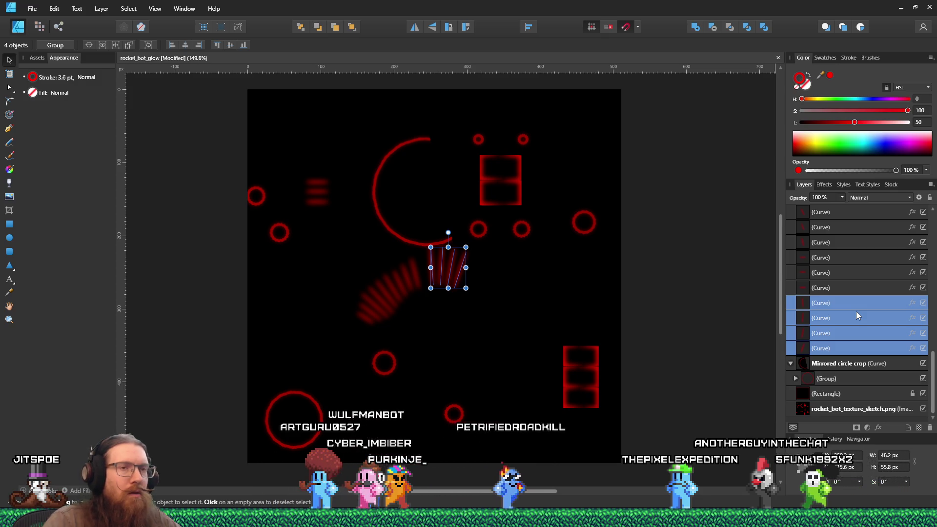
pyautogui.hotkey('ctrl', 'z')
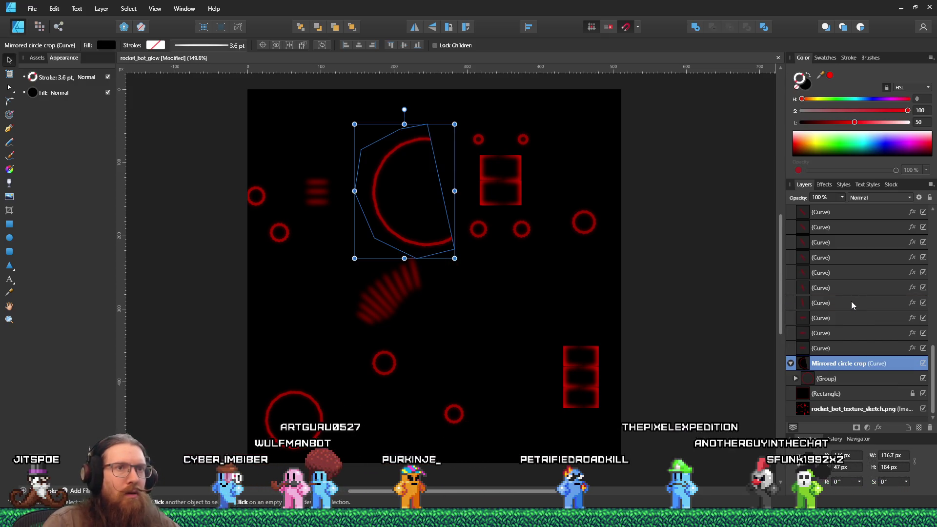
pyautogui.hotkey('ctrl', 'z')
pyautogui.keyDown('shift'); pyautogui.click(841, 274); pyautogui.keyUp('shift')
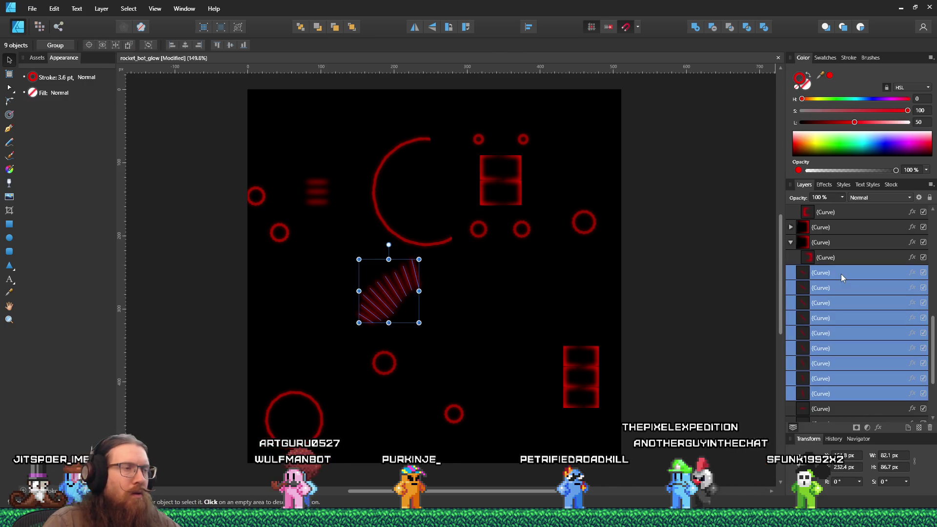
pyautogui.hotkey('ctrl', 'z')
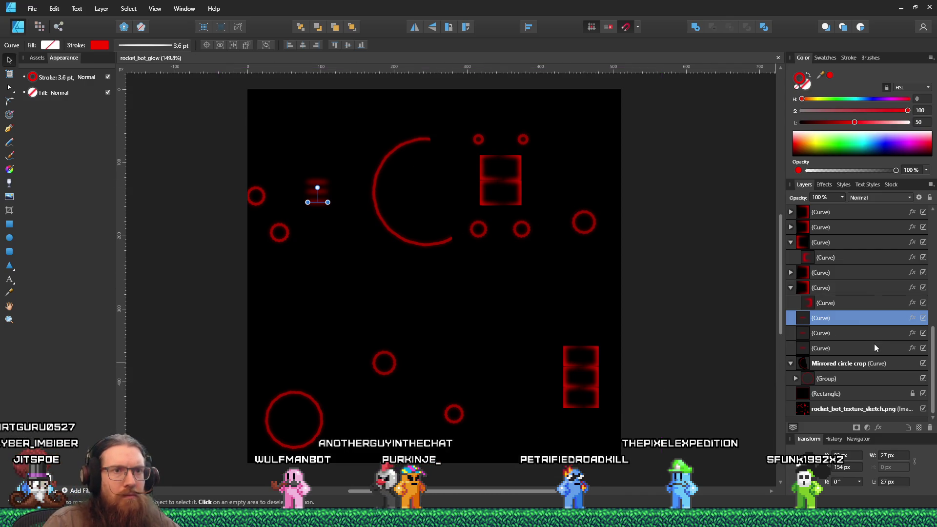
# Step: Toggle the black Rectangle on and off to compare the glow with the sketch, ending hidden
pyautogui.click(921, 395)
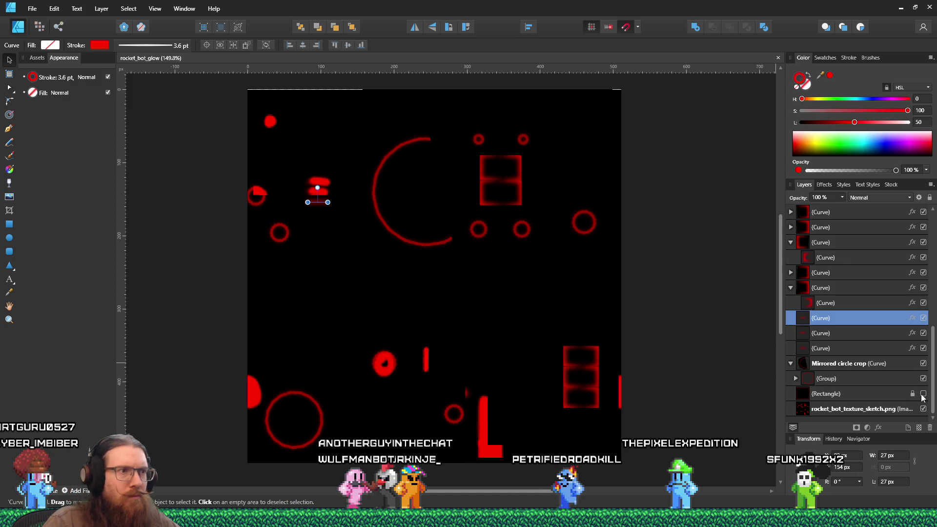
pyautogui.click(923, 395)
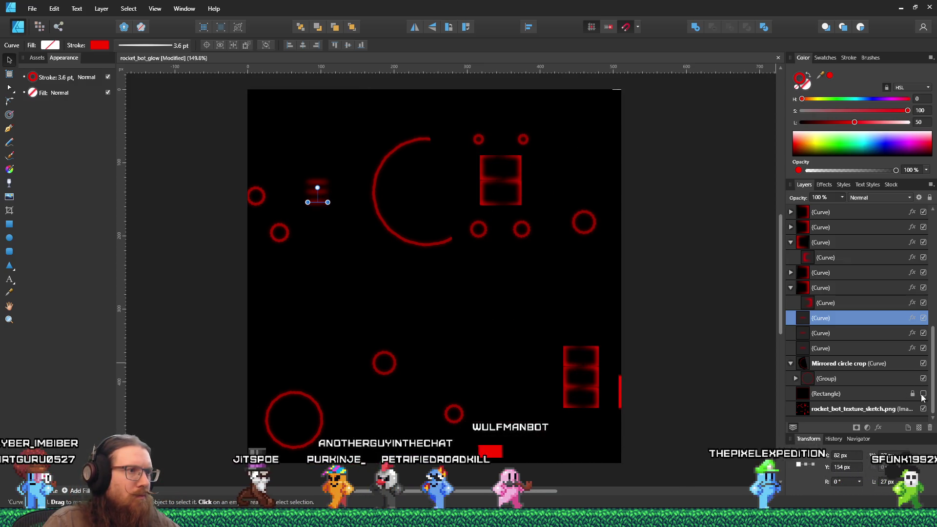
pyautogui.click(922, 395)
pyautogui.click(922, 394)
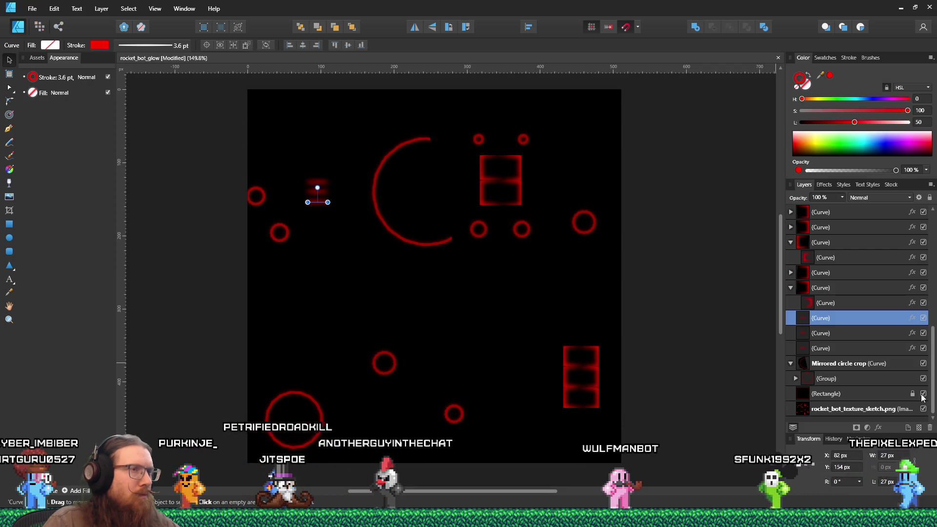
pyautogui.click(922, 394)
pyautogui.click(922, 396)
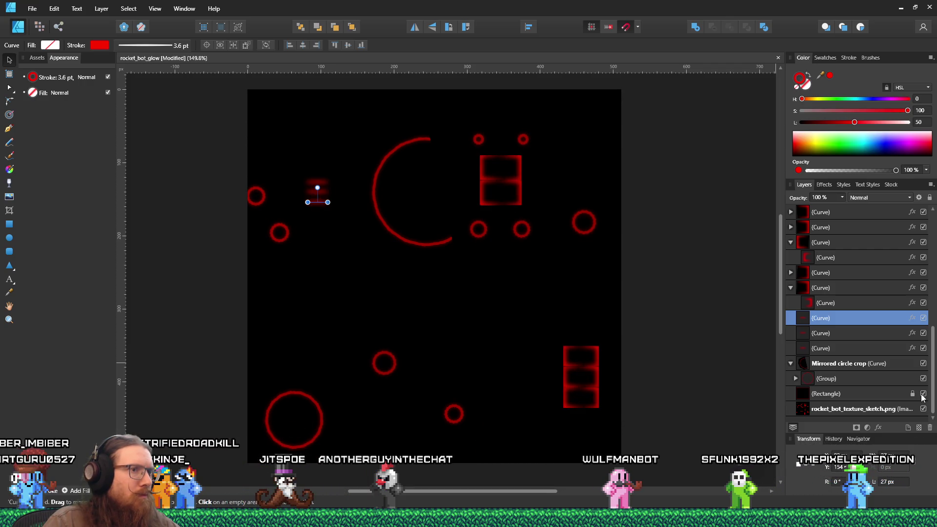
pyautogui.click(922, 396)
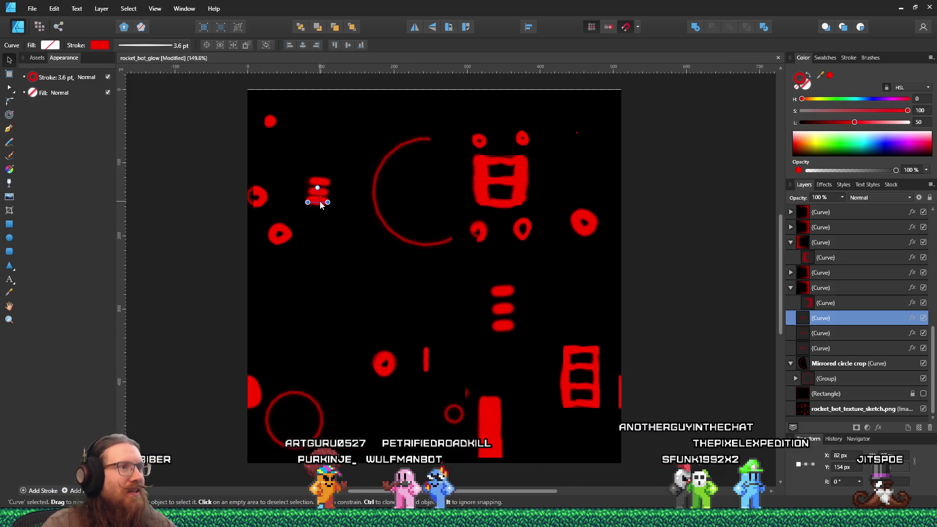
# Step: Add two copies of the short dash to the centre dash stack, then bring Blender forward
pyautogui.moveTo(505, 295); pyautogui.dragTo(509, 319)
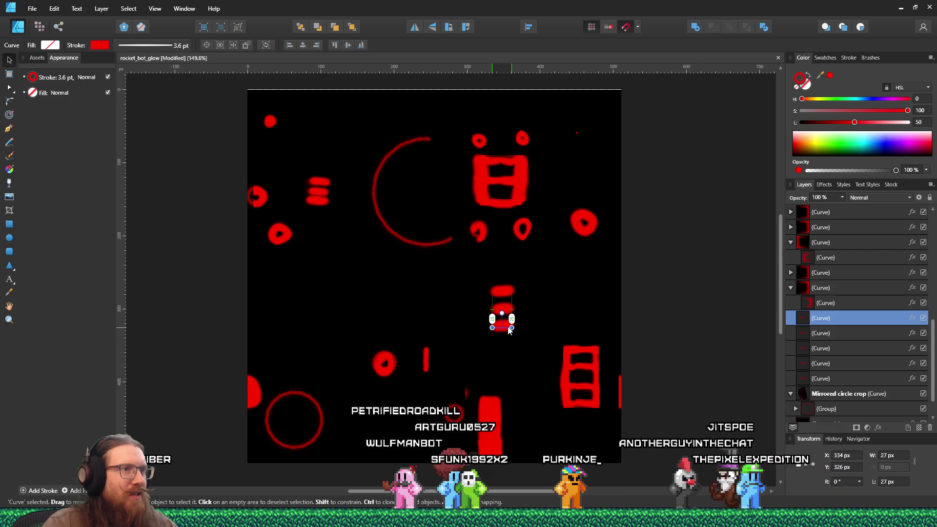
pyautogui.moveTo(510, 330); pyautogui.dragTo(511, 331)
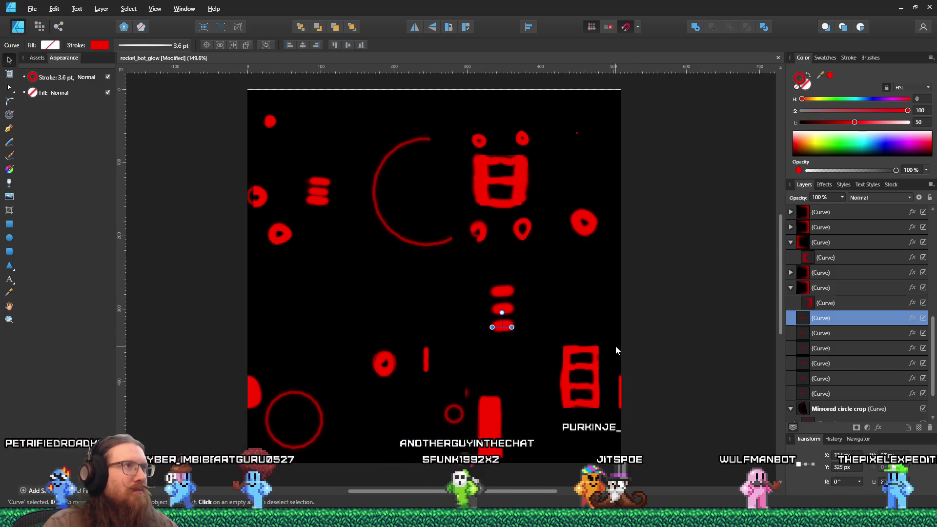
pyautogui.hotkey('alt', 'Tab')
pyautogui.press('Tab')
pyautogui.press('Tab')
pyautogui.press('Tab')
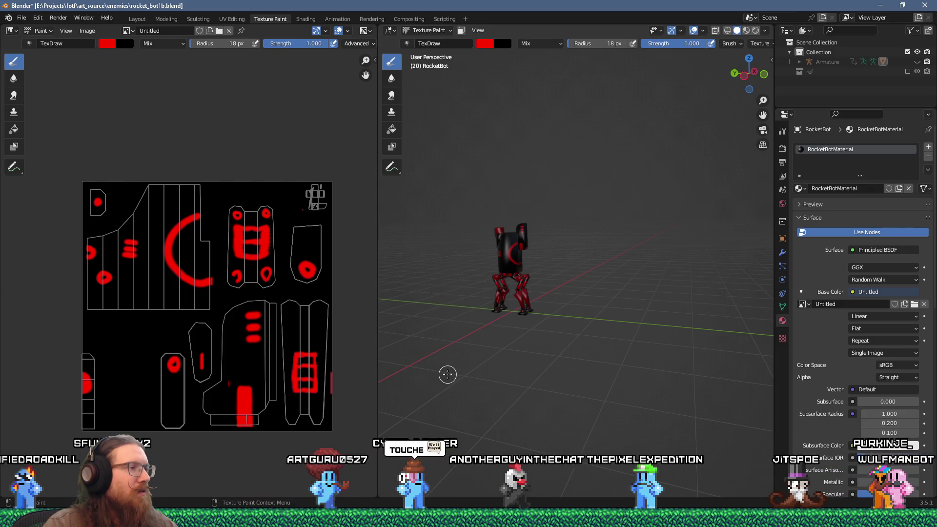
# Step: Orbit the RocketBot in Blender to inspect the red pattern, then return to rocket_bot_glow
pyautogui.hotkey('alt', 'Tab')
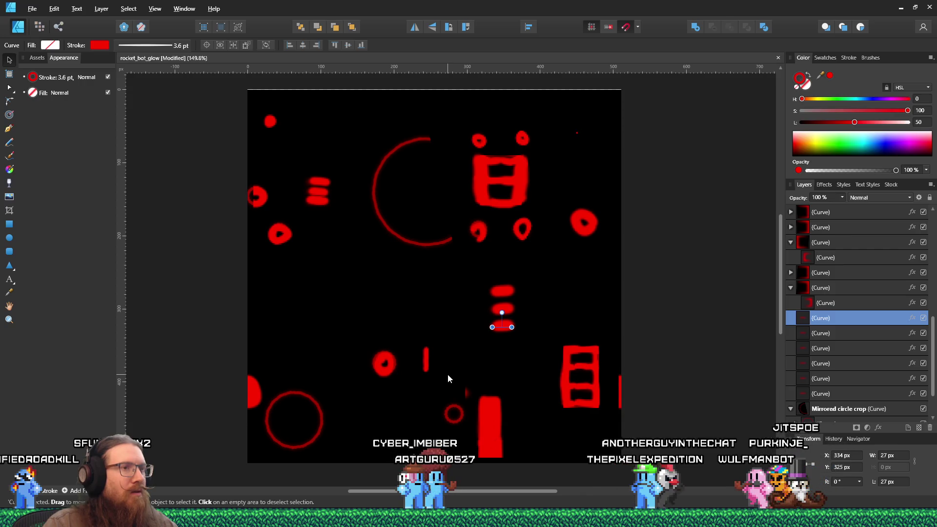
pyautogui.hotkey('alt', 'Tab')
pyautogui.moveTo(464, 370); pyautogui.dragTo(522, 369)
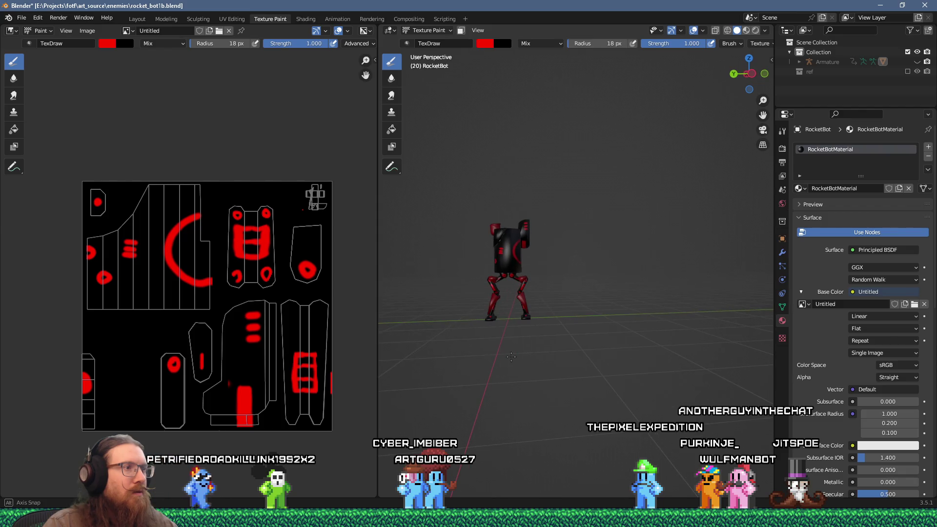
pyautogui.hotkey('alt', 'Tab')
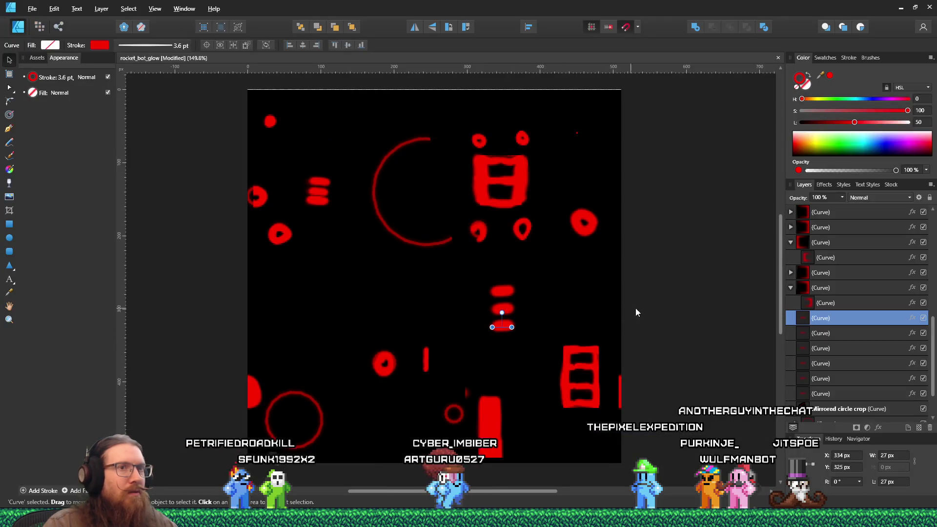
pyautogui.scroll(-1, 808, 324)
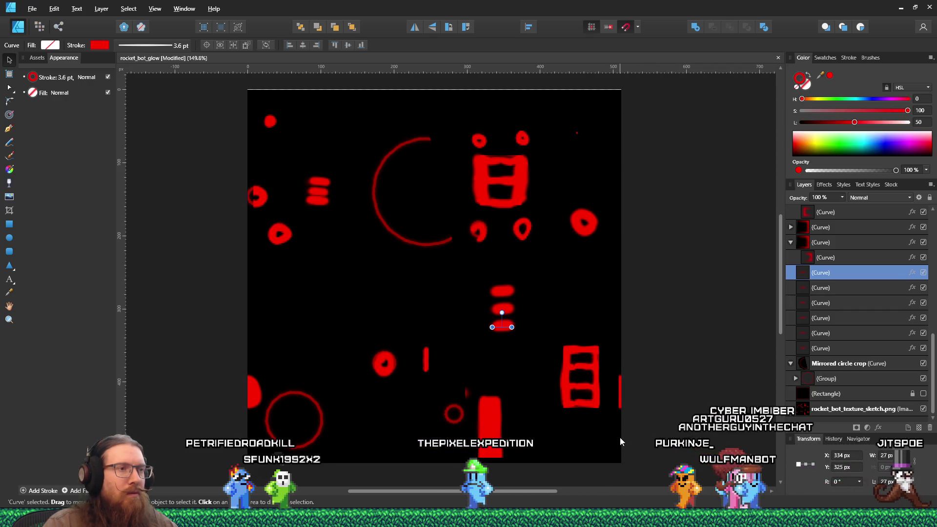
pyautogui.hotkey('alt', 'Tab')
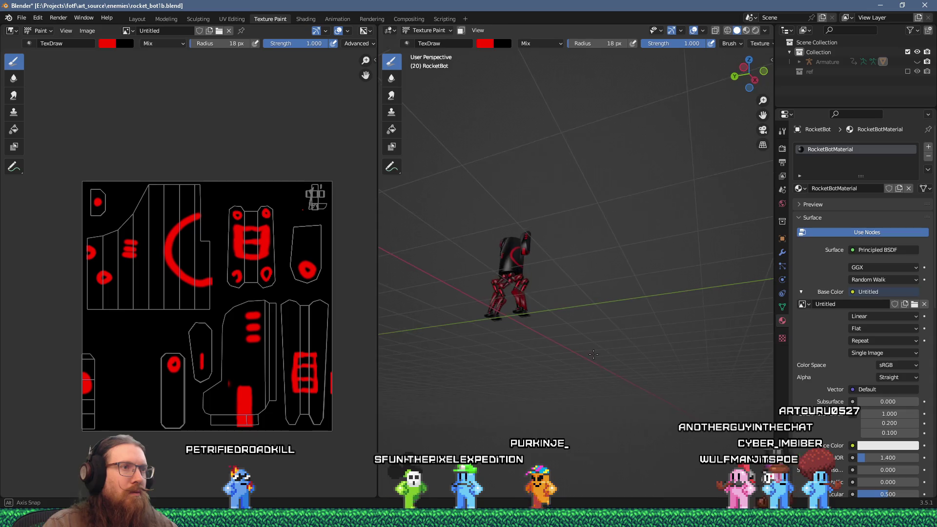
pyautogui.hotkey('alt', 'Tab')
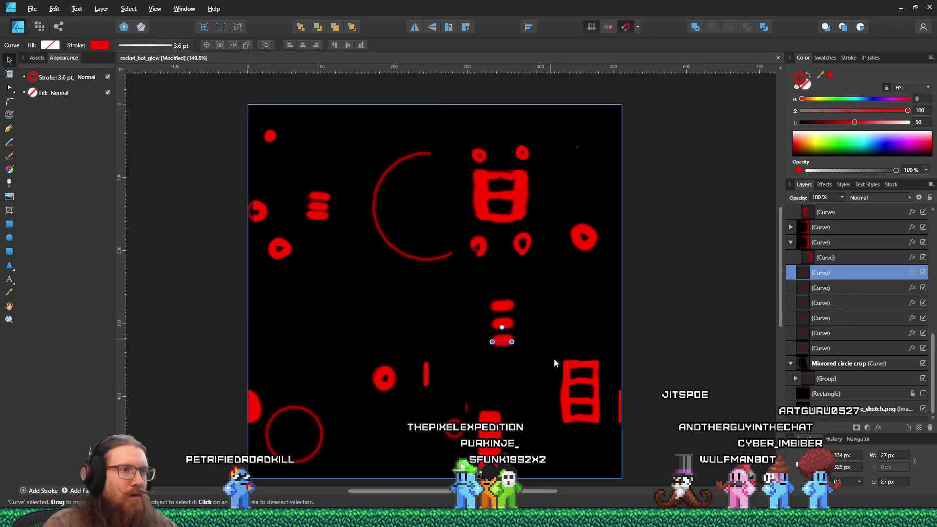
# Step: Undo the accidental move of the rocket_bot_texture_sketch.png image
pyautogui.moveTo(551, 357); pyautogui.dragTo(590, 415)
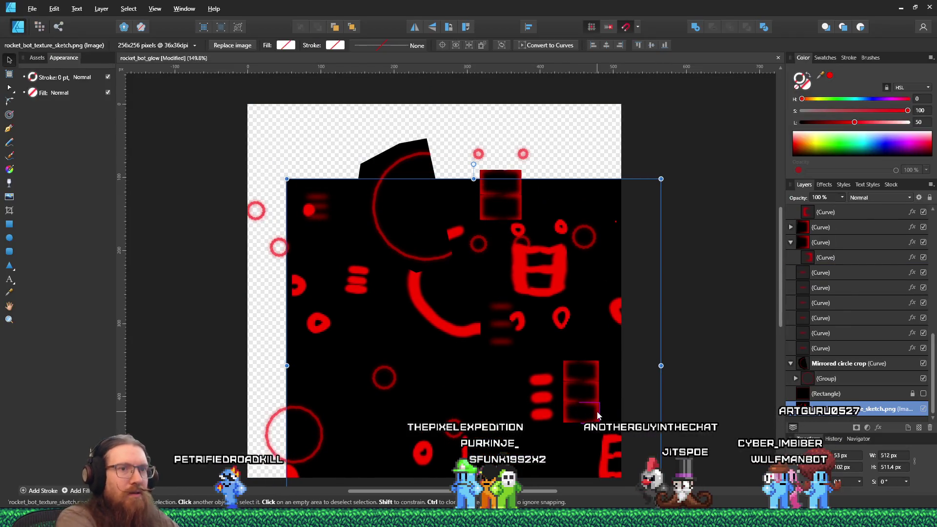
pyautogui.hotkey('ctrl', 'z')
pyautogui.rightClick(906, 404)
pyautogui.press('Escape')
pyautogui.rightClick(840, 408)
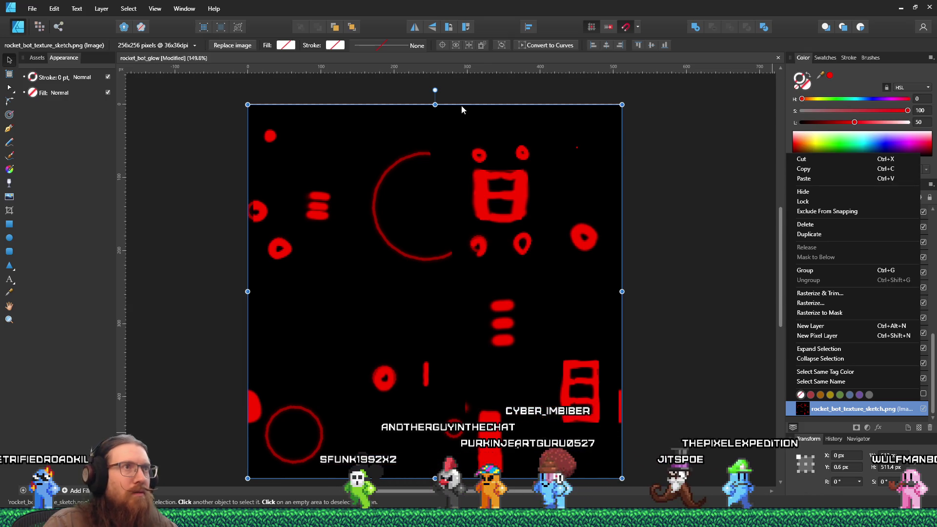
pyautogui.click(205, 102)
# Step: Snap the sketch image's top edge to Y 0 on the page
pyautogui.scroll(3, 257, 107)
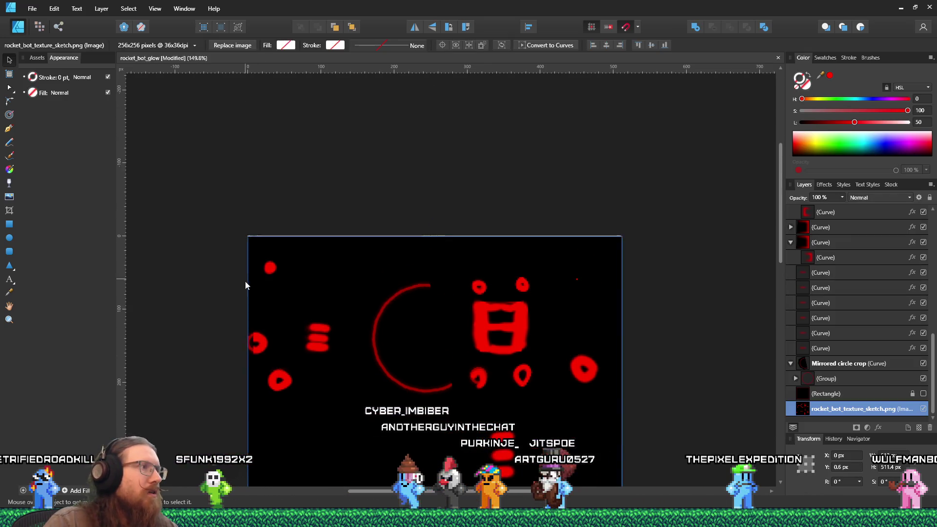
pyautogui.scroll(4, 245, 281)
pyautogui.scroll(6, 278, 104)
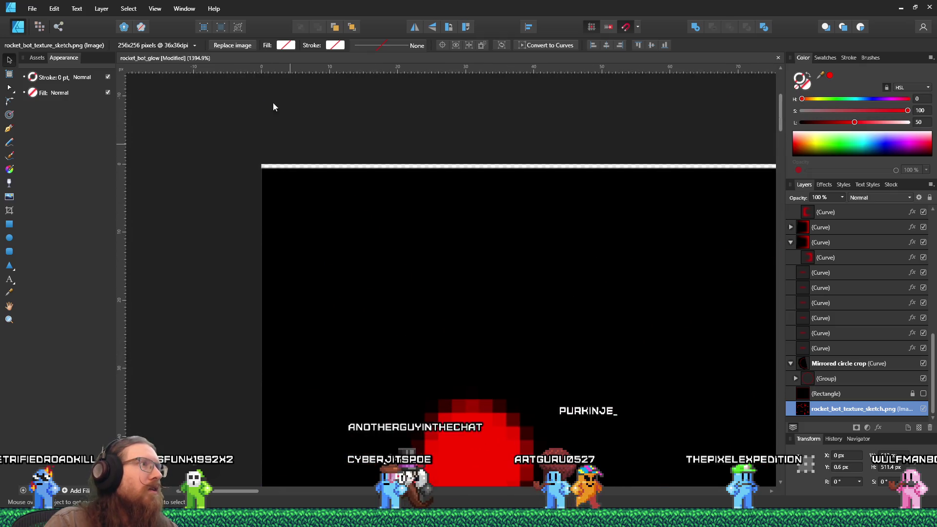
pyautogui.moveTo(278, 181); pyautogui.dragTo(281, 184)
pyautogui.scroll(-15, 281, 184)
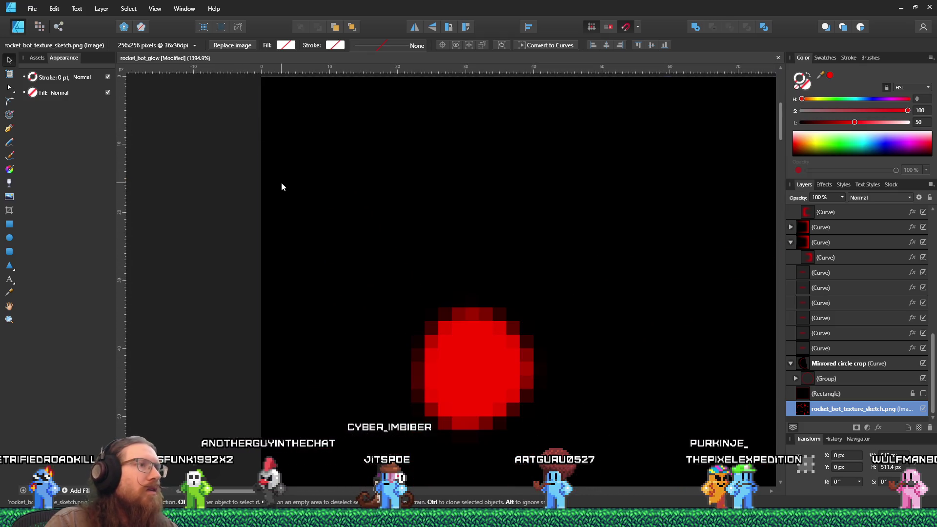
pyautogui.scroll(5, 344, 271)
pyautogui.scroll(2, 351, 259)
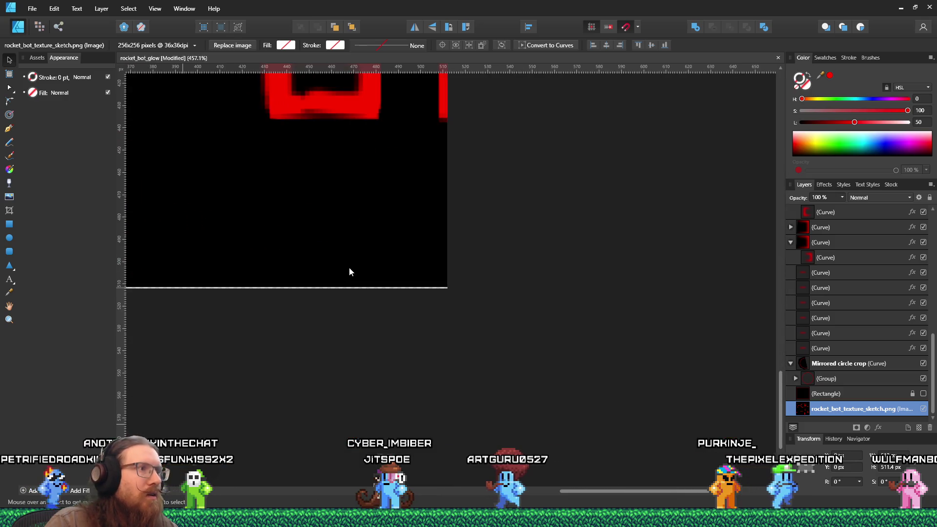
pyautogui.scroll(-6, 245, 297)
pyautogui.scroll(10, 281, 256)
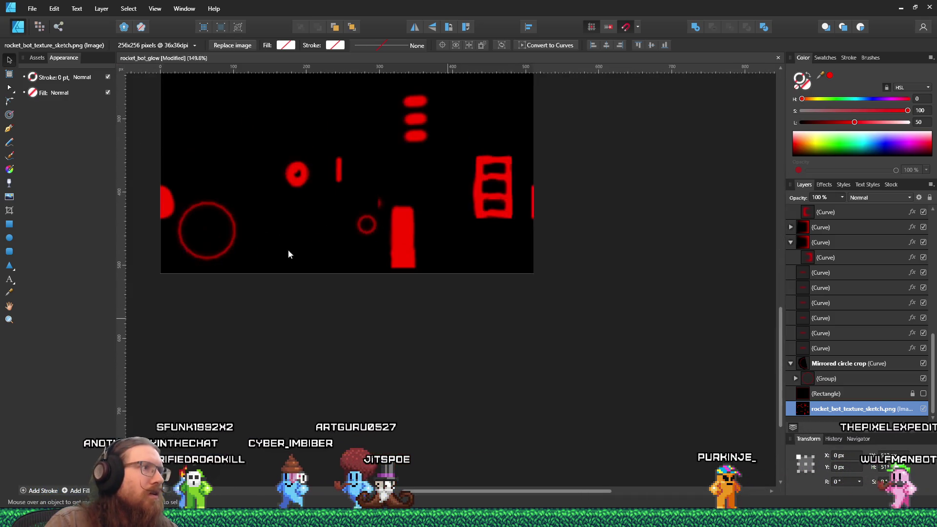
# Step: Stretch the sketch image's bottom edge so it is exactly 512 px tall
pyautogui.moveTo(392, 305); pyautogui.dragTo(391, 306)
pyautogui.scroll(-2, 396, 311)
pyautogui.scroll(-6, 396, 306)
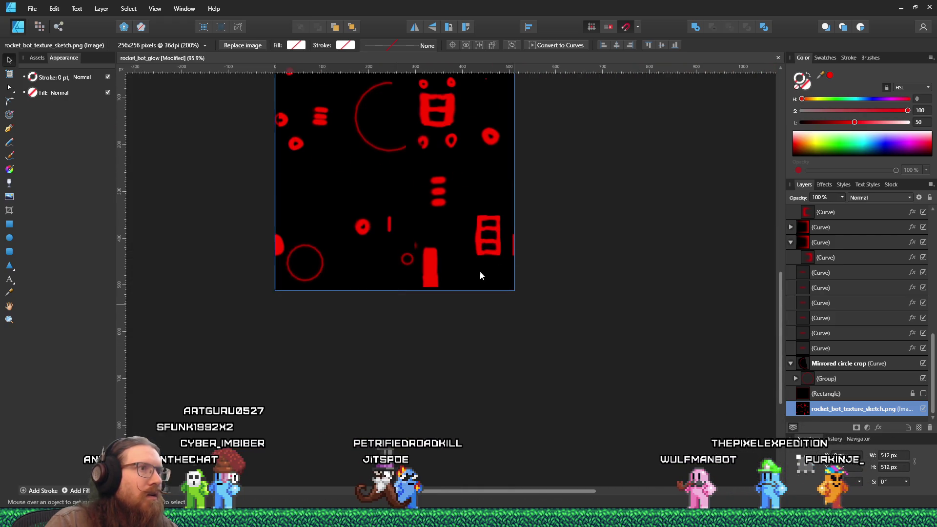
pyautogui.scroll(5, 511, 247)
pyautogui.scroll(-8, 490, 285)
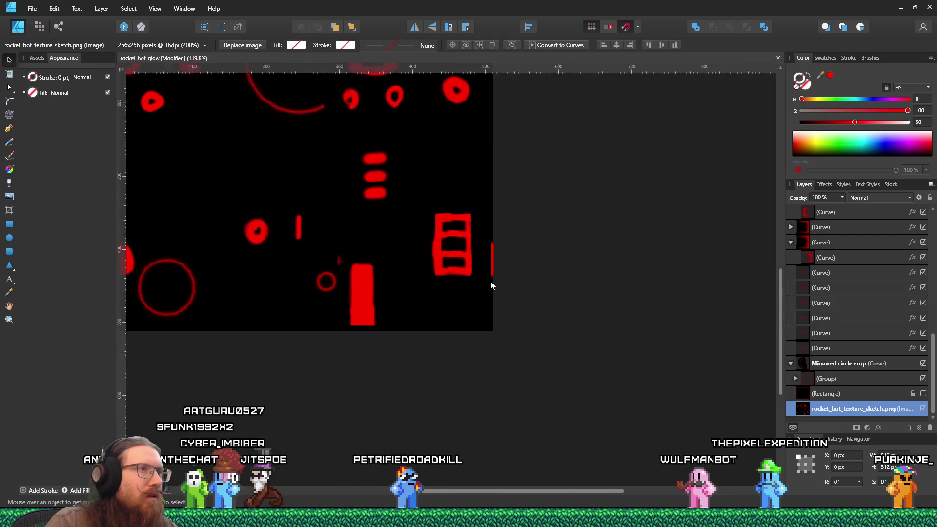
pyautogui.scroll(4, 415, 251)
pyautogui.scroll(5, 350, 237)
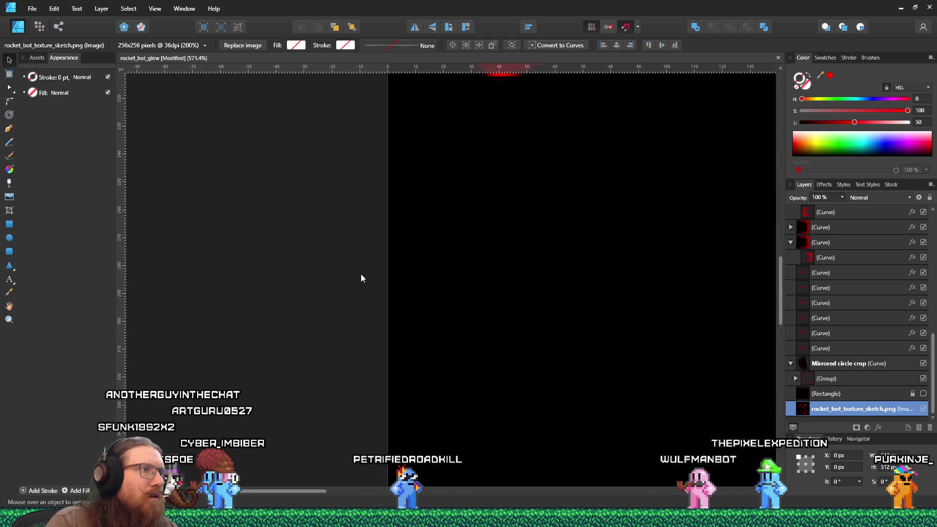
pyautogui.scroll(-10, 399, 276)
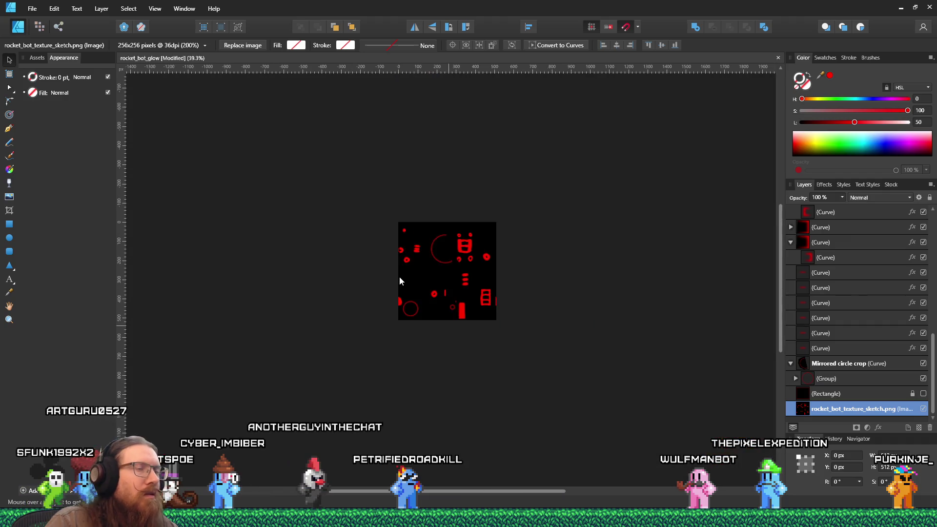
pyautogui.scroll(3, 471, 273)
pyautogui.rightClick(901, 409)
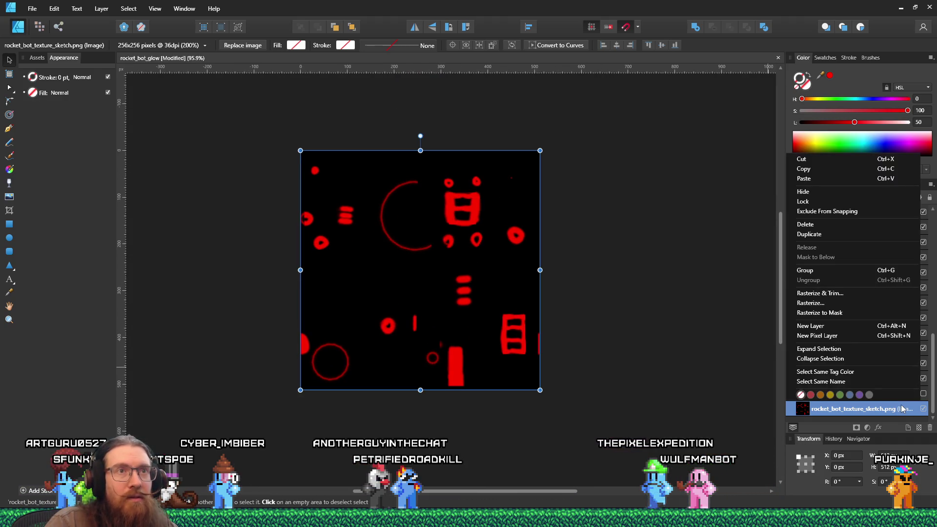
# Step: Lock the texture sketch layer and clear the selection
pyautogui.click(815, 200)
pyautogui.click(659, 338)
pyautogui.click(508, 337)
pyautogui.click(589, 356)
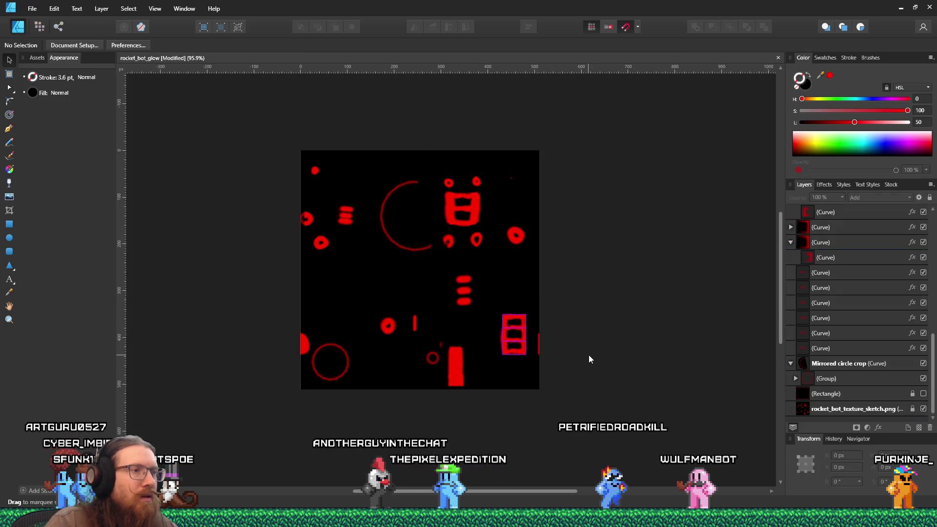
# Step: Move the six-part ladder glow shape onto the tall red bar, resized to 34 × 81 px
pyautogui.scroll(1, 545, 406)
pyautogui.scroll(2, 535, 443)
pyautogui.scroll(2, 535, 444)
pyautogui.moveTo(514, 400)
pyautogui.mouseDown()
pyautogui.moveTo(471, 244)
pyautogui.moveTo(440, 186)
pyautogui.mouseUp()
pyautogui.moveTo(511, 222)
pyautogui.mouseDown()
pyautogui.moveTo(383, 278)
pyautogui.moveTo(380, 300)
pyautogui.mouseUp()
pyautogui.moveTo(390, 342); pyautogui.dragTo(389, 333)
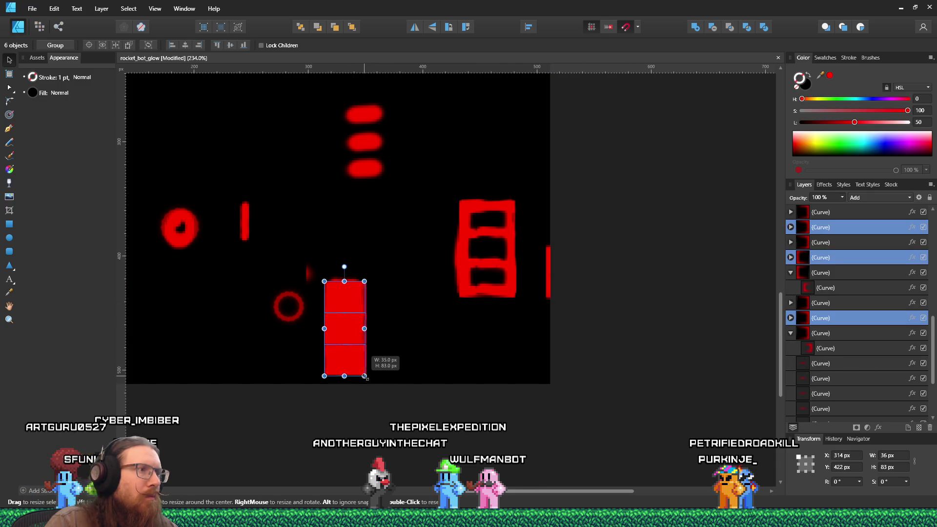
pyautogui.moveTo(364, 374); pyautogui.dragTo(364, 374)
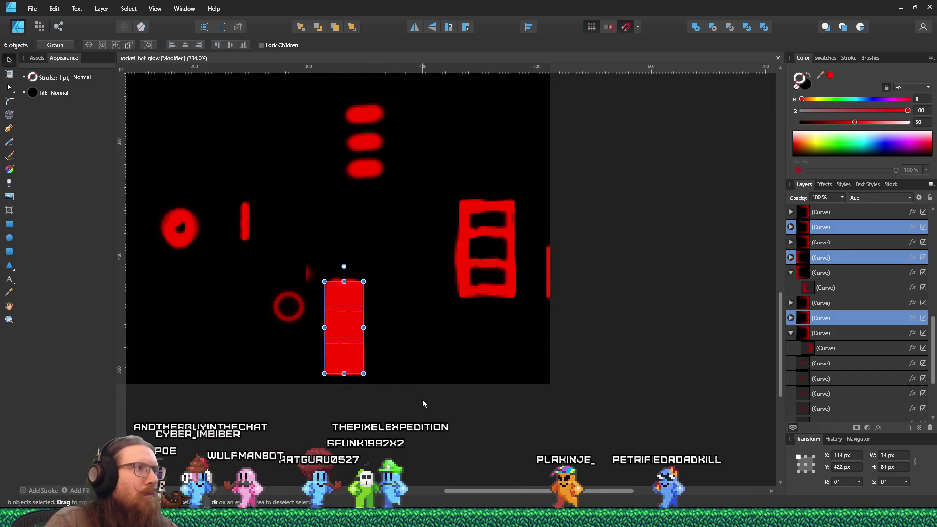
pyautogui.click(499, 439)
# Step: Toggle the sketch and black background layers to compare, leaving the background hidden
pyautogui.scroll(-3, 505, 436)
pyautogui.scroll(-2, 504, 436)
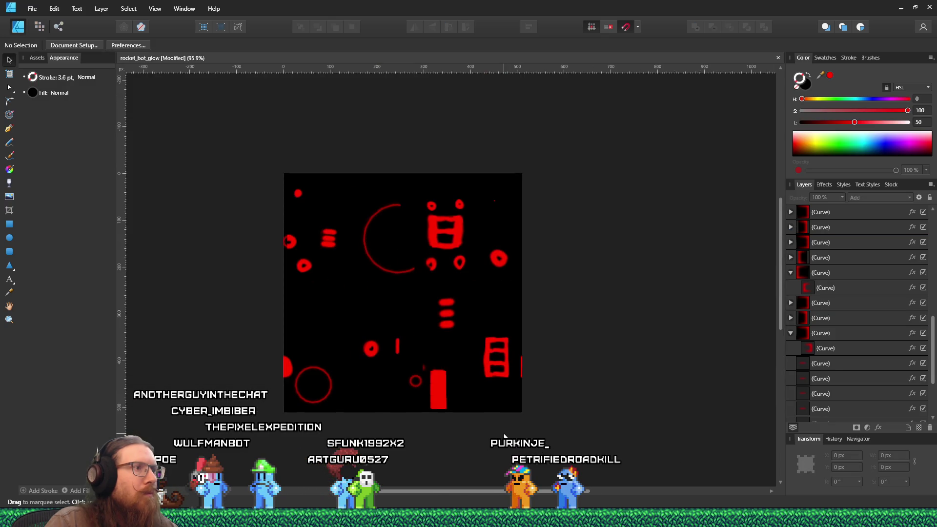
pyautogui.scroll(-3, 910, 371)
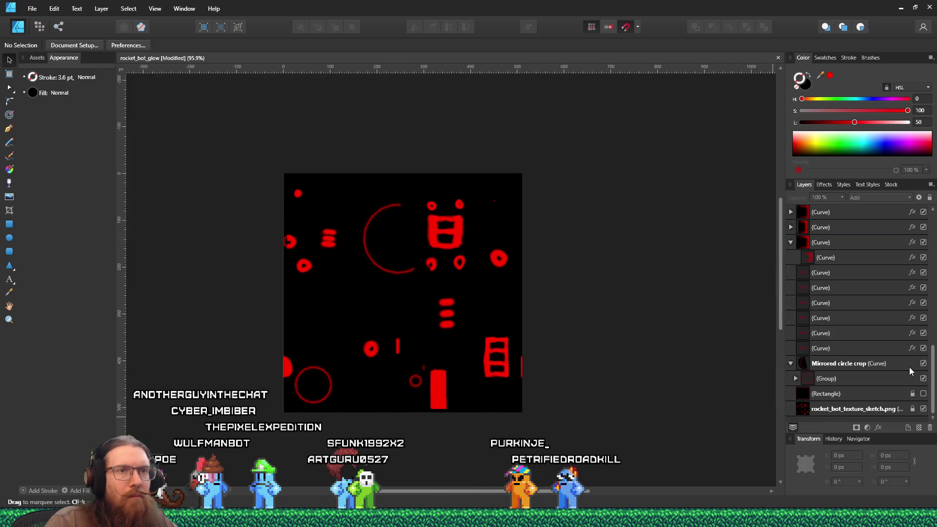
pyautogui.click(923, 409)
pyautogui.click(923, 409)
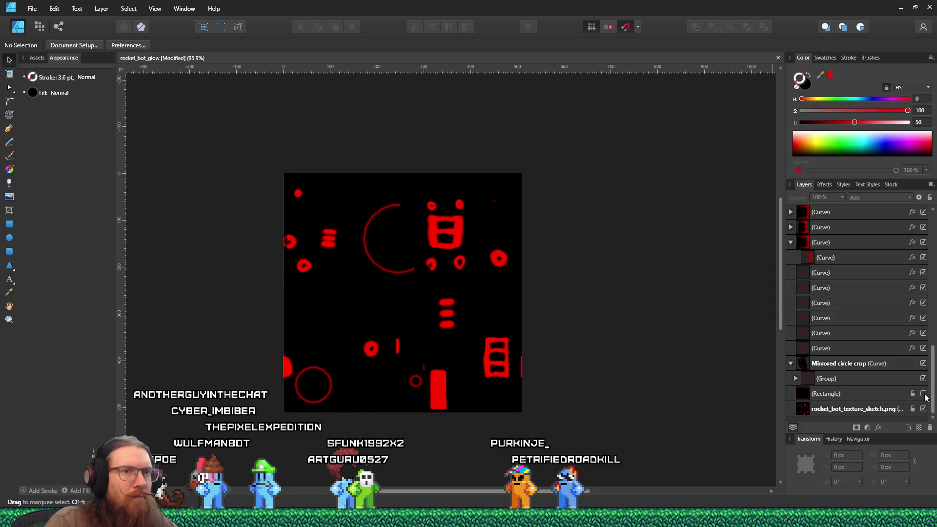
pyautogui.click(924, 394)
pyautogui.click(923, 394)
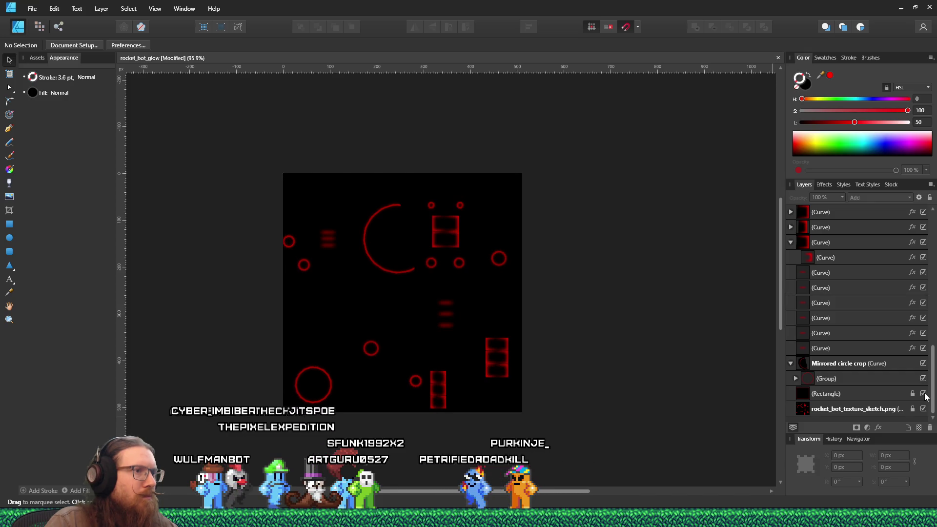
pyautogui.click(923, 394)
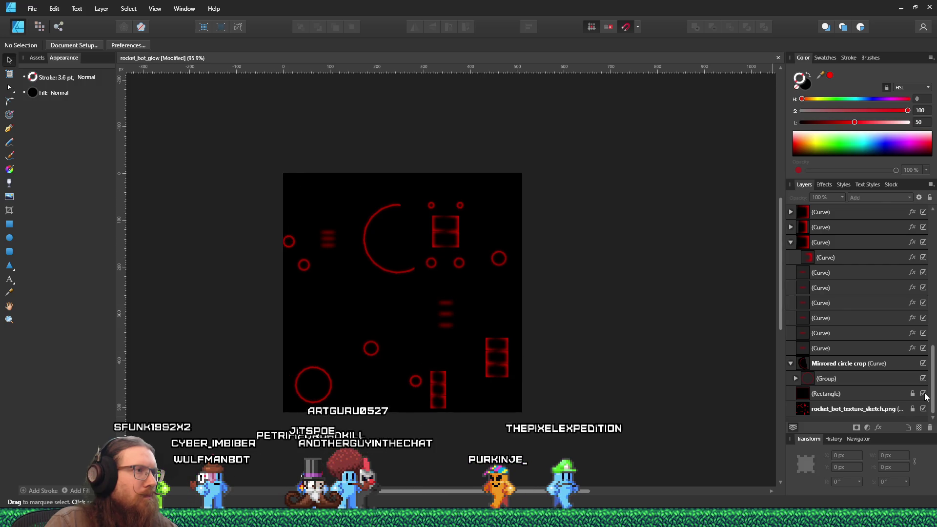
pyautogui.click(923, 394)
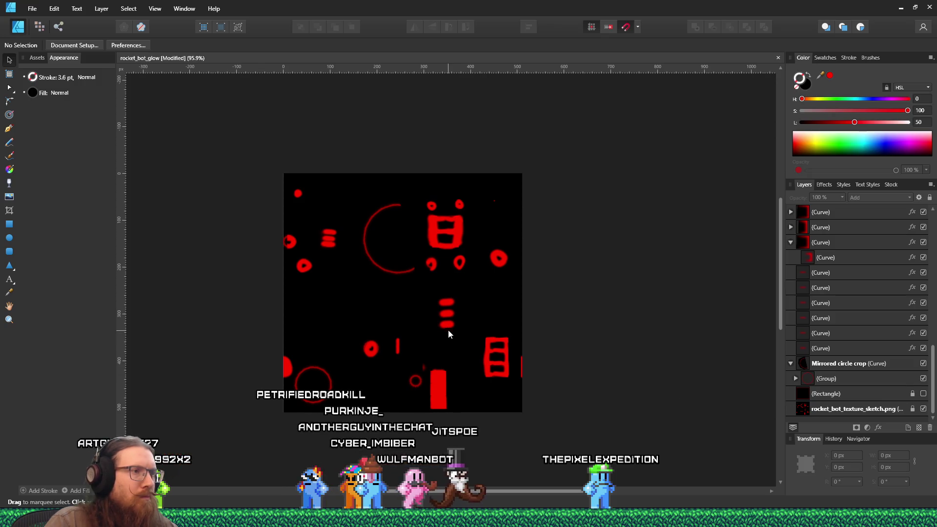
# Step: Duplicate the short red stroke and stand it upright at -90° over the small bar left of centre
pyautogui.click(449, 330)
pyautogui.scroll(3, 404, 383)
pyautogui.scroll(1, 508, 256)
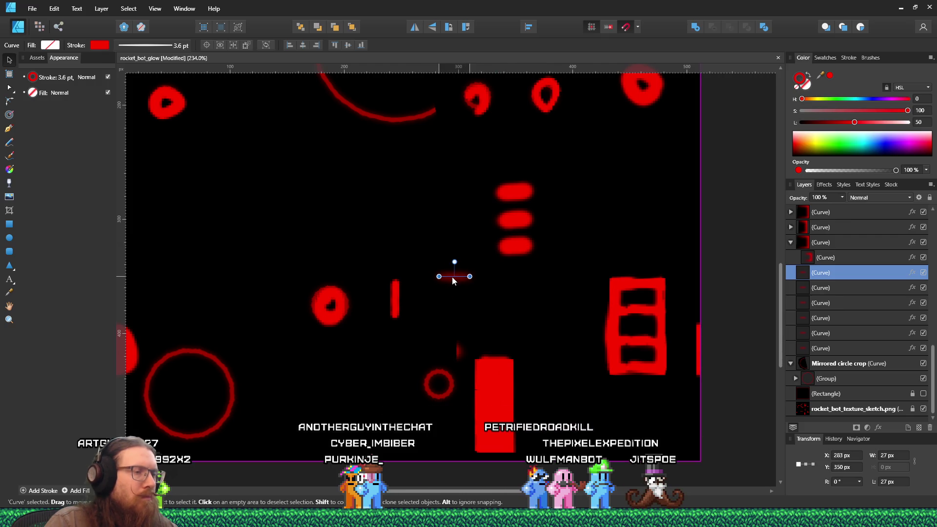
pyautogui.hotkey('ctrl', 'z')
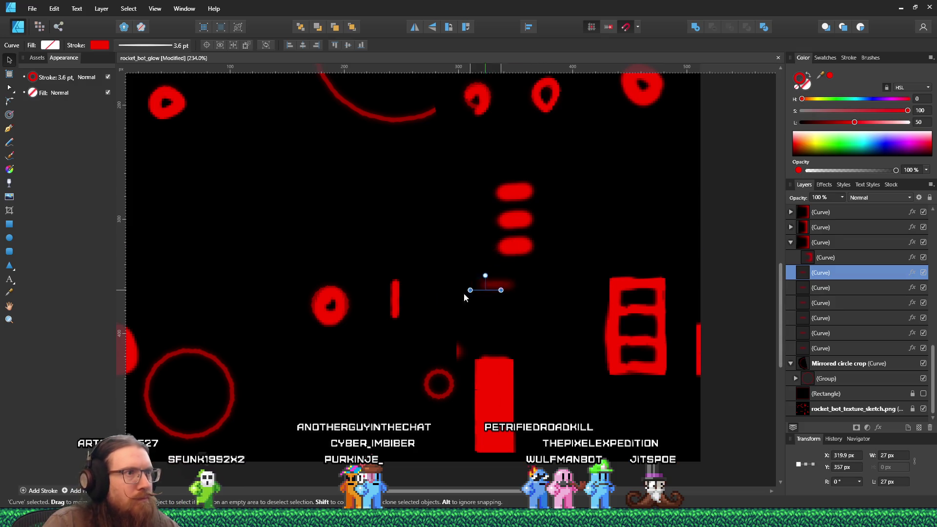
pyautogui.hotkey('ctrl', 'j')
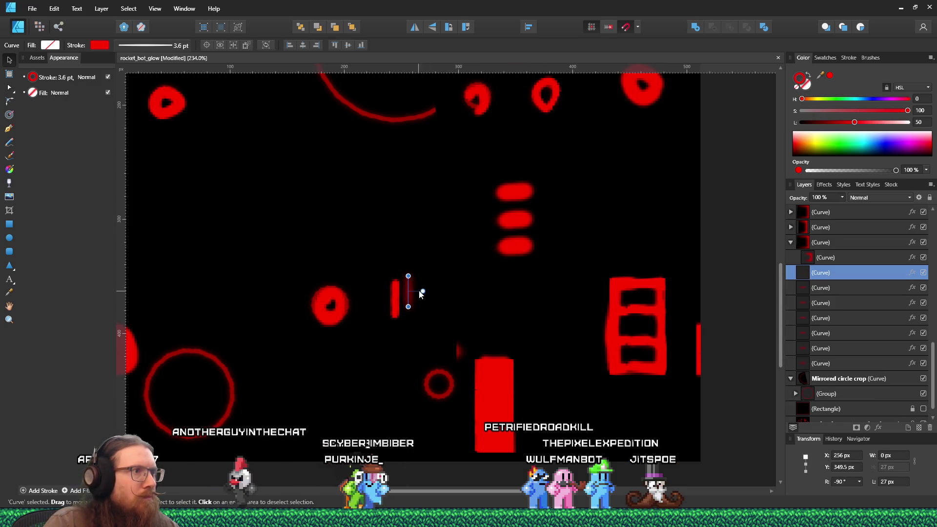
pyautogui.moveTo(408, 293); pyautogui.dragTo(395, 299)
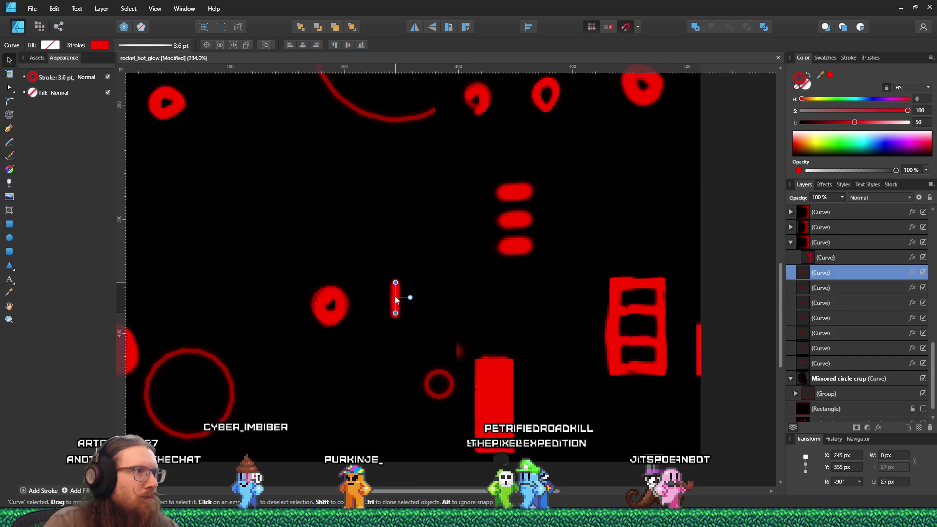
pyautogui.scroll(-3, 415, 302)
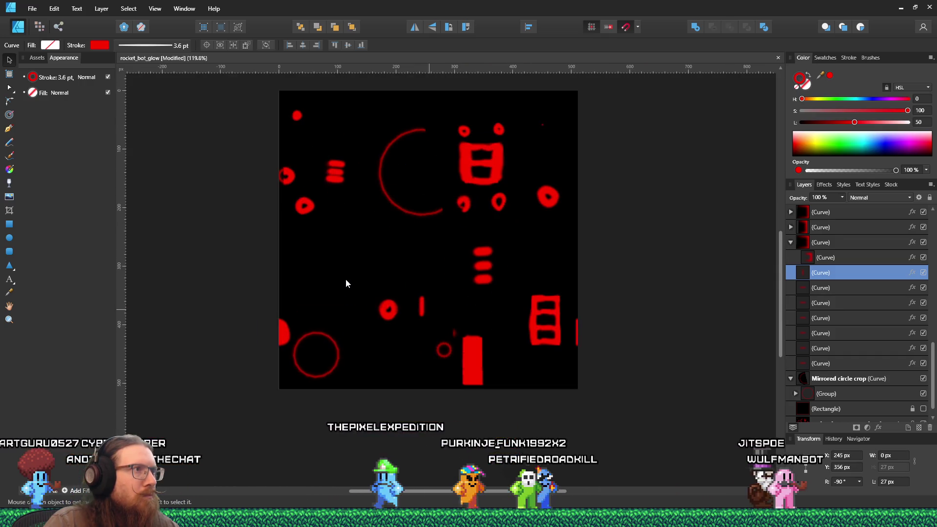
pyautogui.press('alt')
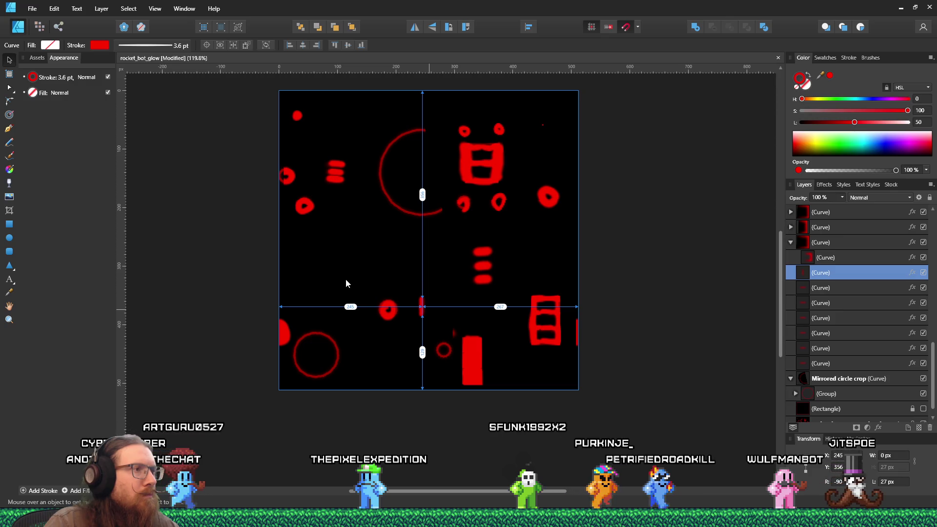
pyautogui.scroll(-1, 902, 395)
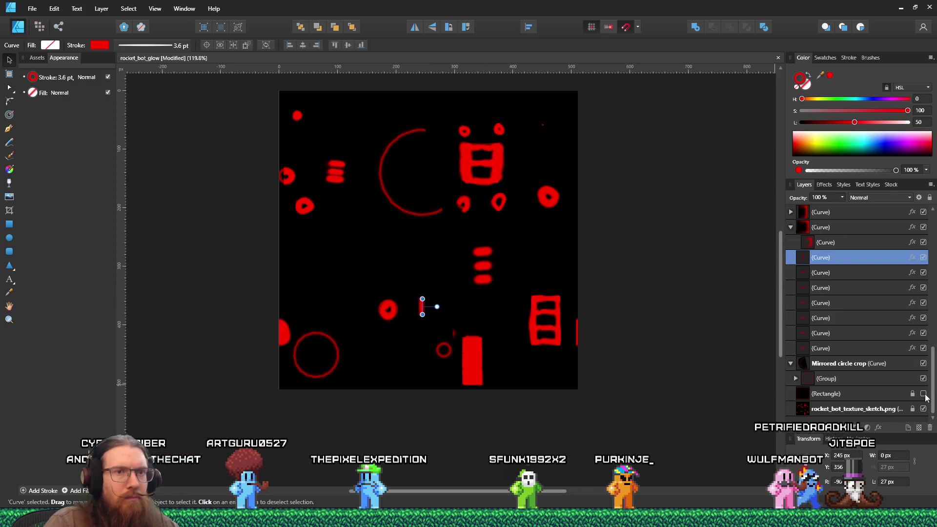
# Step: Show the black background and duplicate the small right circle group up and to the left
pyautogui.click(924, 394)
pyautogui.click(499, 130)
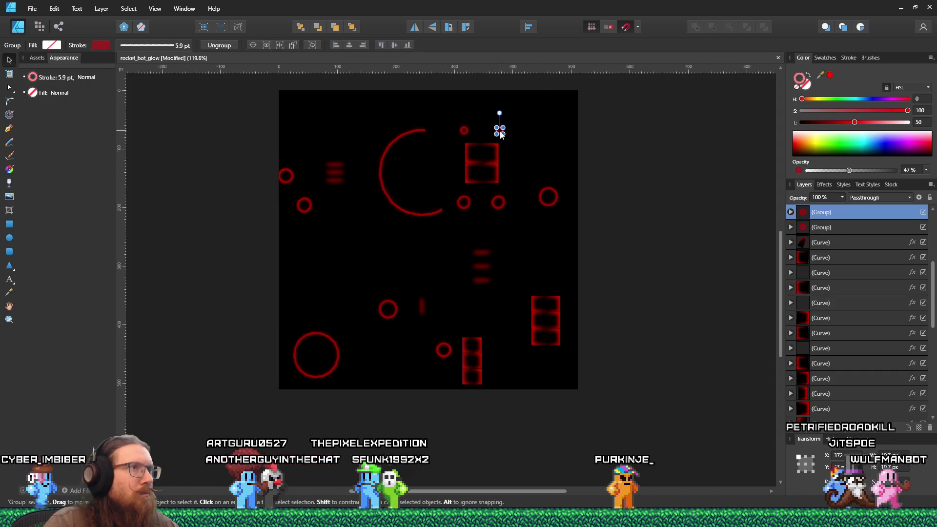
pyautogui.scroll(3, 497, 139)
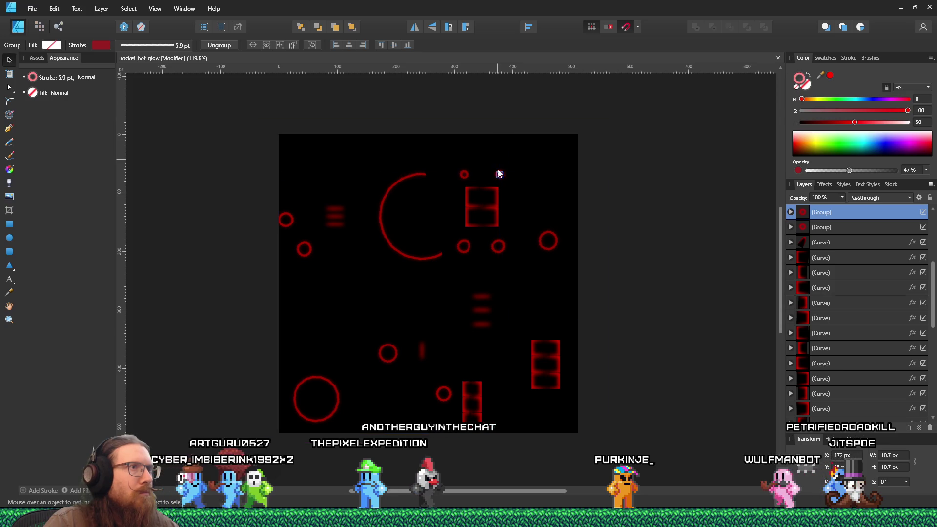
pyautogui.hotkey('alt', ']')
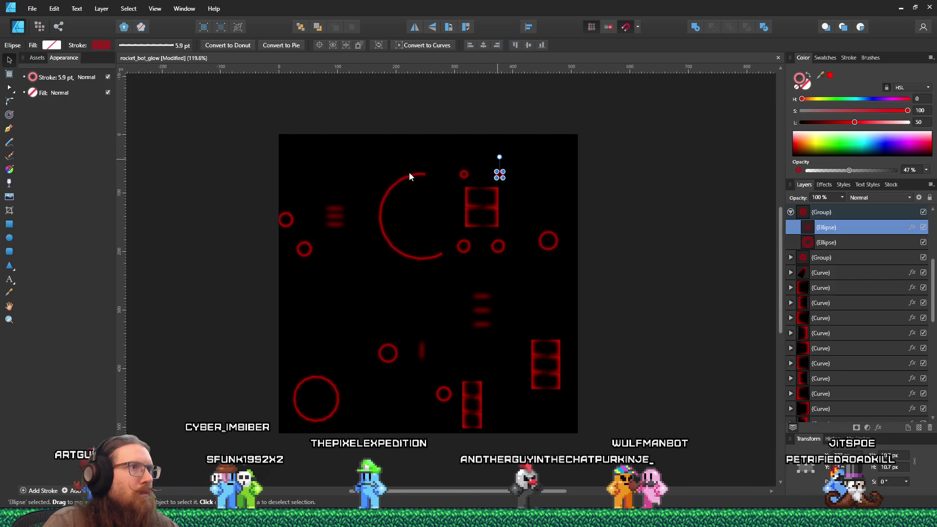
pyautogui.scroll(2, 535, 229)
pyautogui.scroll(2, 517, 236)
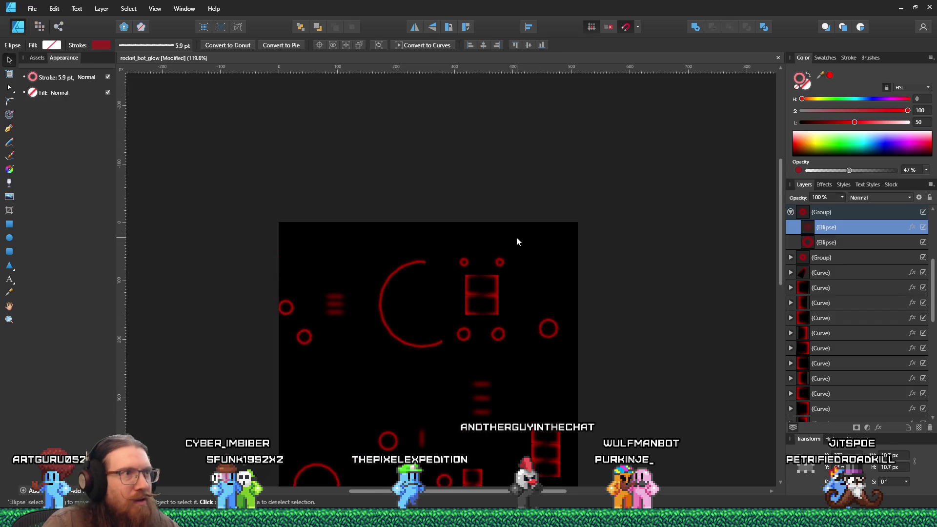
pyautogui.scroll(3, 500, 266)
pyautogui.scroll(2, 500, 266)
pyautogui.moveTo(499, 244)
pyautogui.mouseDown()
pyautogui.moveTo(399, 233)
pyautogui.moveTo(195, 172)
pyautogui.mouseUp()
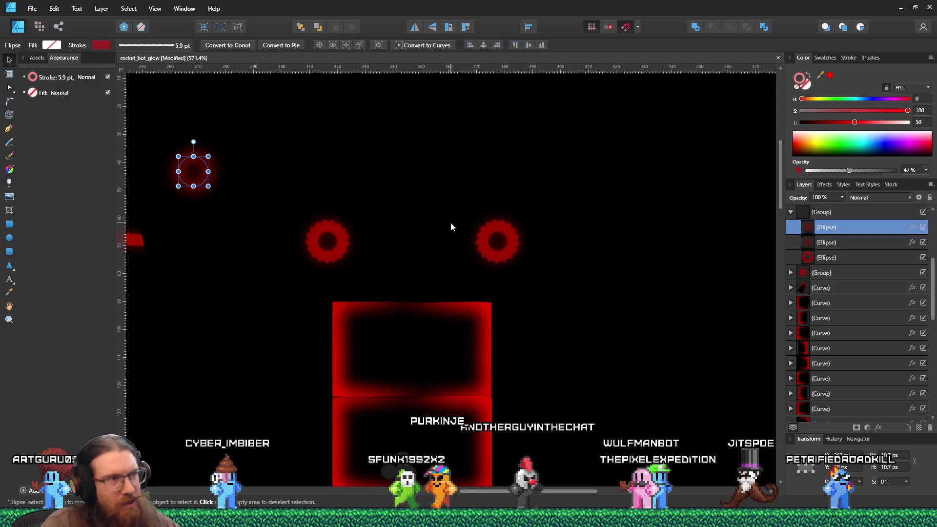
pyautogui.hotkey('ctrl', 'z')
pyautogui.click(497, 241)
pyautogui.moveTo(498, 241)
pyautogui.mouseDown()
pyautogui.moveTo(376, 226)
pyautogui.moveTo(252, 169)
pyautogui.moveTo(301, 161)
pyautogui.mouseUp()
# Step: Move the small glow group next to the larger red dot
pyautogui.scroll(-4, 335, 190)
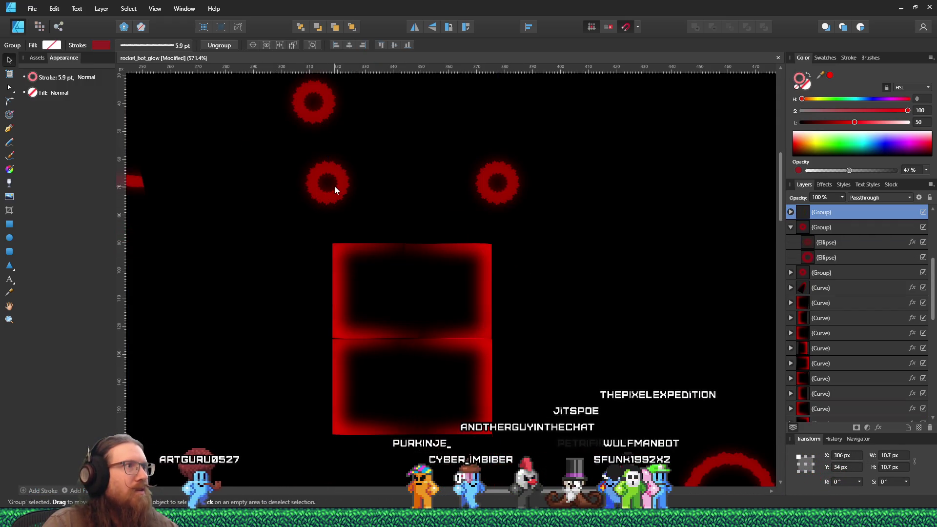
pyautogui.scroll(-5, 335, 190)
pyautogui.scroll(4, 360, 247)
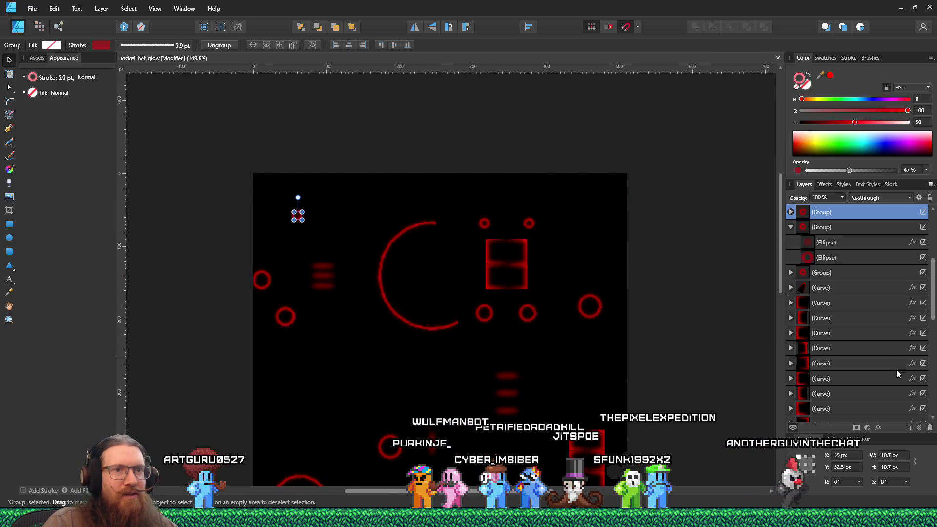
pyautogui.scroll(-5, 898, 381)
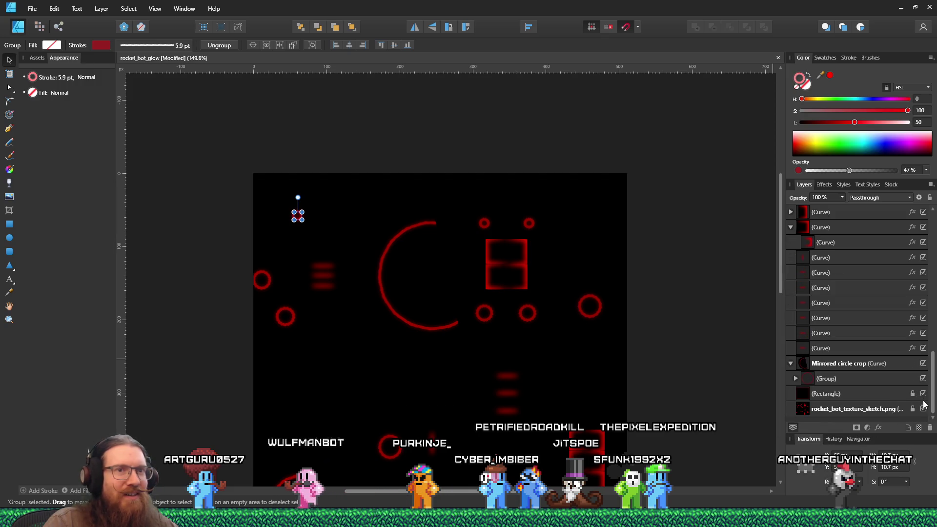
pyautogui.scroll(5, 248, 234)
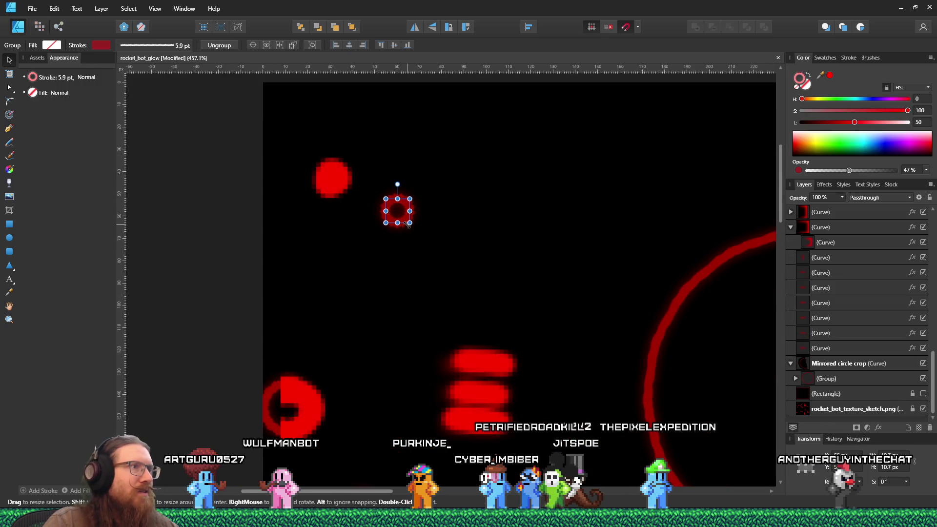
pyautogui.moveTo(394, 218); pyautogui.dragTo(331, 184)
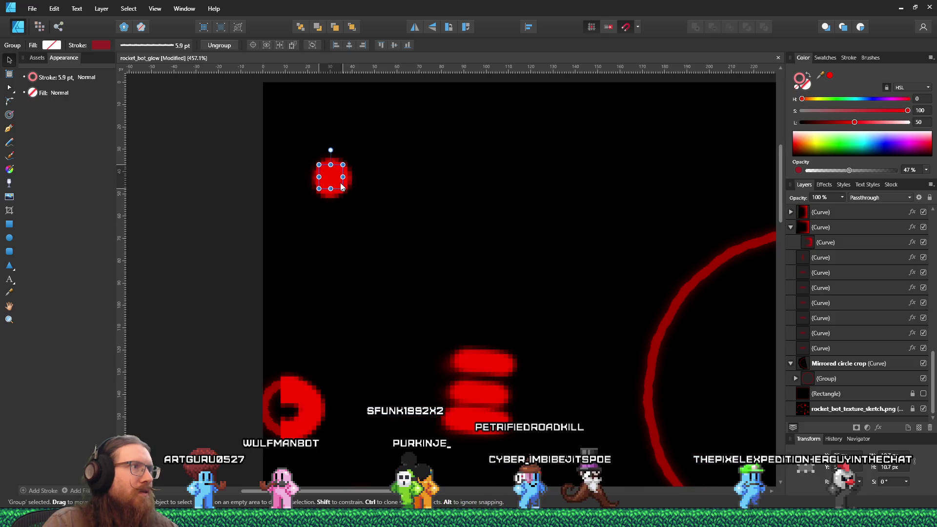
# Step: Enlarge the red dot group at the artboard's left edge and nudge it slightly up
pyautogui.scroll(-5, 423, 256)
pyautogui.scroll(2, 459, 446)
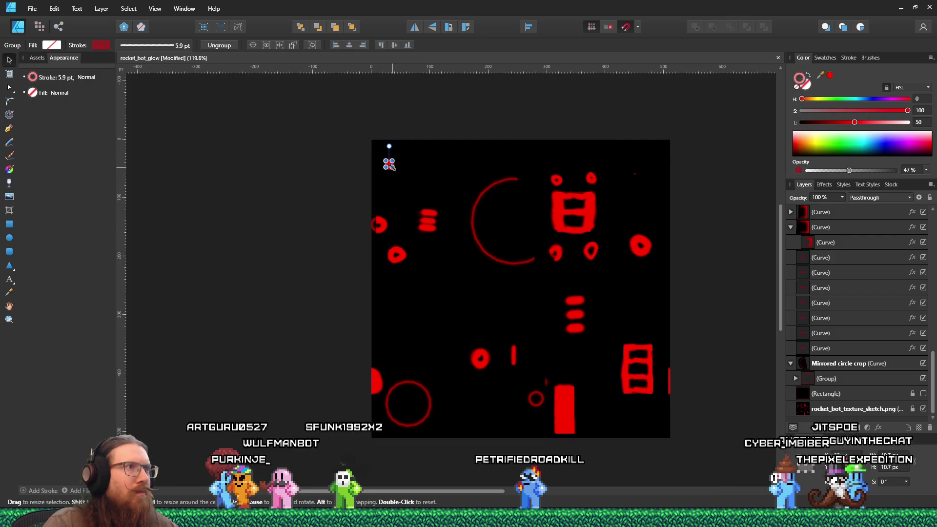
pyautogui.scroll(2, 386, 167)
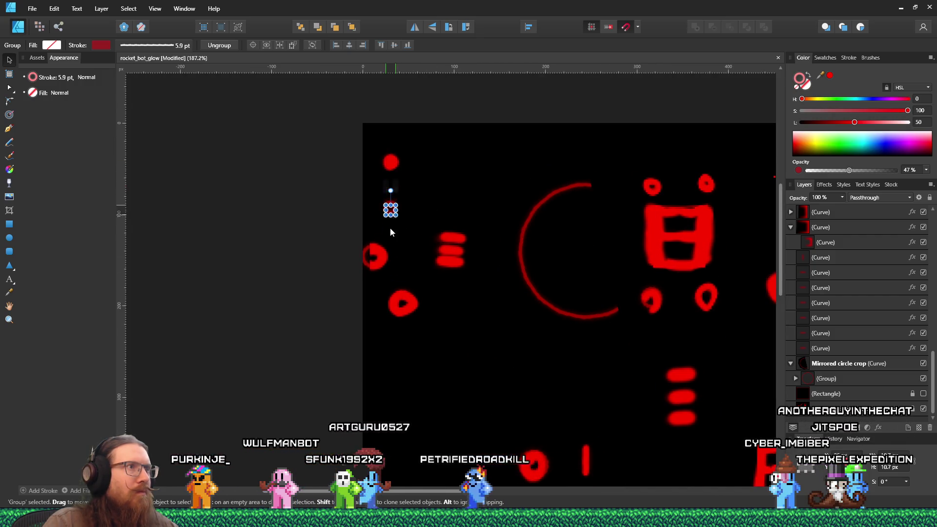
pyautogui.scroll(-4, 303, 432)
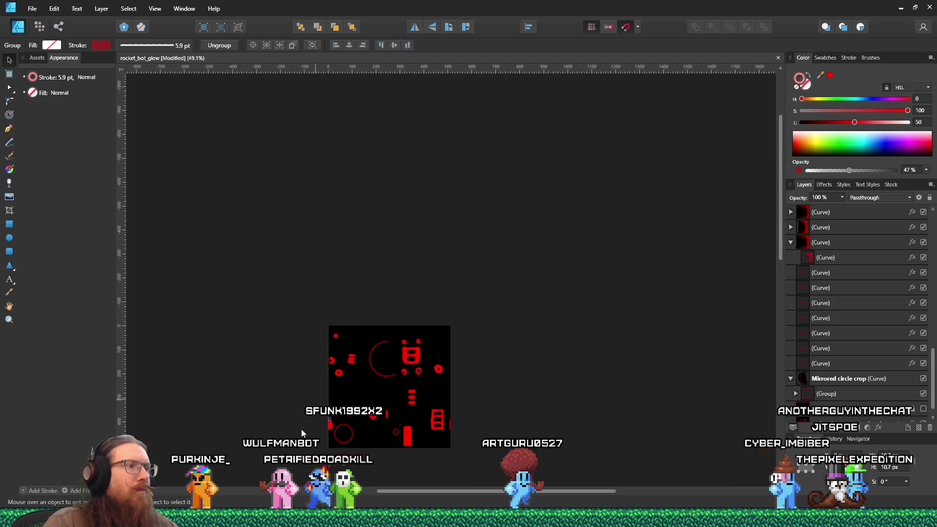
pyautogui.scroll(6, 302, 432)
pyautogui.moveTo(391, 342); pyautogui.dragTo(400, 415)
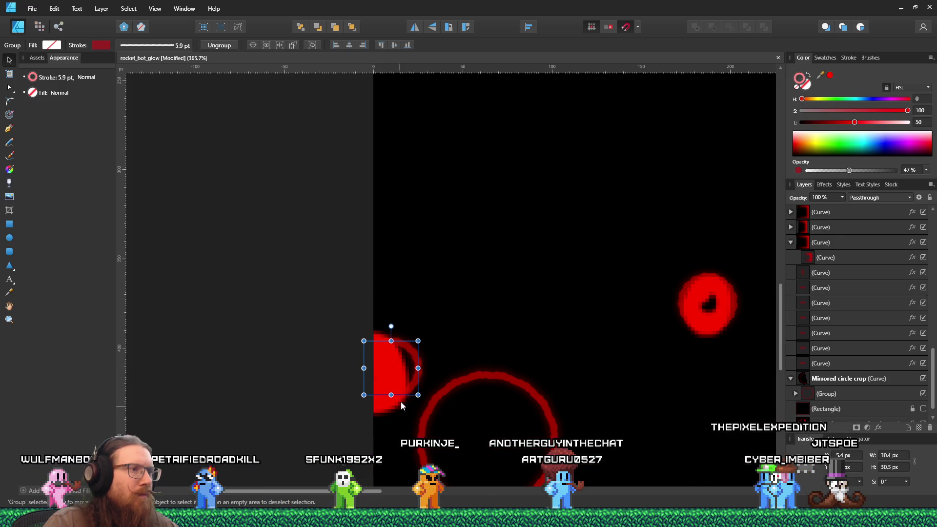
pyautogui.moveTo(396, 393); pyautogui.dragTo(397, 391)
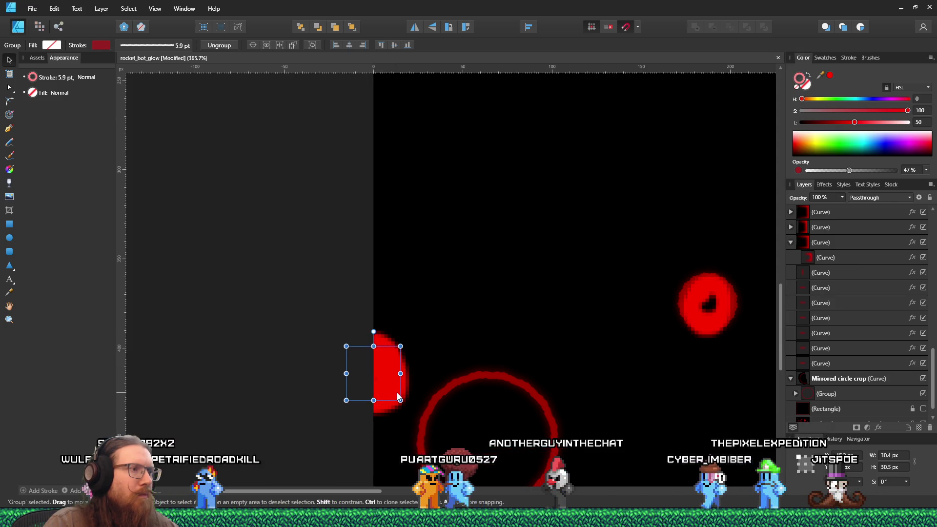
# Step: Zoom in on the three stripes and isolate a single stripe inside the glow group
pyautogui.scroll(-5, 397, 394)
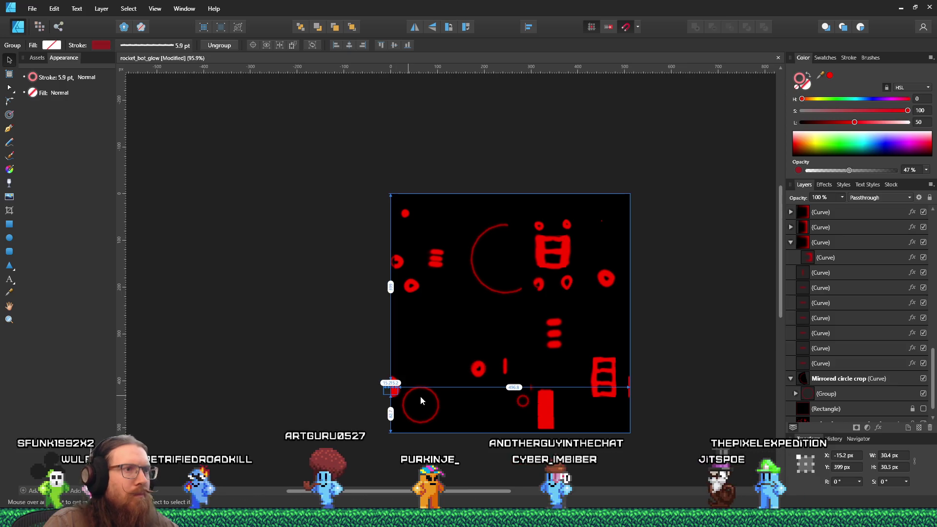
pyautogui.scroll(2, 420, 396)
pyautogui.scroll(1, 424, 396)
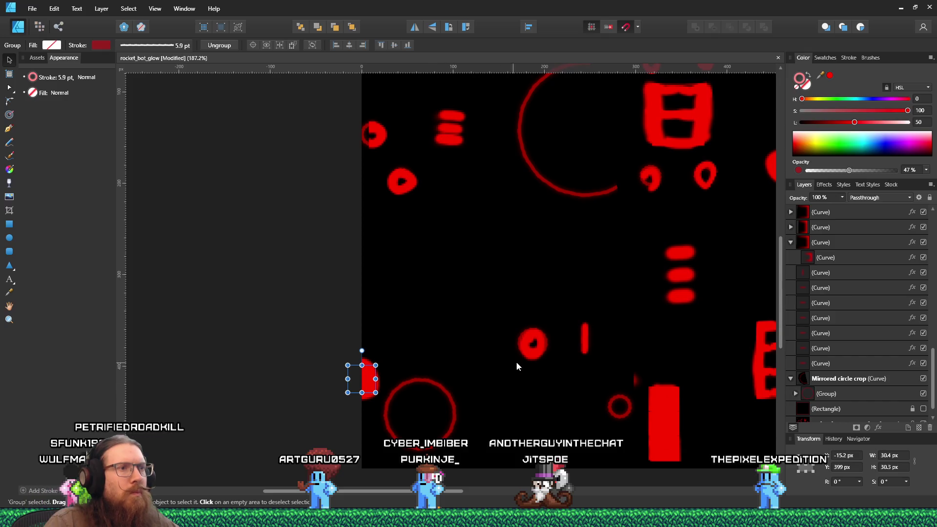
pyautogui.scroll(-4, 634, 336)
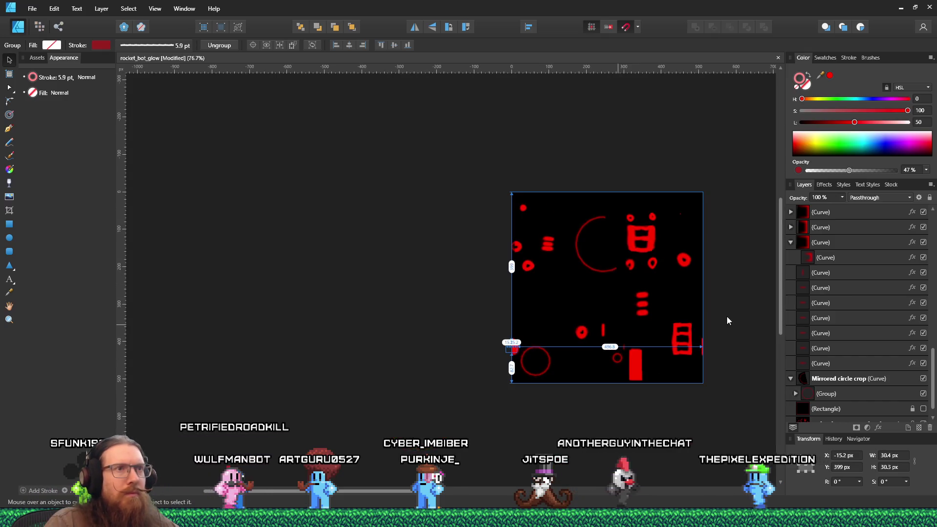
pyautogui.scroll(2, 736, 328)
pyautogui.scroll(-1, 906, 400)
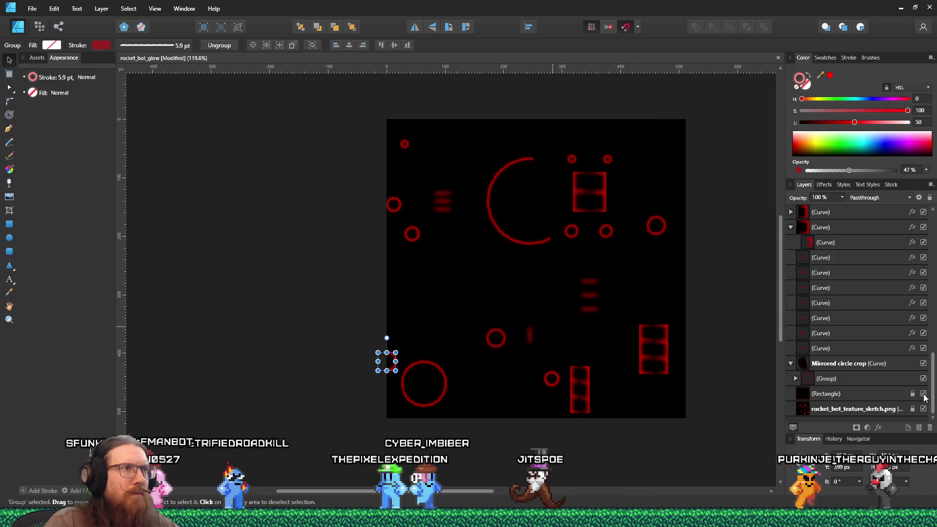
pyautogui.scroll(3, 442, 211)
pyautogui.doubleClick(447, 206)
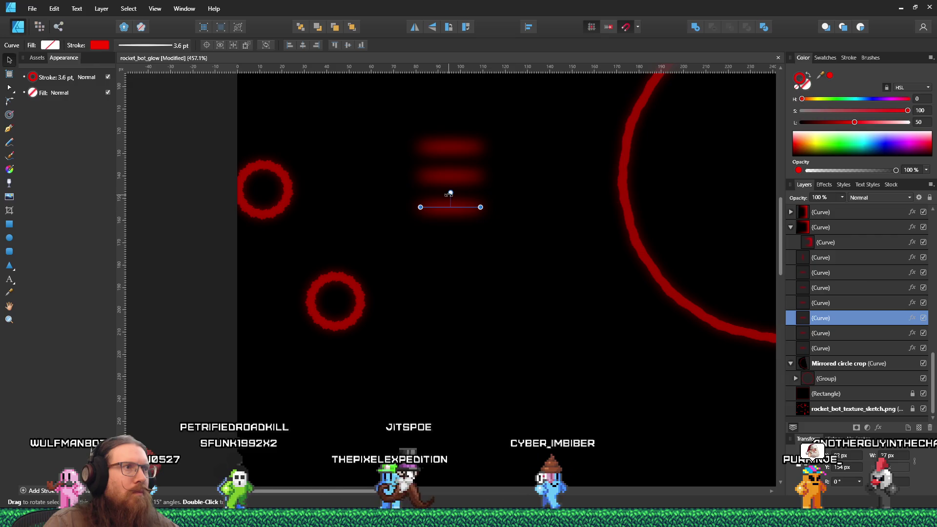
# Step: Nudge the middle stripe down to even the spacing and check the glow without the background
pyautogui.click(452, 175)
pyautogui.moveTo(453, 174); pyautogui.dragTo(453, 177)
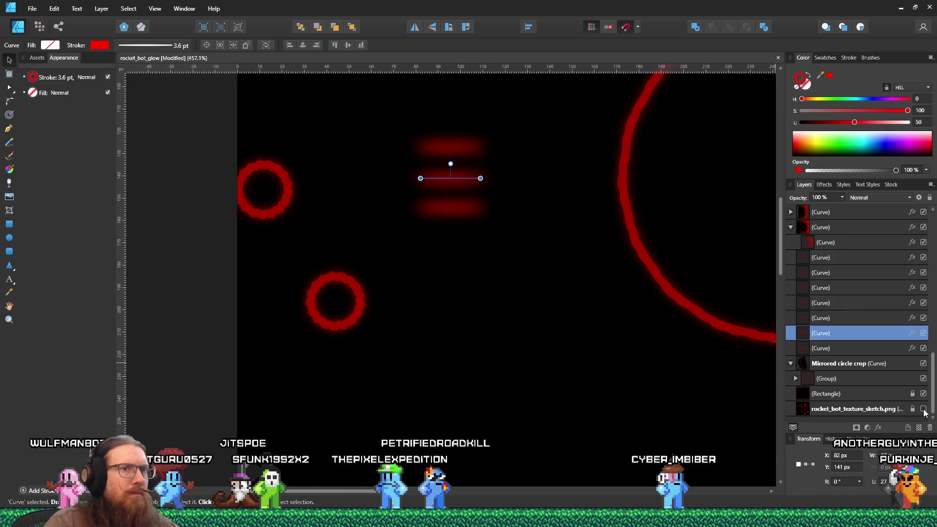
pyautogui.click(924, 394)
pyautogui.click(924, 394)
pyautogui.click(924, 394)
pyautogui.click(924, 393)
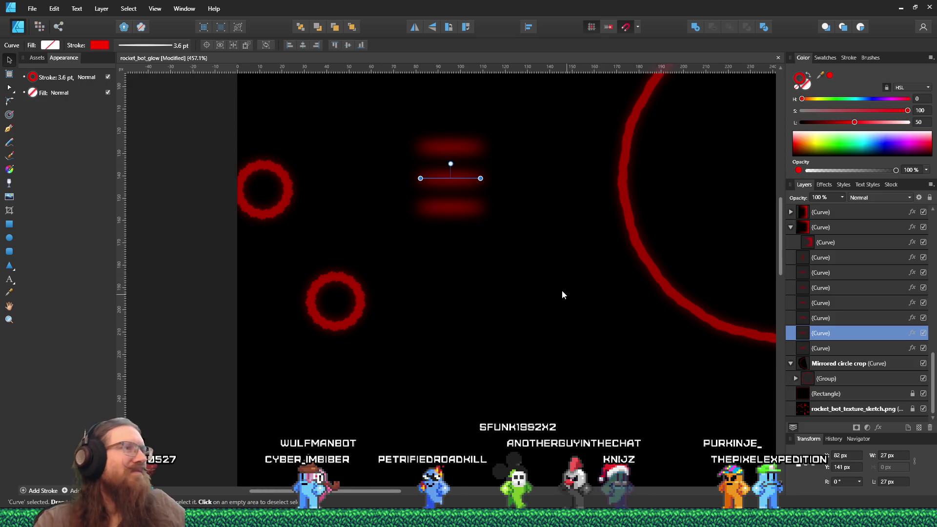
# Step: Zoom around the artwork to review the stripes, then open the File menu
pyautogui.scroll(-6, 537, 279)
pyautogui.scroll(3, 613, 391)
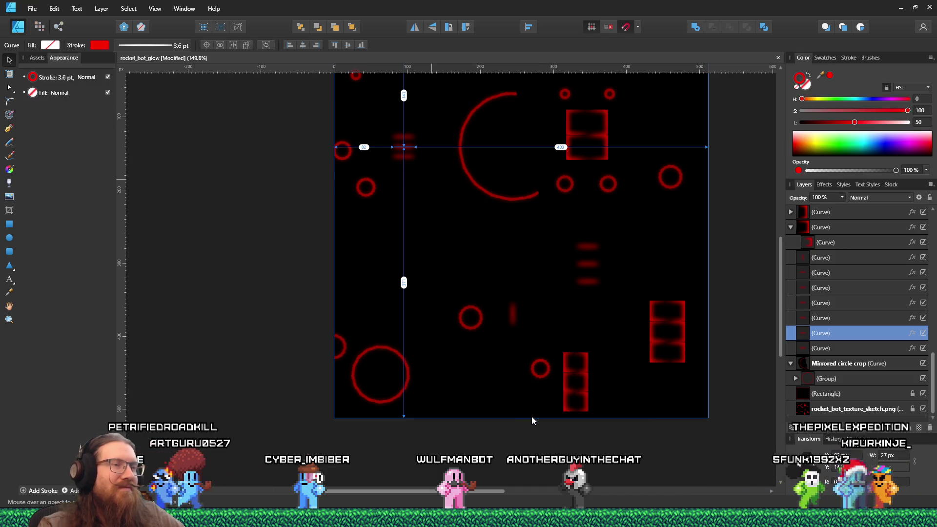
pyautogui.scroll(-3, 532, 418)
pyautogui.scroll(3, 531, 417)
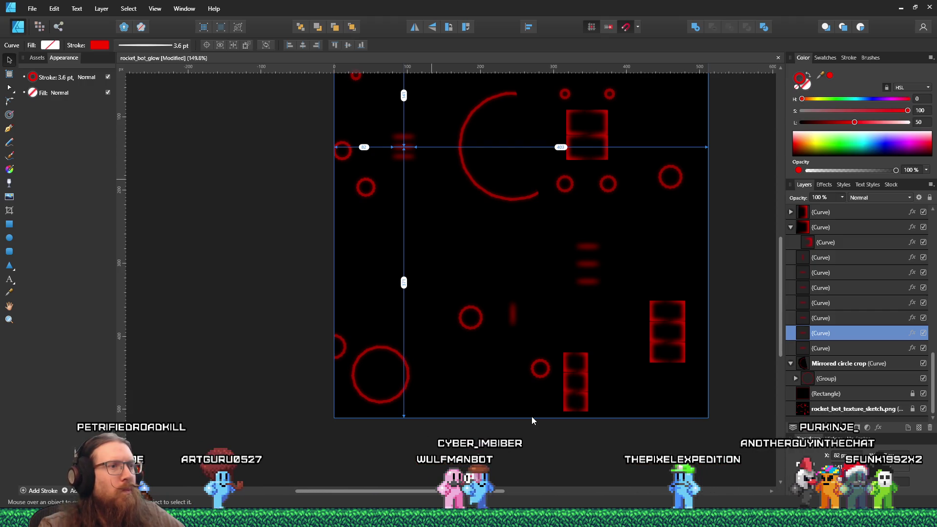
pyautogui.scroll(-1, 531, 417)
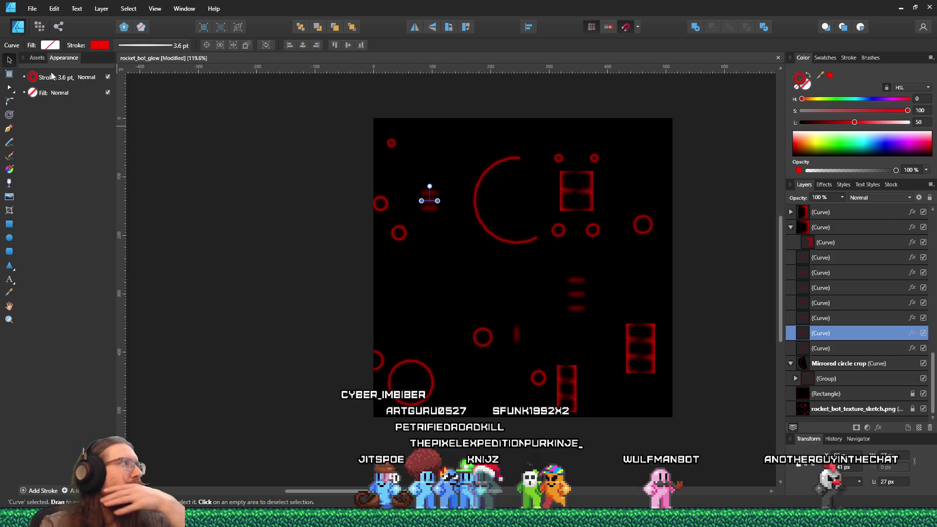
pyautogui.click(30, 9)
# Step: Export the artwork as a 256 px PNG, rocket_bot_glow.png, into fotf_godot\Textures\Enemies
pyautogui.click(29, 9)
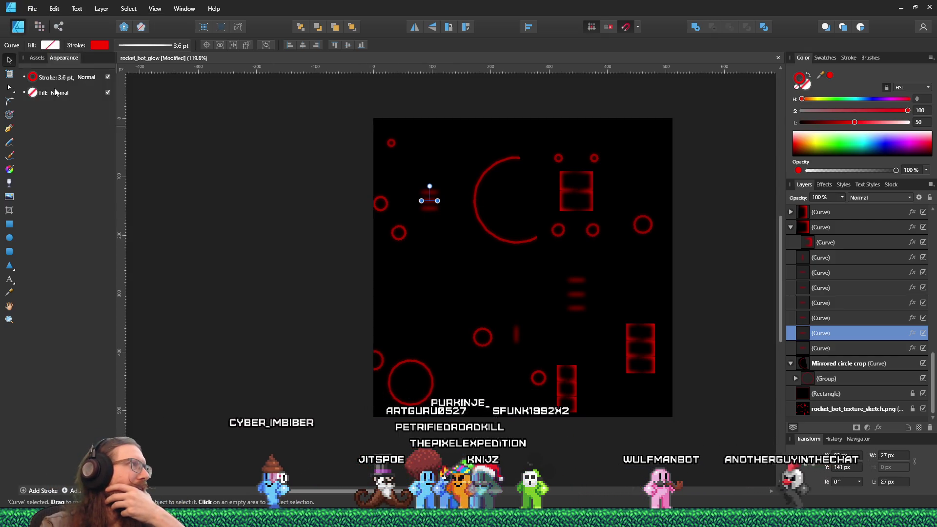
pyautogui.click(30, 9)
pyautogui.click(71, 179)
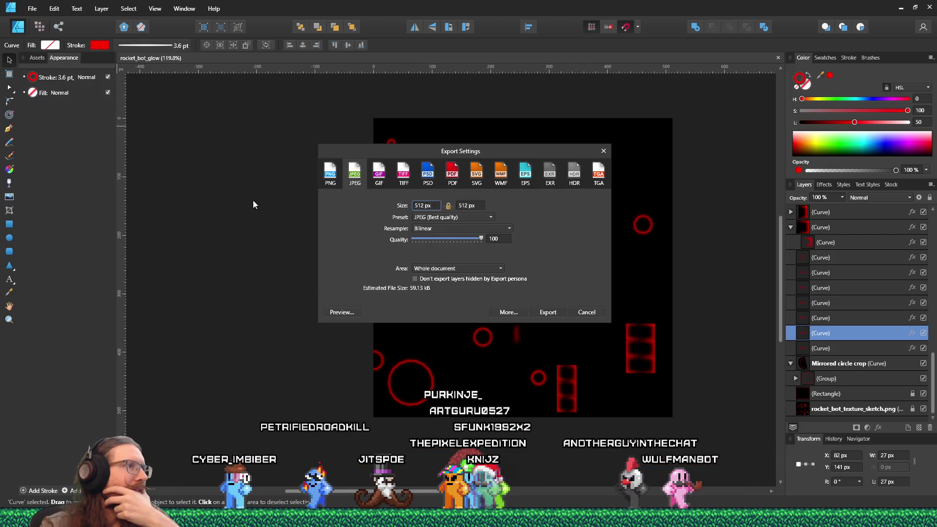
pyautogui.click(338, 179)
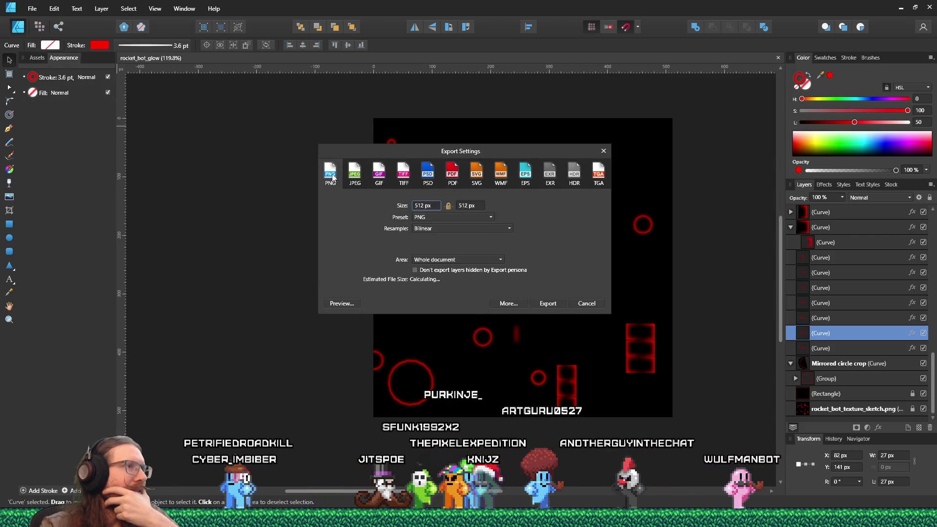
pyautogui.click(428, 206)
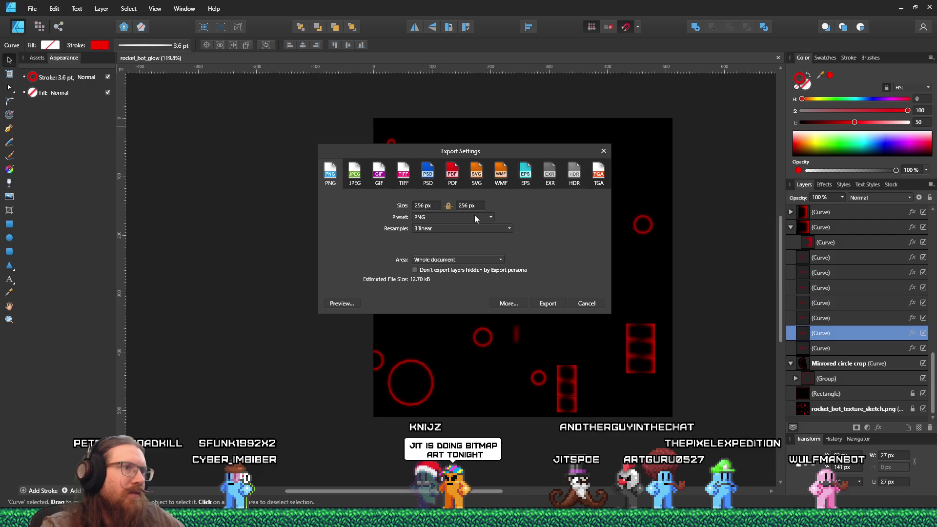
pyautogui.click(557, 303)
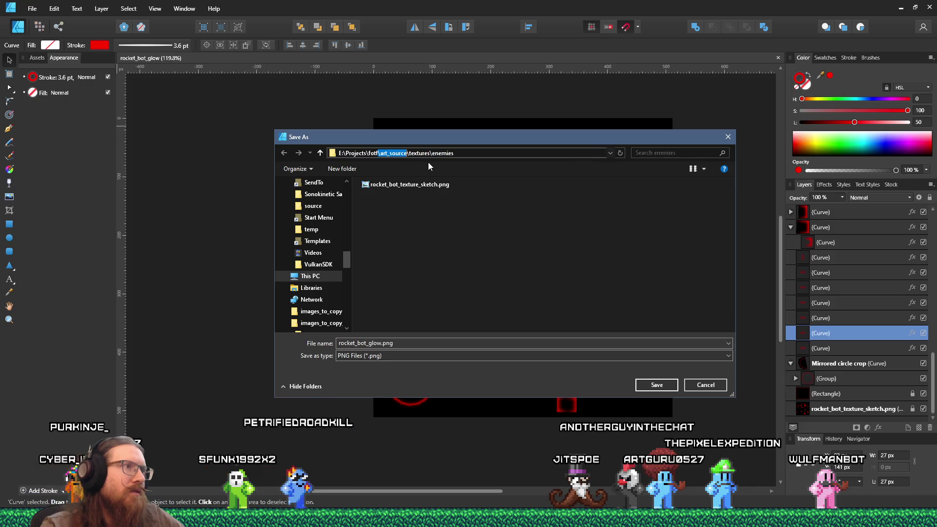
pyautogui.press('BackSpace')
pyautogui.write('_godot')
pyautogui.press('Return')
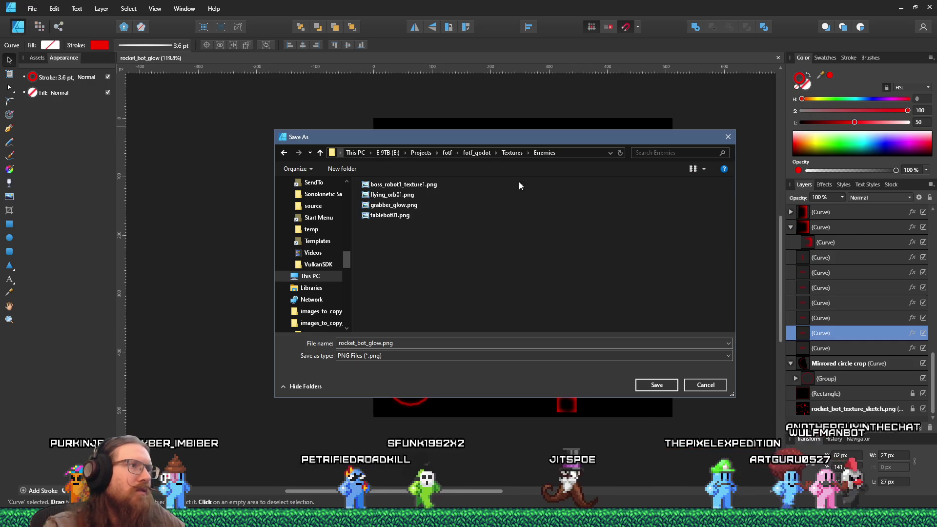
pyautogui.click(659, 385)
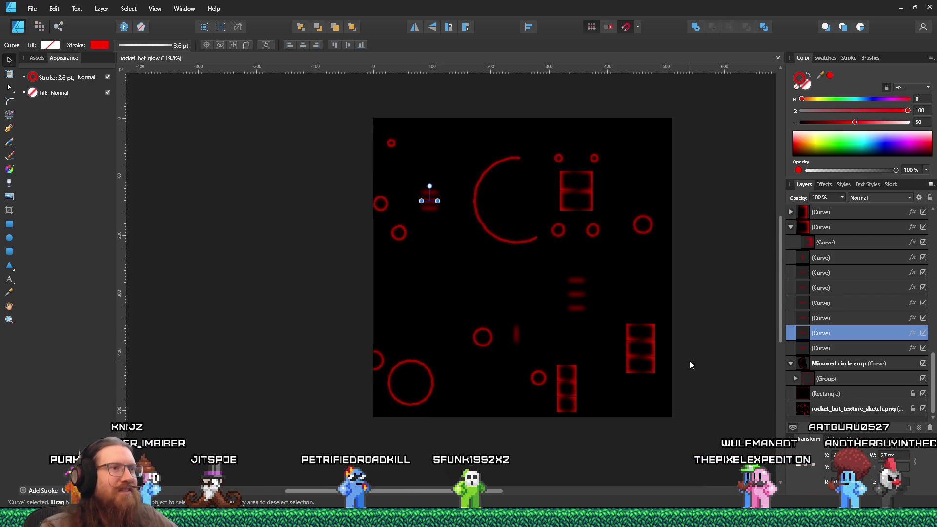
pyautogui.hotkey('alt', 'Tab')
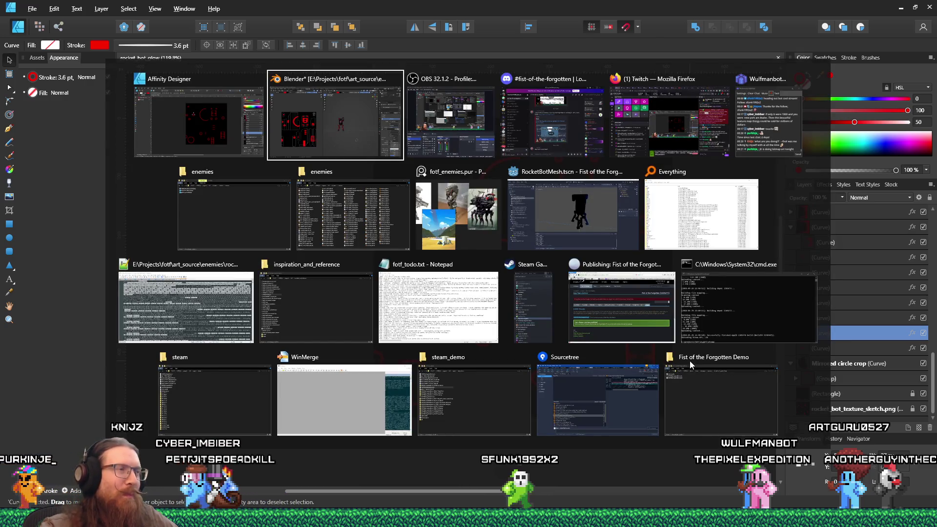
# Step: Switch to Godot's RocketBotMesh scene and select the RocketBot mesh
pyautogui.hotkey('alt', 'Tab')
pyautogui.hotkey('alt', 'Tab')
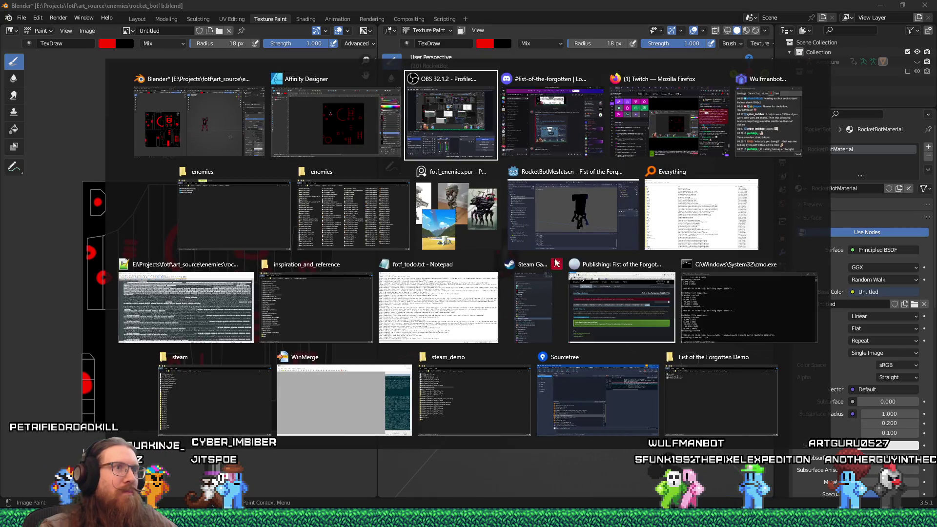
pyautogui.click(560, 224)
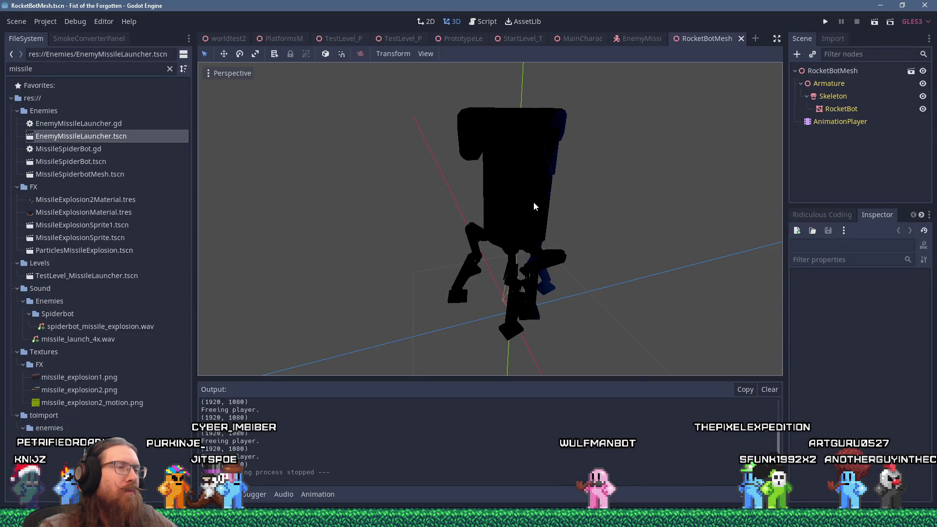
pyautogui.click(537, 219)
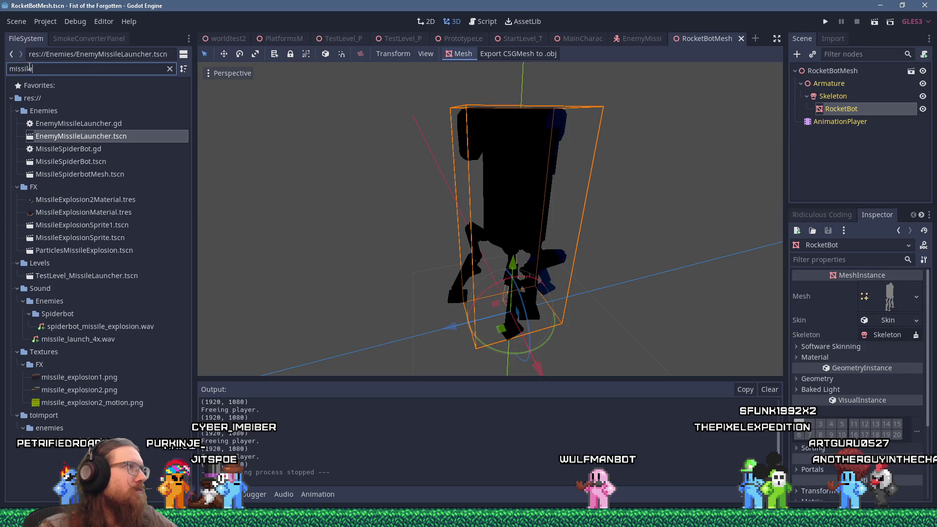
# Step: Open FlyingOrbMesh.tscn to inspect its material slot, then close the orb scene
pyautogui.write('orb')
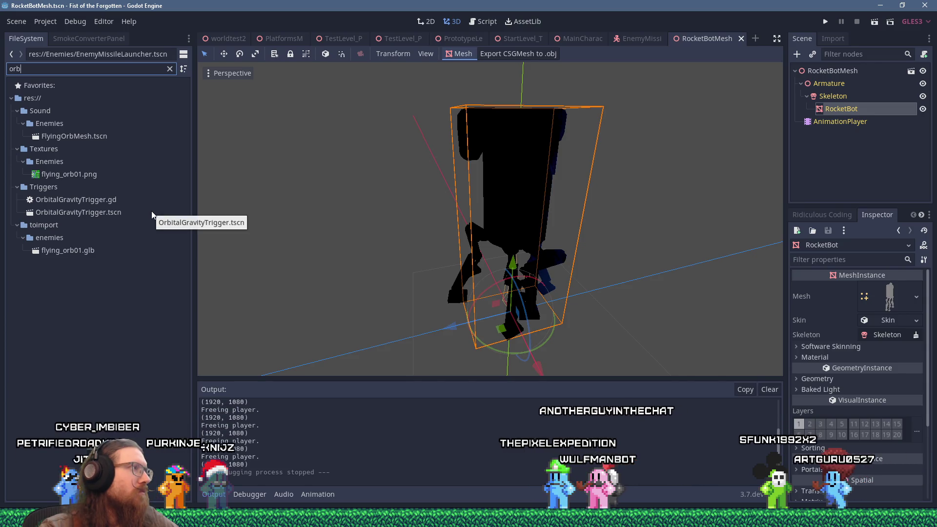
pyautogui.doubleClick(95, 134)
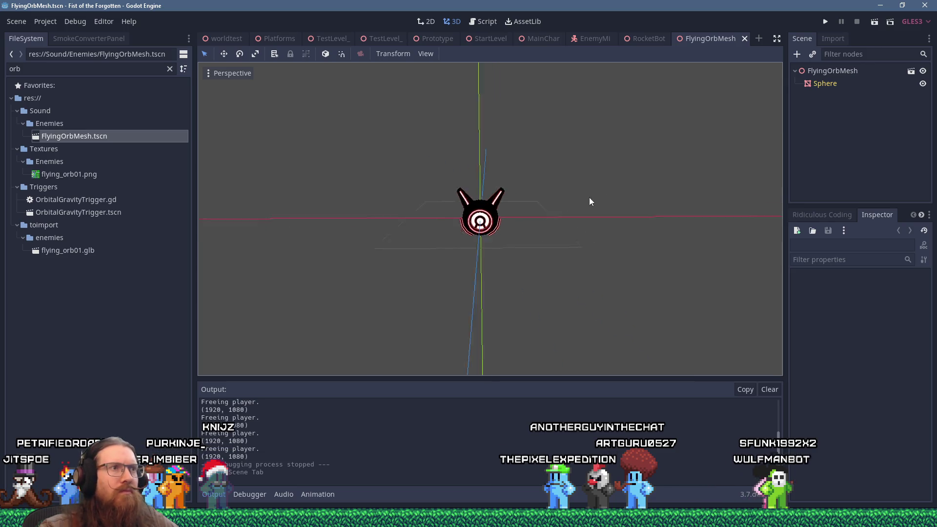
pyautogui.click(478, 211)
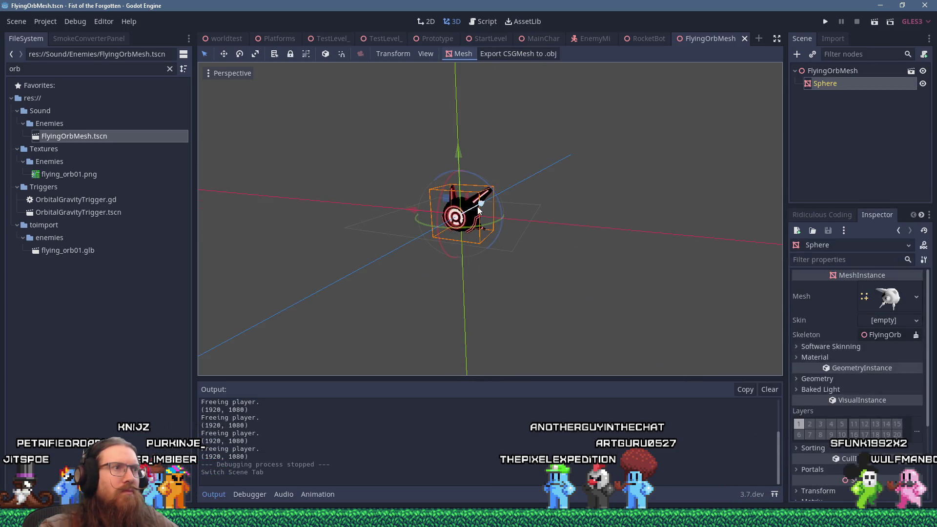
pyautogui.click(853, 357)
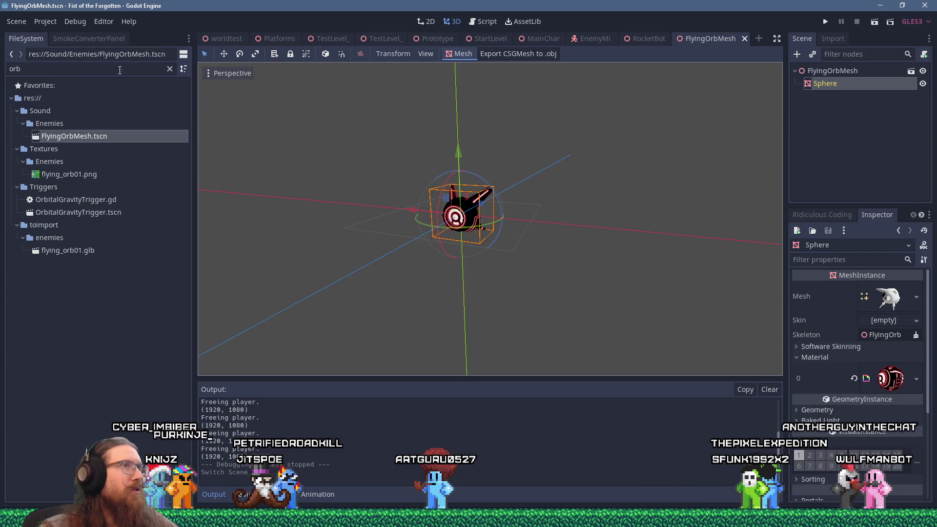
pyautogui.scroll(3, 542, 242)
pyautogui.moveTo(543, 242)
pyautogui.mouseDown()
pyautogui.moveTo(576, 193)
pyautogui.moveTo(517, 169)
pyautogui.mouseUp()
pyautogui.scroll(2, 517, 169)
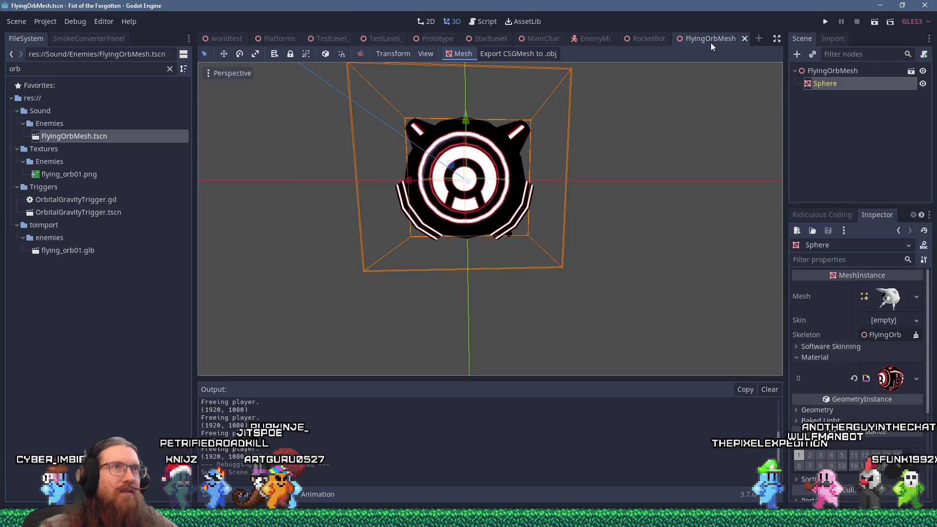
pyautogui.click(745, 39)
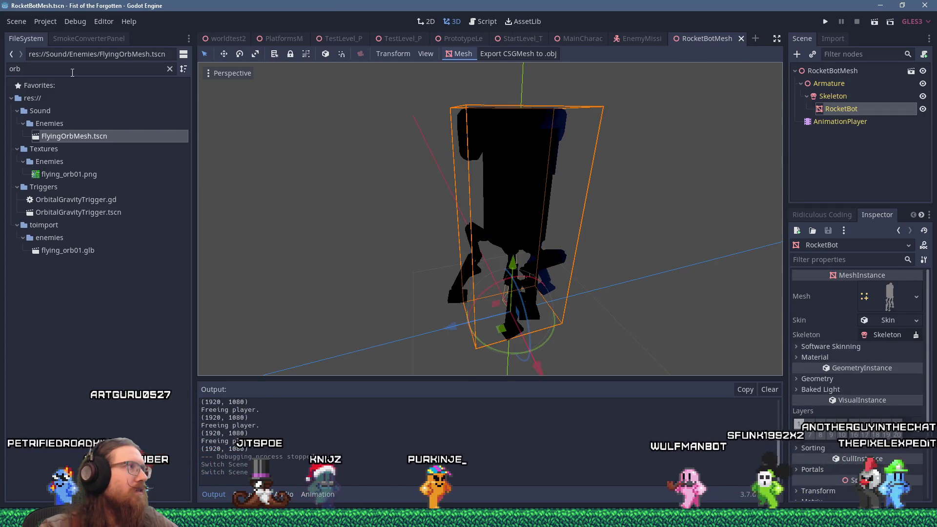
# Step: Filter the FileSystem for 'enemymater' and apply EnemyMaterial1 to the RocketBot's material slot
pyautogui.doubleClick(30, 69)
pyautogui.write('enemymater')
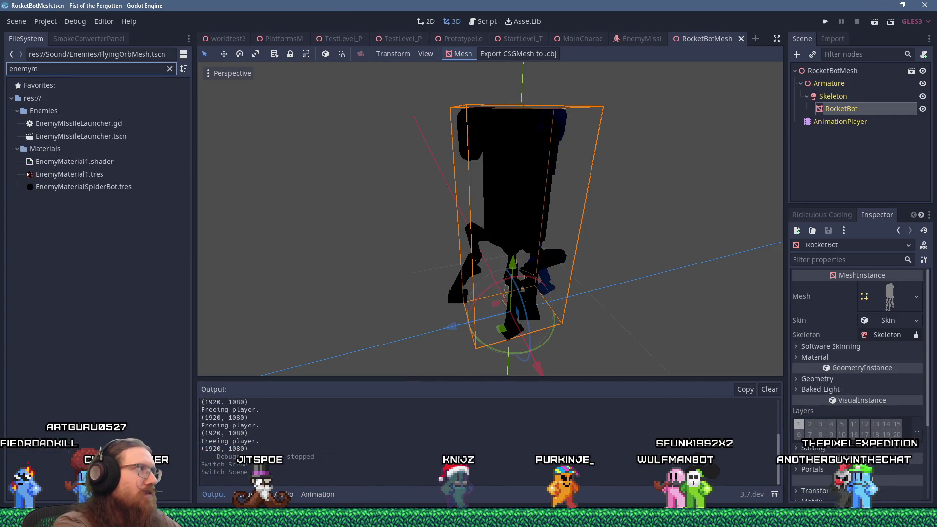
pyautogui.click(69, 136)
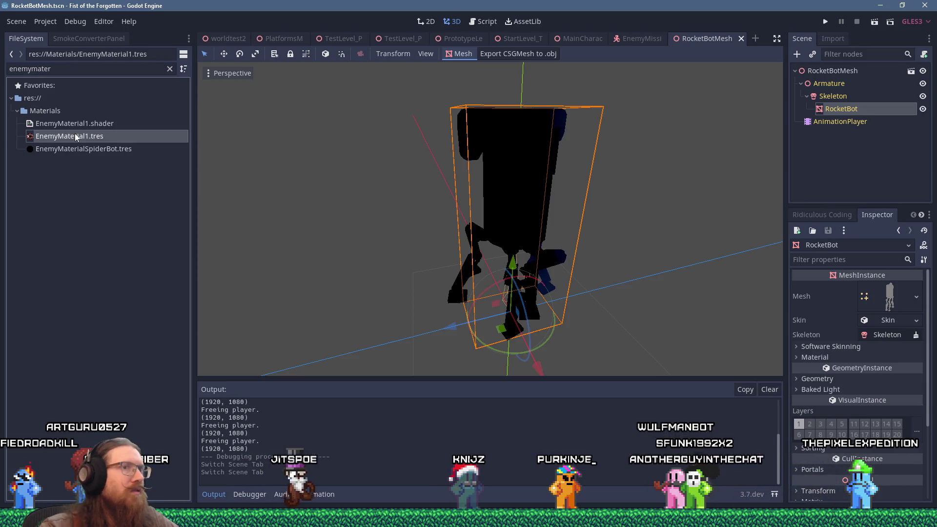
pyautogui.click(807, 358)
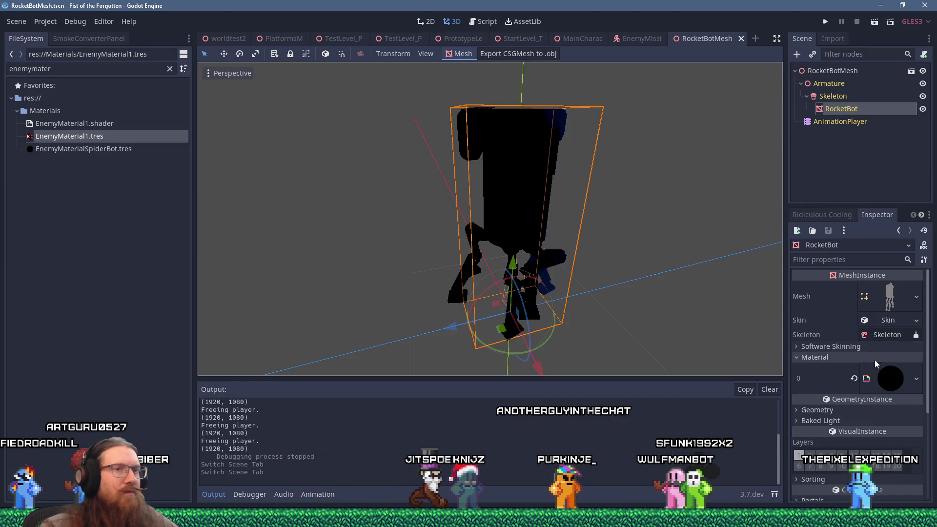
pyautogui.moveTo(69, 136); pyautogui.dragTo(891, 378)
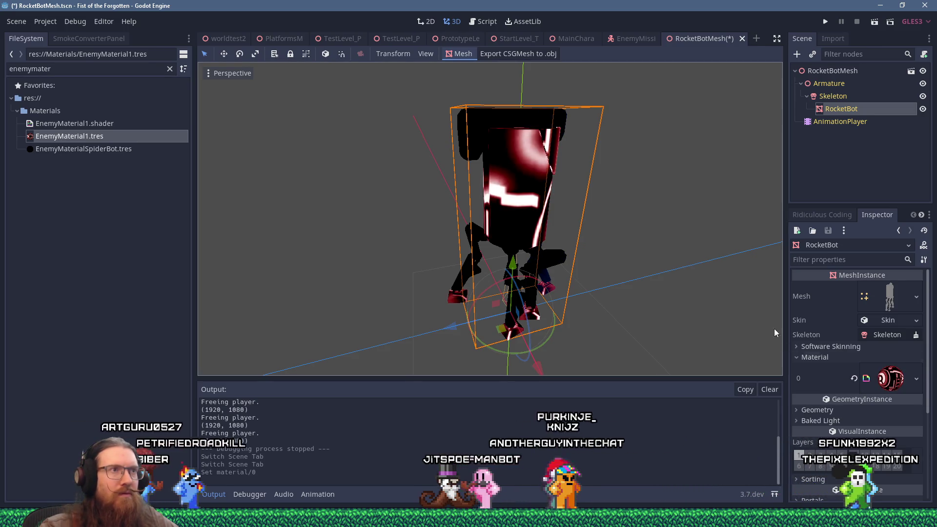
# Step: Choose Save from the material slot's dropdown to bring up Save Resource As
pyautogui.scroll(-2, 488, 219)
pyautogui.click(917, 379)
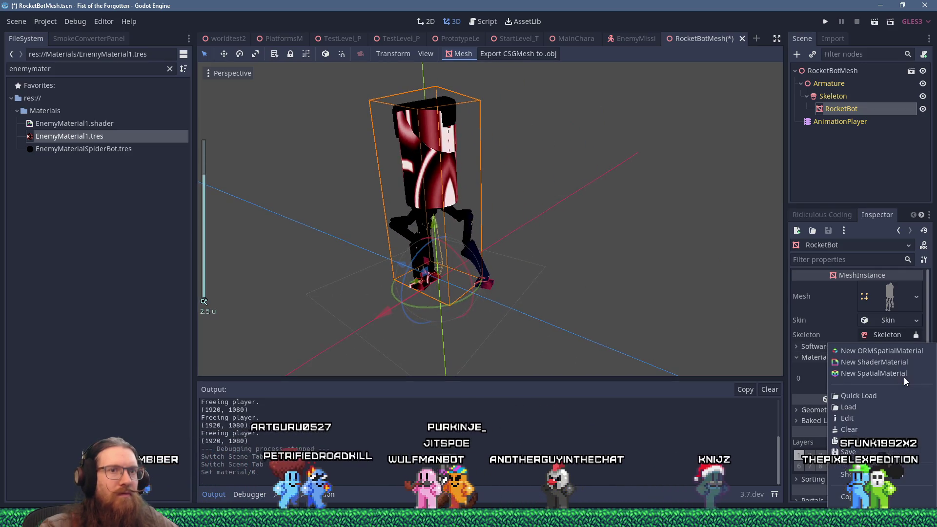
pyautogui.click(917, 378)
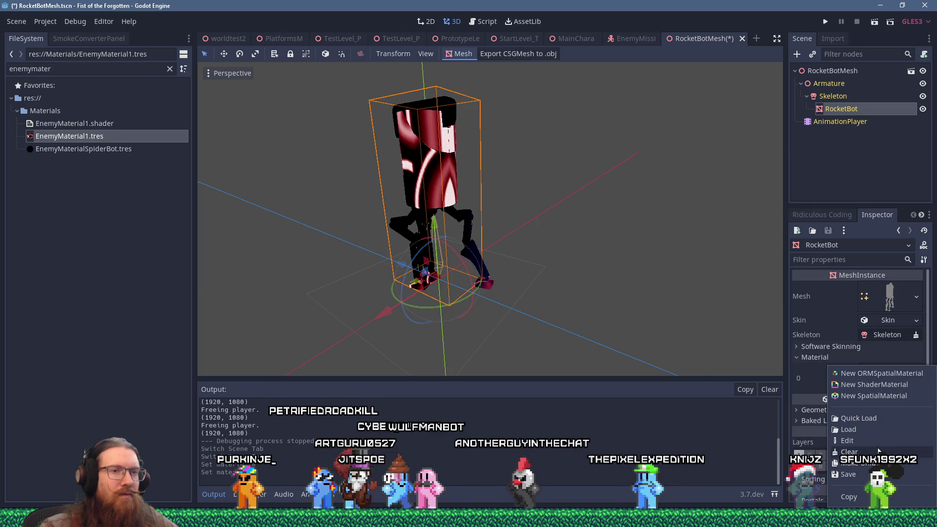
pyautogui.click(94, 183)
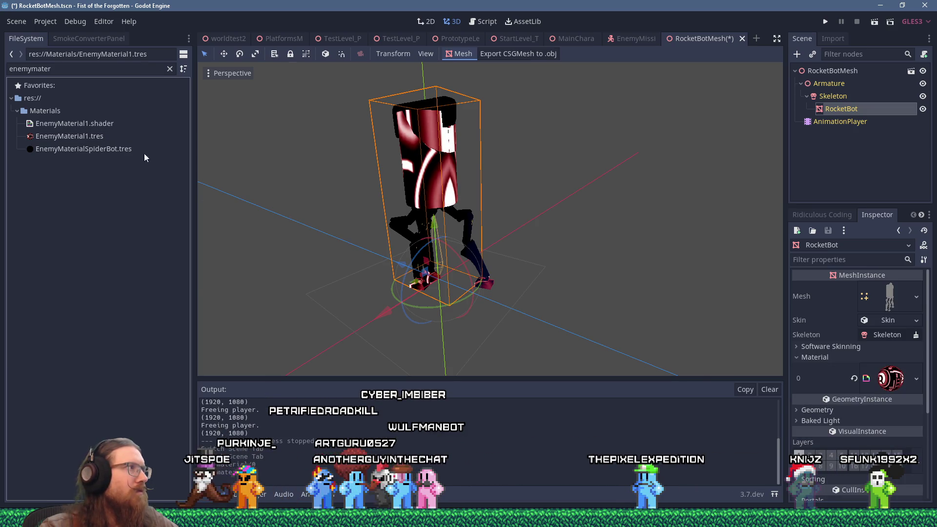
pyautogui.click(900, 375)
pyautogui.click(848, 475)
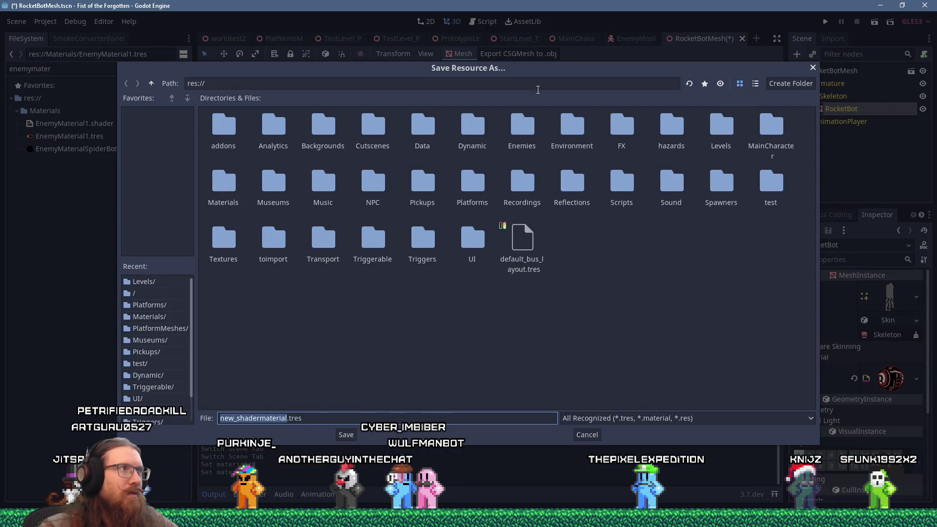
# Step: Save the material as RocketBotMaterial.tres in the Materials folder and expand its shader parameters
pyautogui.click(756, 84)
pyautogui.scroll(-2, 269, 190)
pyautogui.doubleClick(236, 195)
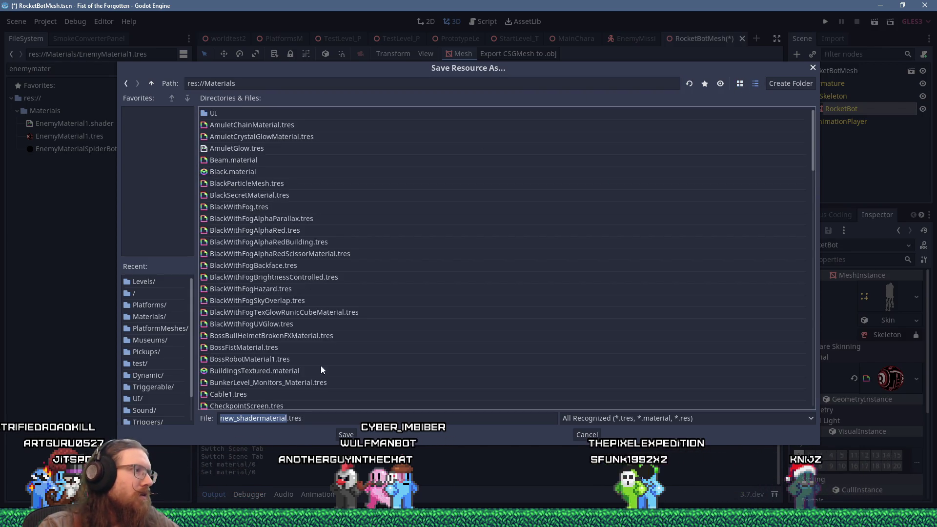
pyautogui.moveTo(362, 78); pyautogui.dragTo(657, 104)
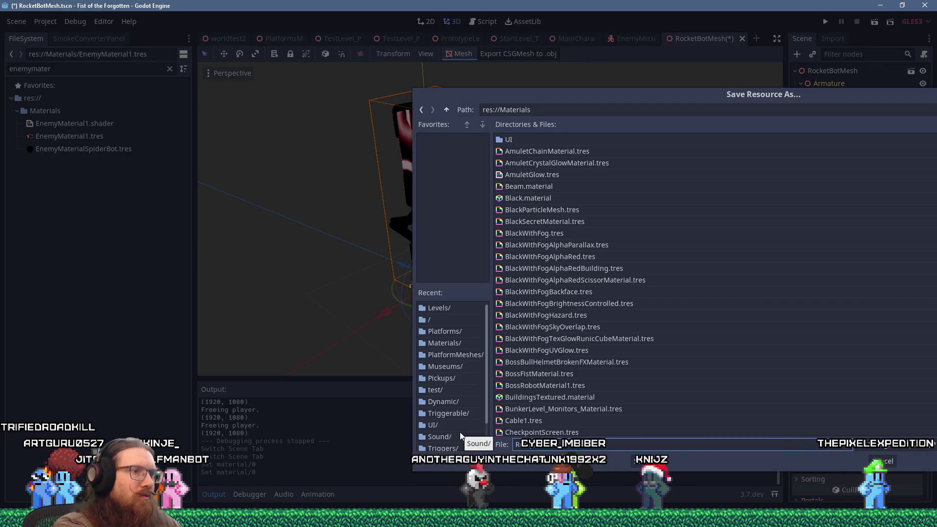
pyautogui.write('R')
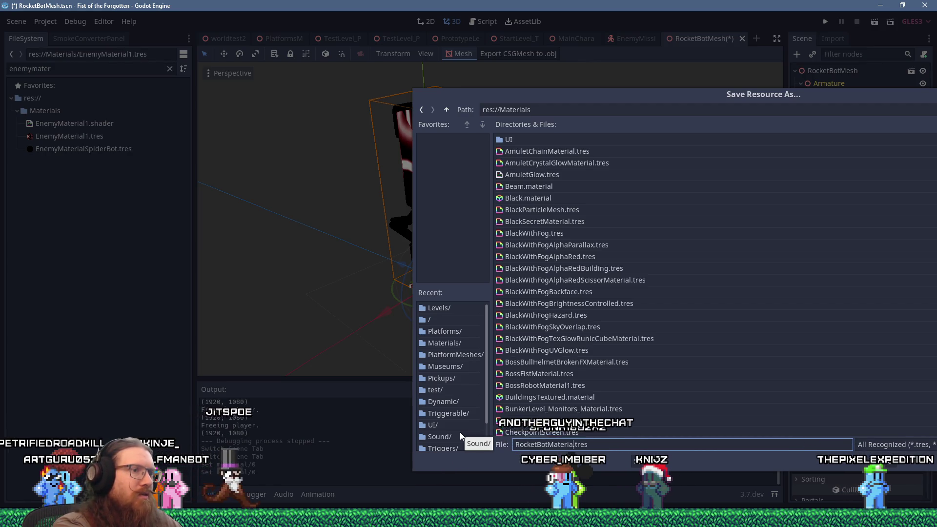
pyautogui.press('Return')
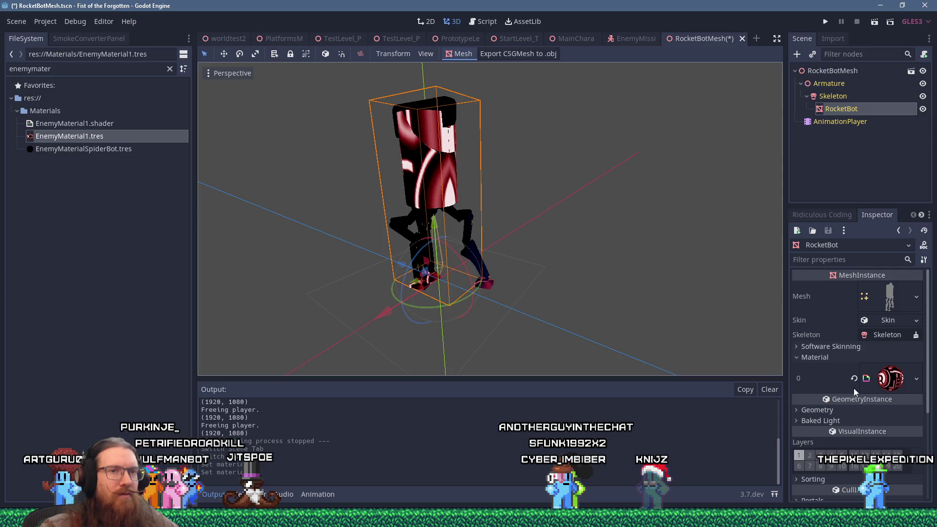
pyautogui.click(883, 384)
pyautogui.click(846, 372)
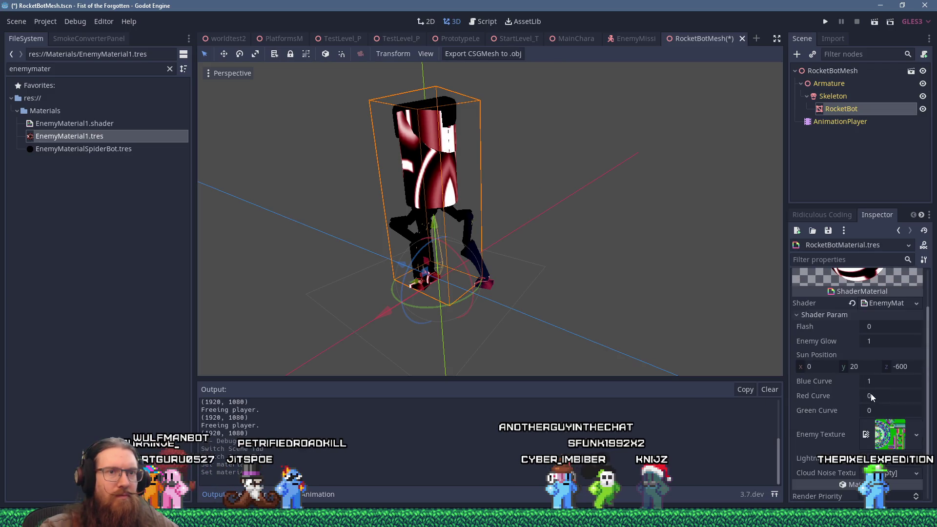
# Step: Set the Enemy Texture shader parameter to rocket_bot_glow.png using Quick Load
pyautogui.click(921, 393)
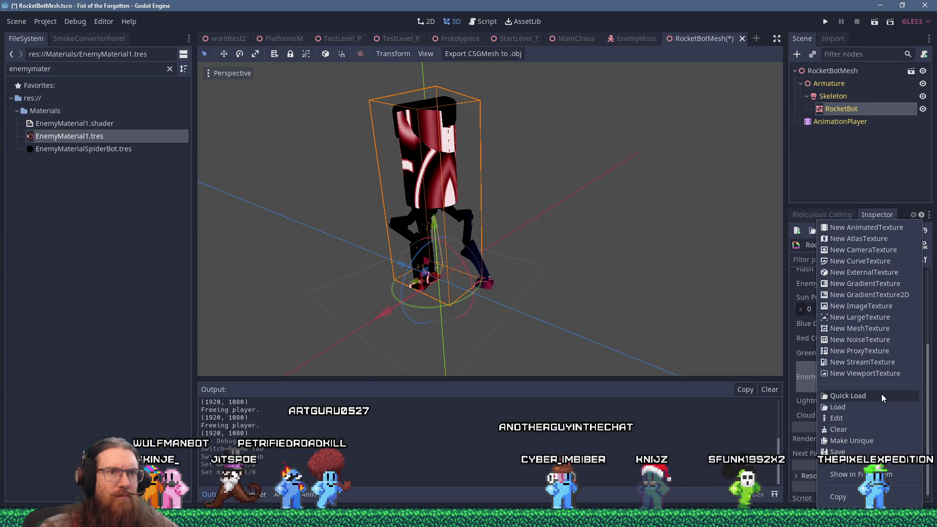
pyautogui.click(871, 395)
pyautogui.write('rocket')
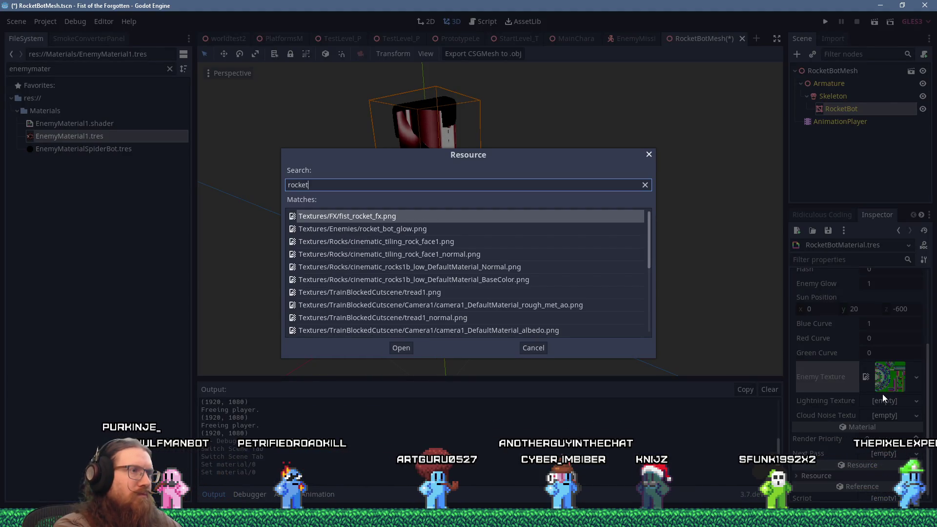
pyautogui.write(' bot')
pyautogui.press('Return')
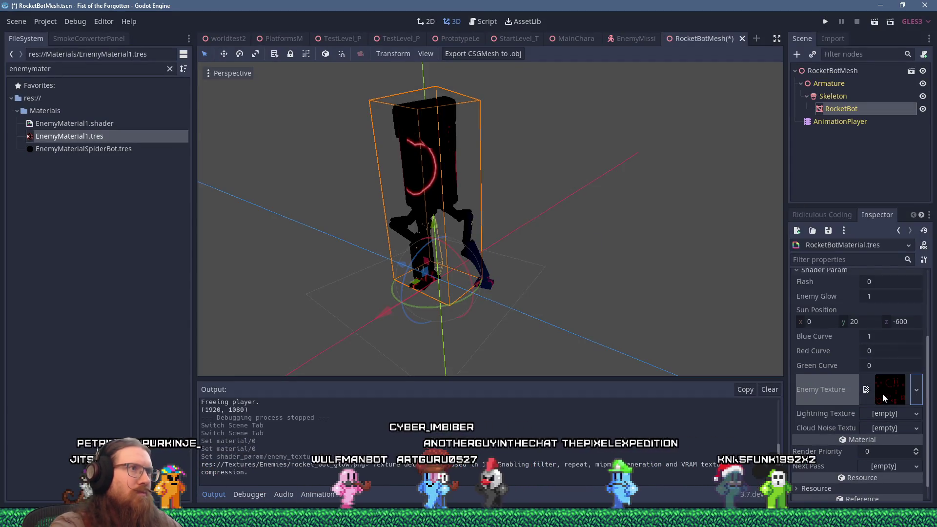
# Step: Orbit to inspect the red-glowing robot, then open the source rocket_bot1.glb scene
pyautogui.scroll(3, 470, 197)
pyautogui.moveTo(469, 197)
pyautogui.mouseDown()
pyautogui.moveTo(535, 188)
pyautogui.moveTo(738, 204)
pyautogui.moveTo(659, 290)
pyautogui.moveTo(605, 308)
pyautogui.moveTo(438, 191)
pyautogui.moveTo(628, 211)
pyautogui.mouseUp()
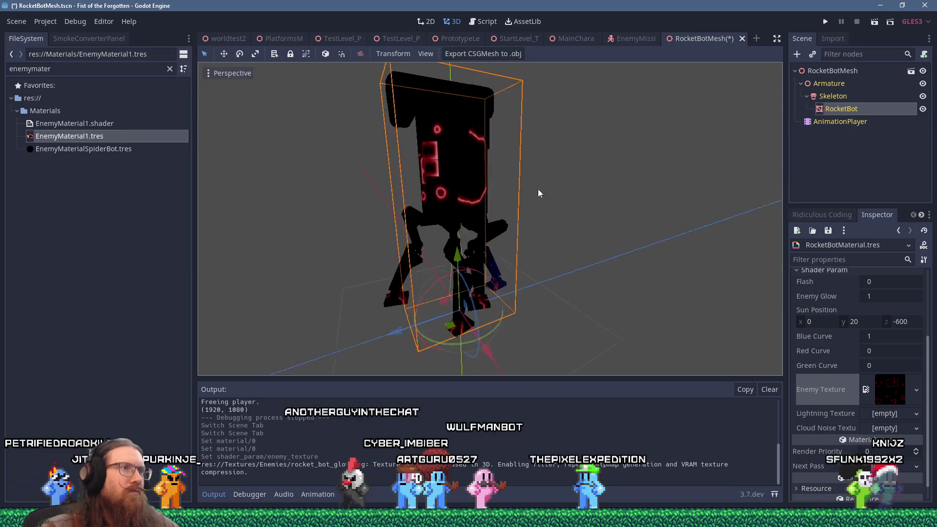
pyautogui.scroll(3, 437, 191)
pyautogui.scroll(-3, 554, 209)
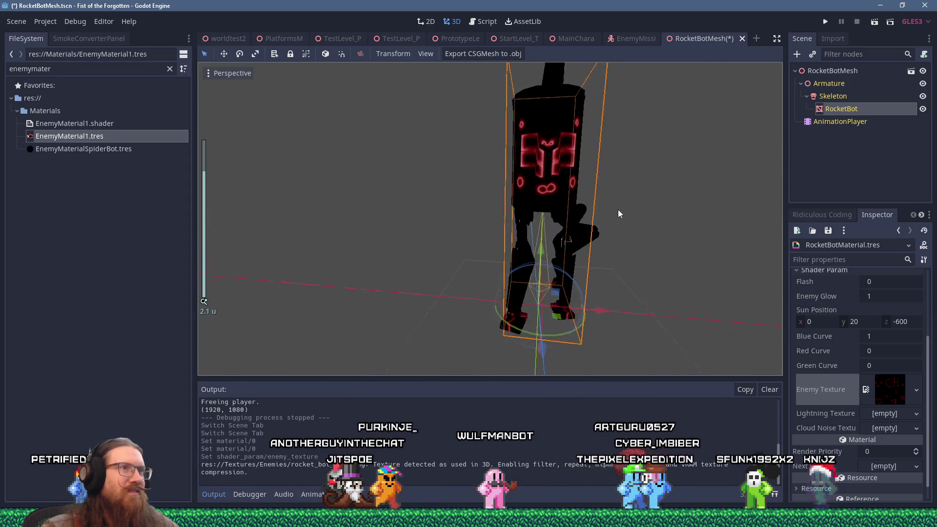
pyautogui.scroll(3, 627, 211)
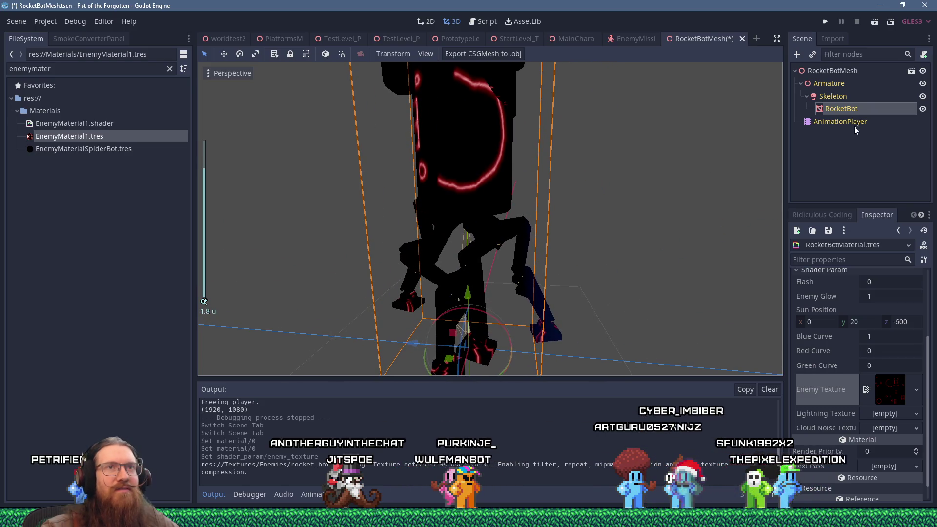
pyautogui.click(911, 70)
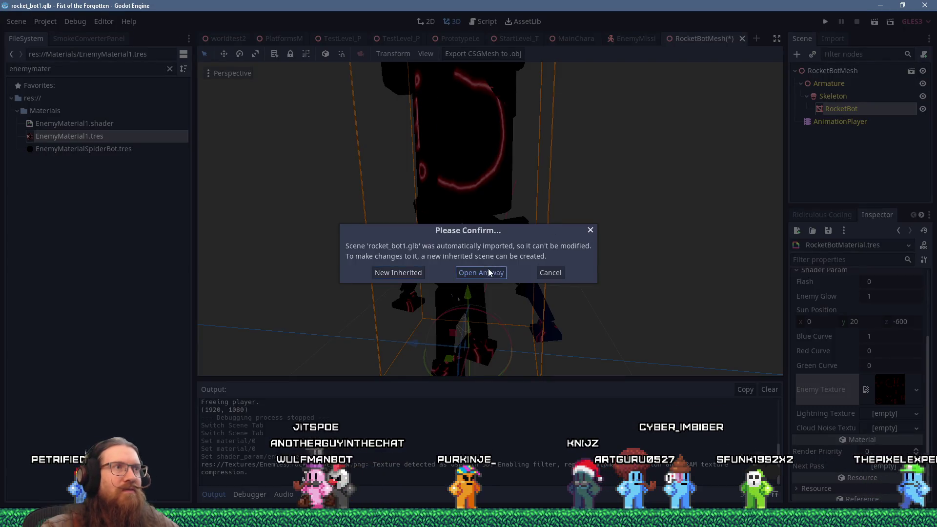
# Step: Open rocket_bot1.glb anyway, close it, and orbit around the red-glowing robot
pyautogui.click(486, 273)
pyautogui.click(745, 39)
pyautogui.scroll(-5, 593, 215)
pyautogui.moveTo(562, 215); pyautogui.dragTo(668, 220)
pyautogui.scroll(3, 496, 227)
pyautogui.moveTo(496, 227)
pyautogui.mouseDown()
pyautogui.moveTo(647, 227)
pyautogui.moveTo(536, 216)
pyautogui.moveTo(400, 242)
pyautogui.moveTo(367, 214)
pyautogui.moveTo(387, 180)
pyautogui.moveTo(694, 207)
pyautogui.moveTo(573, 250)
pyautogui.moveTo(547, 217)
pyautogui.moveTo(592, 238)
pyautogui.moveTo(607, 219)
pyautogui.moveTo(711, 220)
pyautogui.mouseUp()
# Step: Inspect the robot up close, then run the game to test it
pyautogui.scroll(-3, 566, 239)
pyautogui.scroll(3, 483, 211)
pyautogui.moveTo(483, 212)
pyautogui.mouseDown()
pyautogui.moveTo(468, 228)
pyautogui.moveTo(611, 216)
pyautogui.moveTo(456, 221)
pyautogui.moveTo(546, 213)
pyautogui.mouseUp()
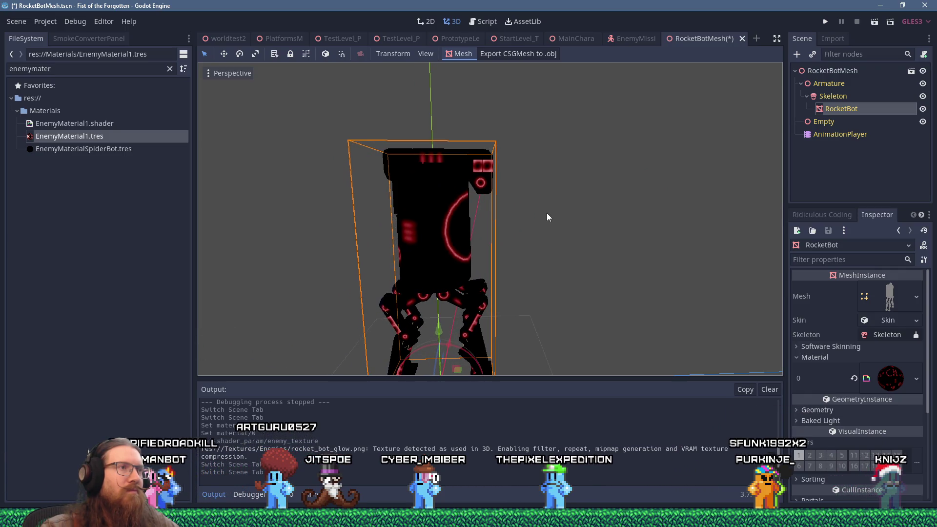
pyautogui.scroll(-6, 546, 213)
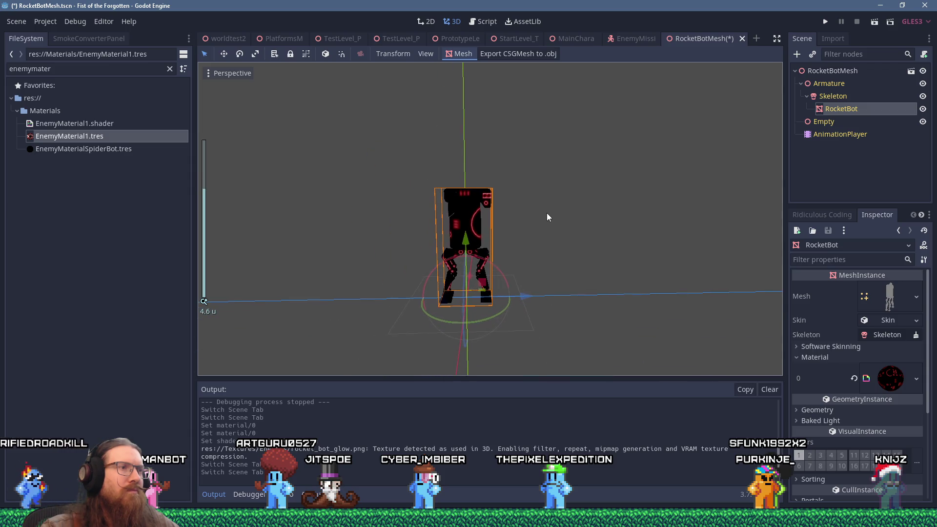
pyautogui.click(826, 22)
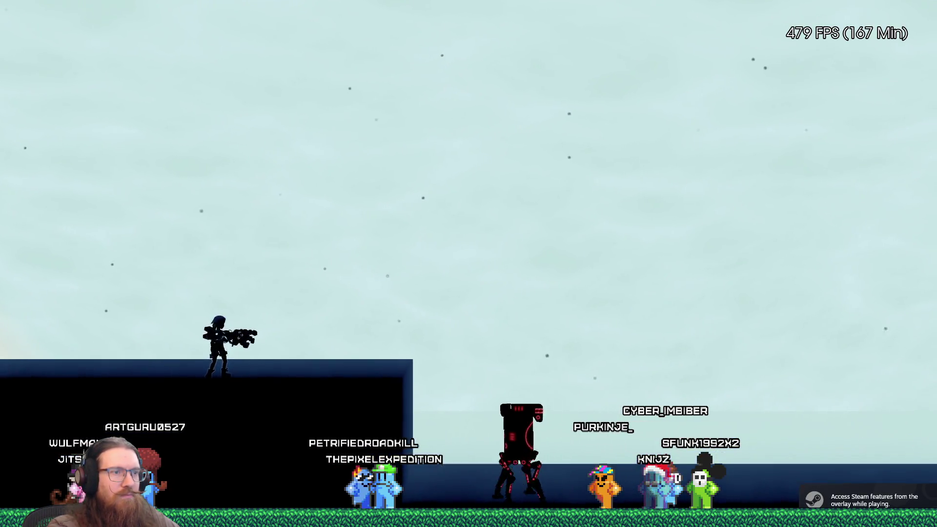
# Step: Run the character right, jumping off the ledges toward the rocket bots
pyautogui.press('d')
pyautogui.press('space')
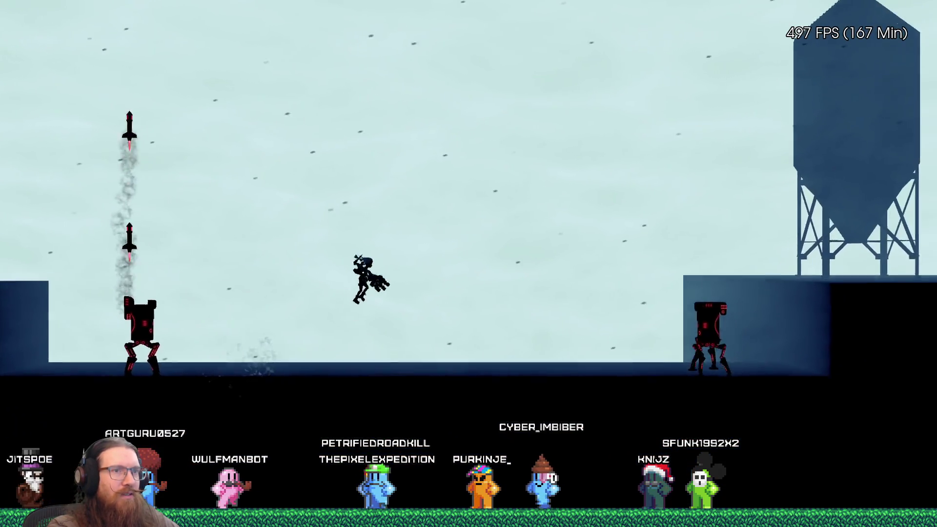
pyautogui.press('d')
pyautogui.press('d')
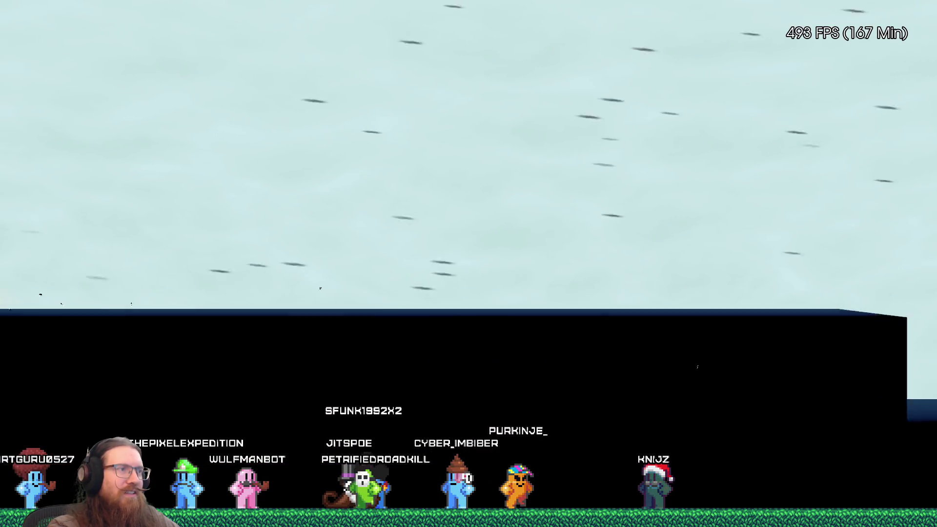
pyautogui.press('d')
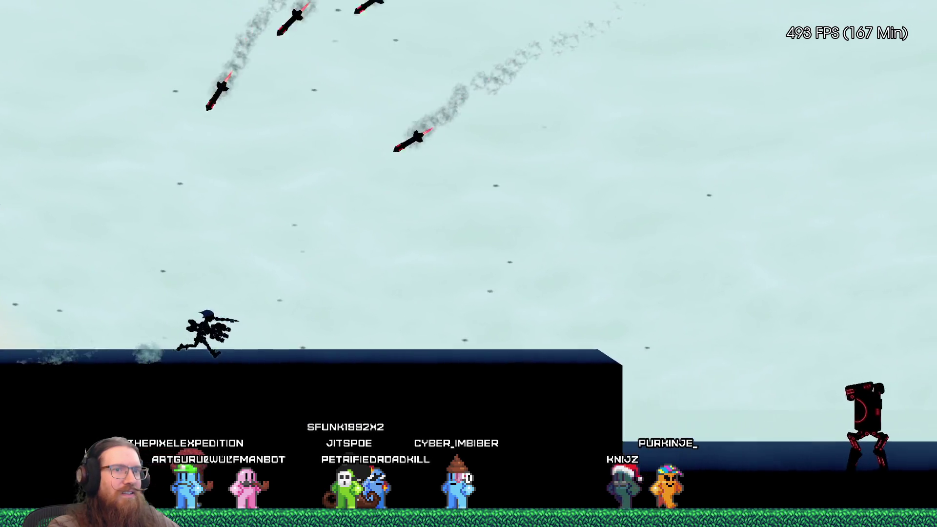
pyautogui.press('d')
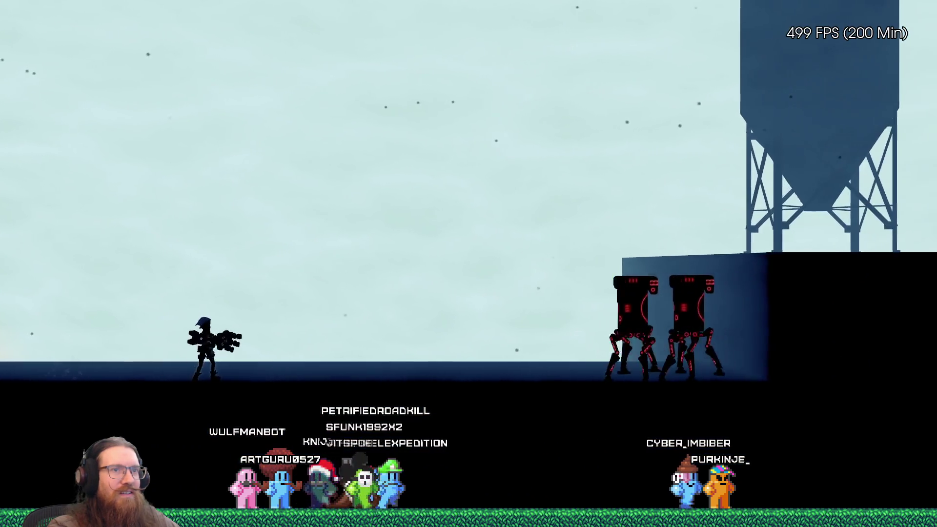
# Step: Leap over the red-glowing rocket bots, then bring up the development console
pyautogui.press('space')
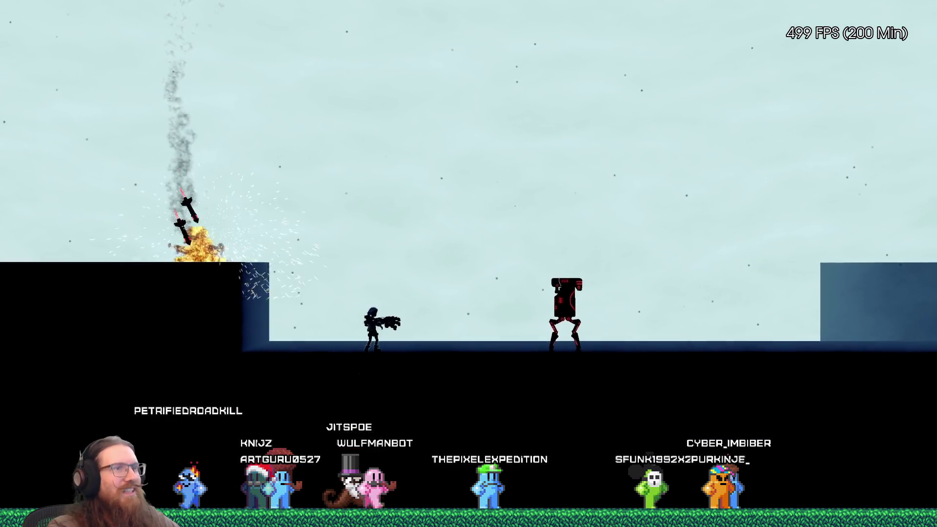
pyautogui.press('space')
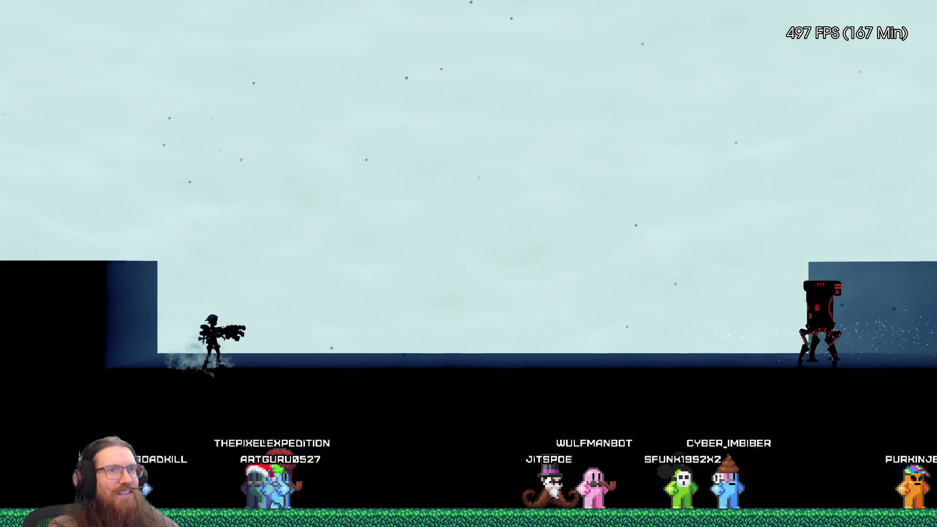
pyautogui.press('space')
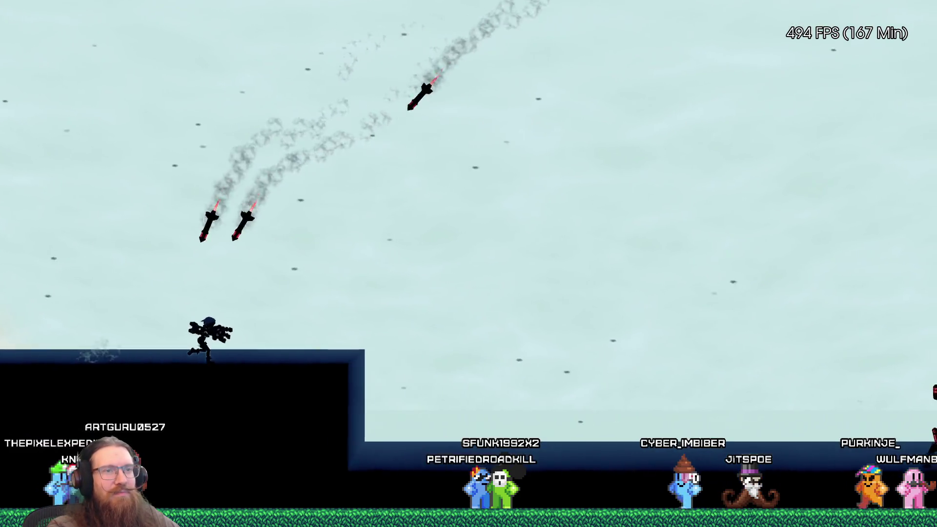
pyautogui.press('`')
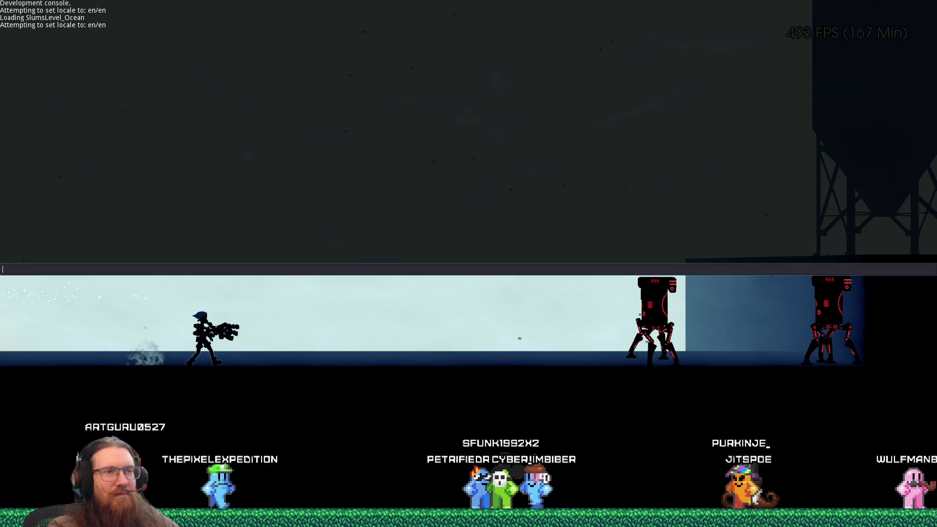
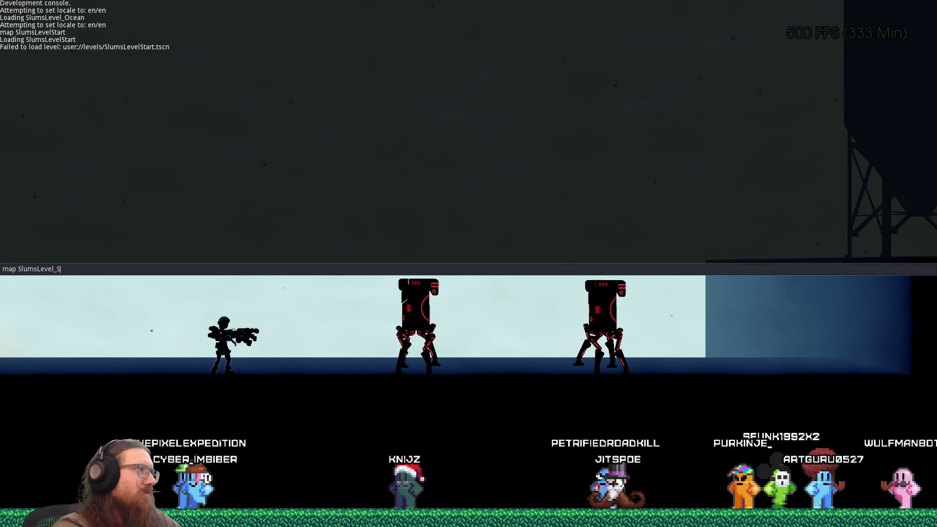
# Step: Load SlumsLevel_Start from the console, quit the game, then return to Affinity Designer
pyautogui.press('Return')
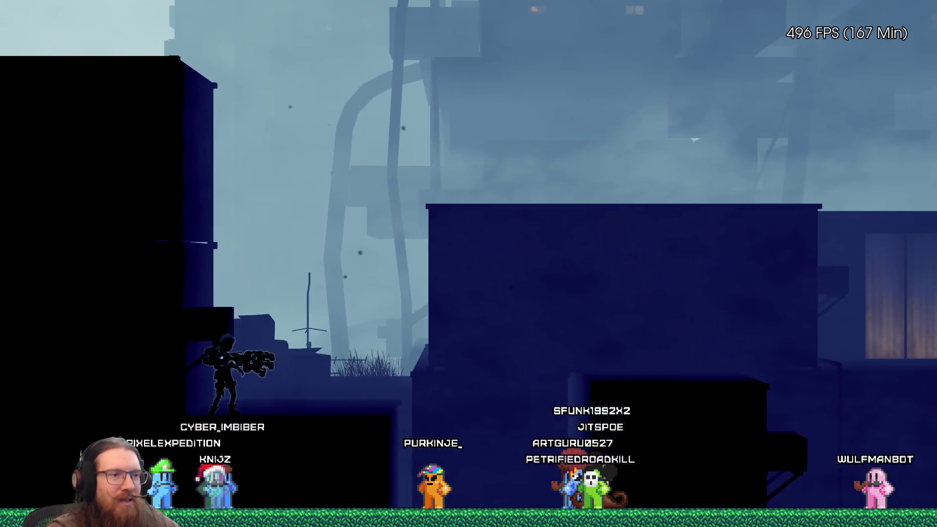
pyautogui.press('`')
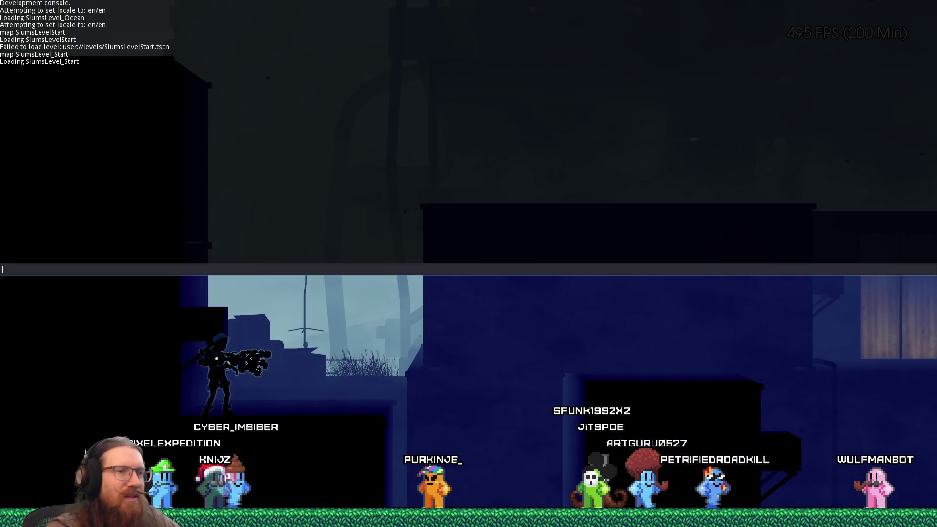
pyautogui.write('quit')
pyautogui.press('Return')
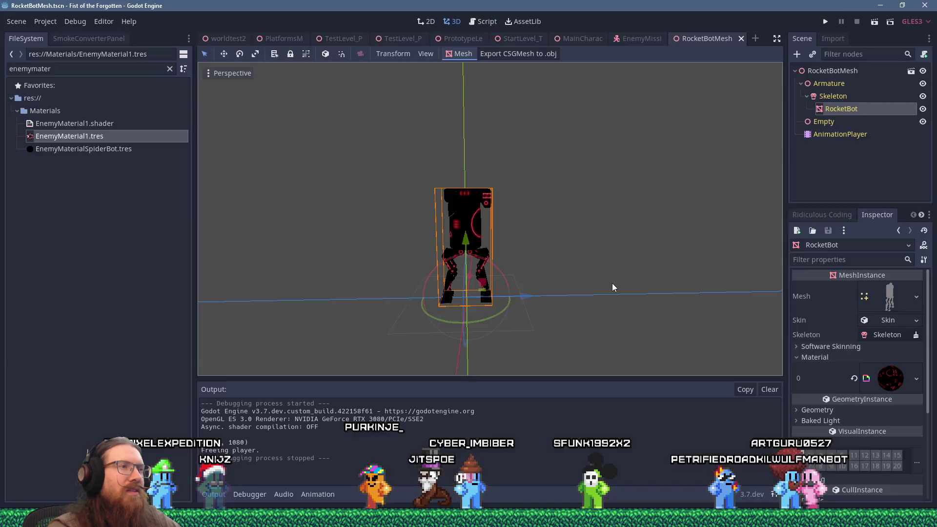
pyautogui.hotkey('alt', 'Tab')
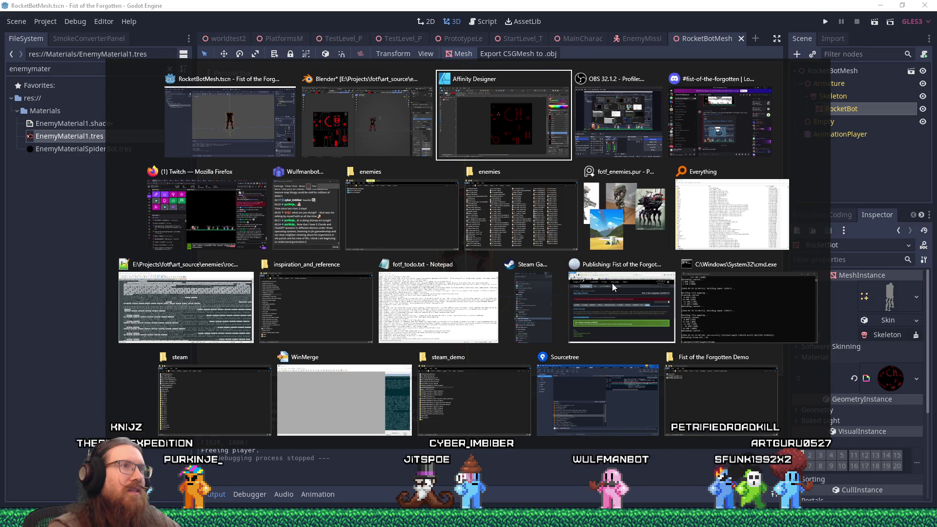
pyautogui.press('alt')
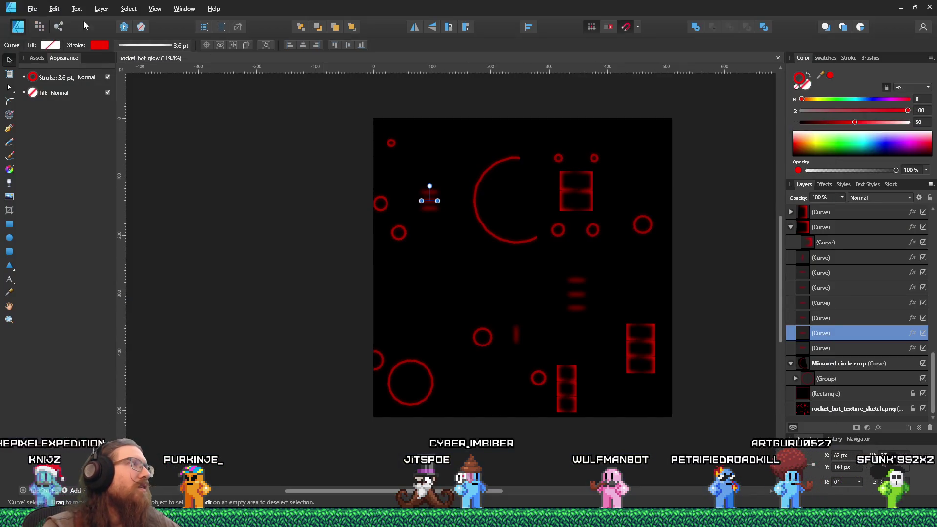
# Step: From Save As, rename the old rocket_bot_glow file to rocket_bot_glow_1st_attempt.afdesign, then cancel
pyautogui.click(34, 11)
pyautogui.click(37, 99)
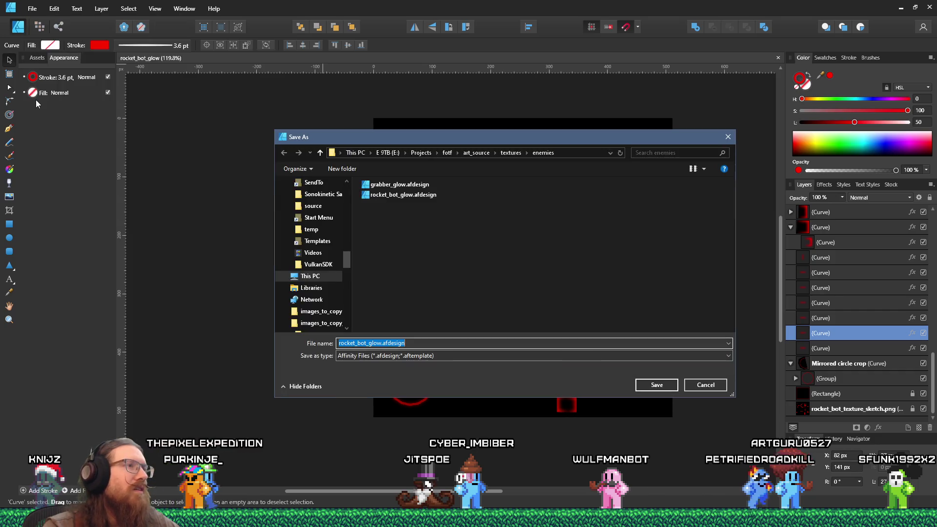
pyautogui.click(392, 195)
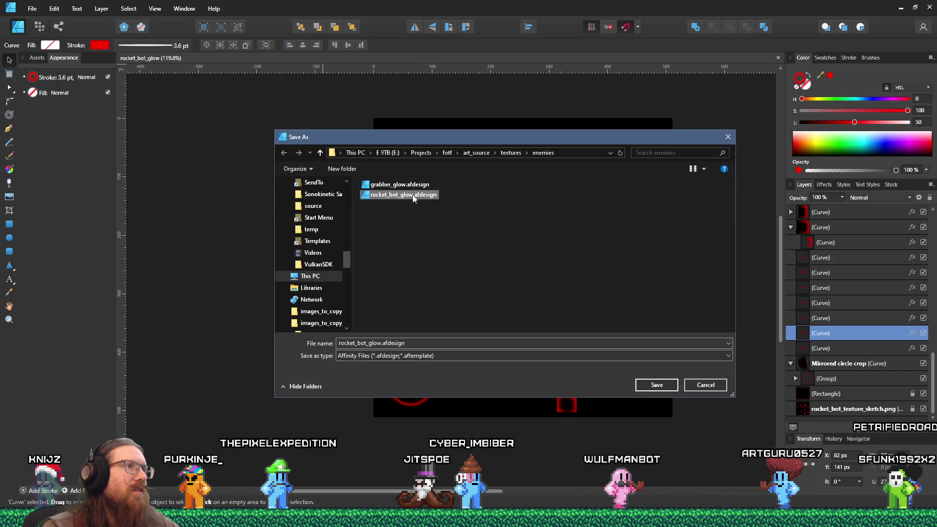
pyautogui.write('_v1')
pyautogui.press('Return')
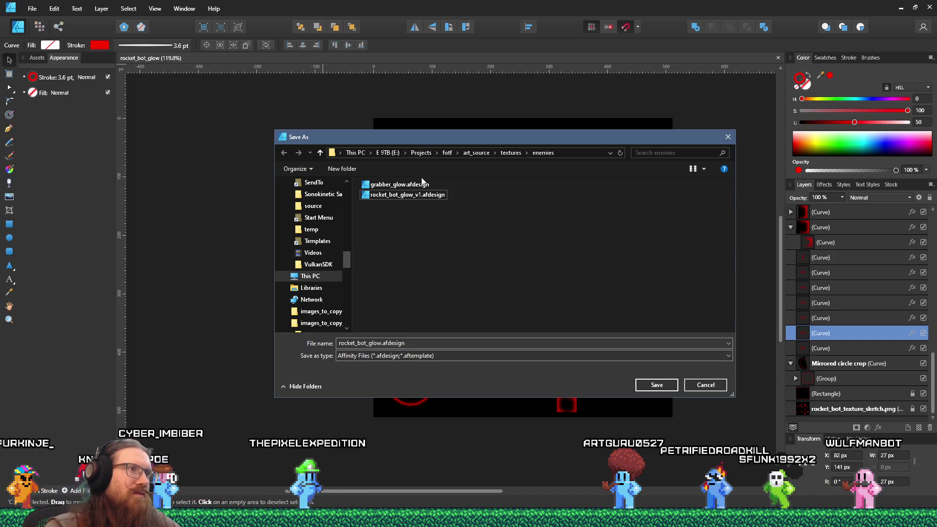
pyautogui.click(419, 196)
pyautogui.click(419, 195)
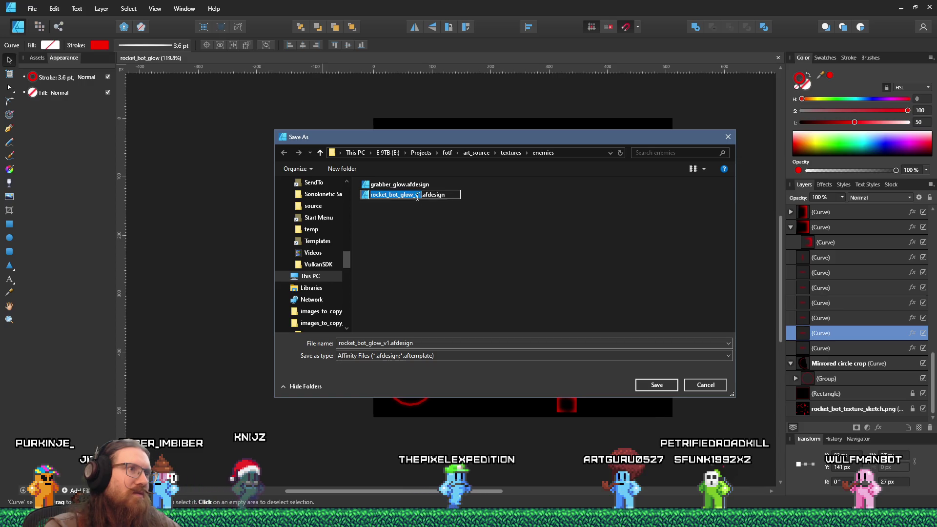
pyautogui.write('st_attempt')
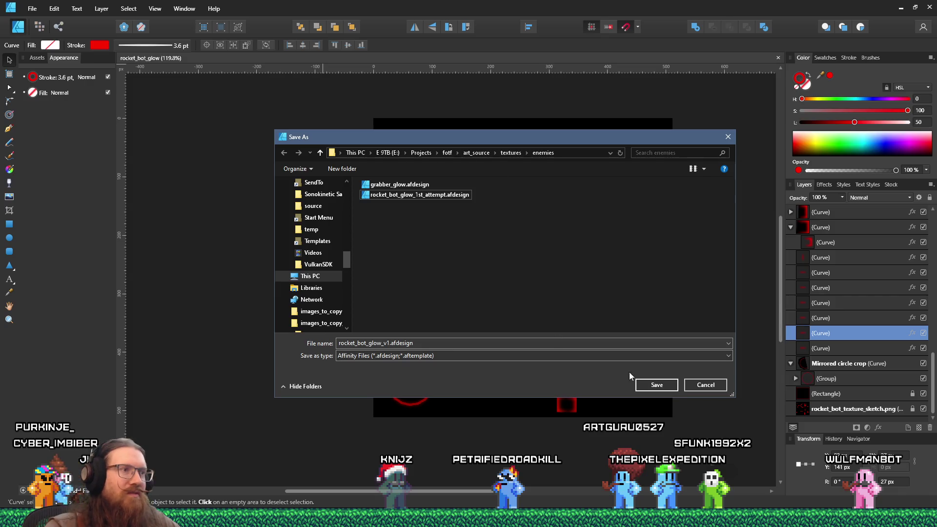
pyautogui.click(702, 386)
pyautogui.click(519, 249)
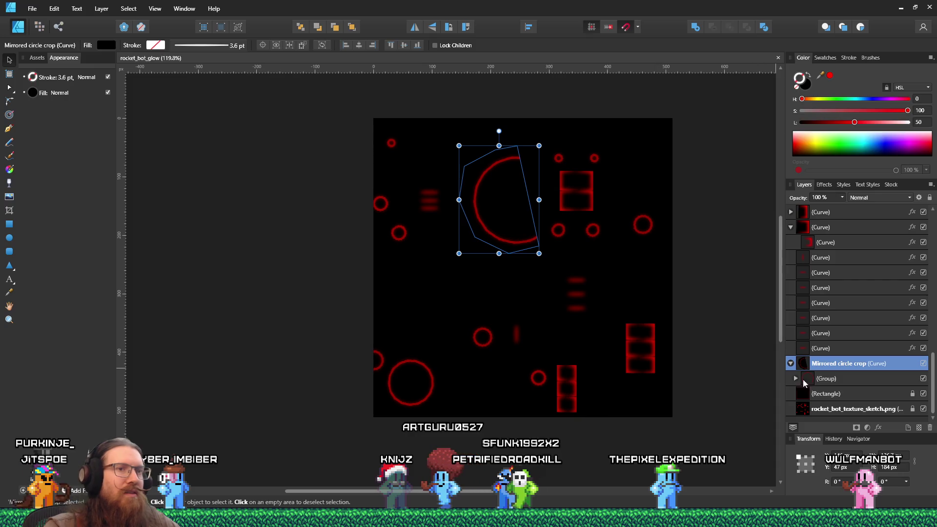
# Step: Thin the large arc's stroke width to about 1.3 pt
pyautogui.click(800, 380)
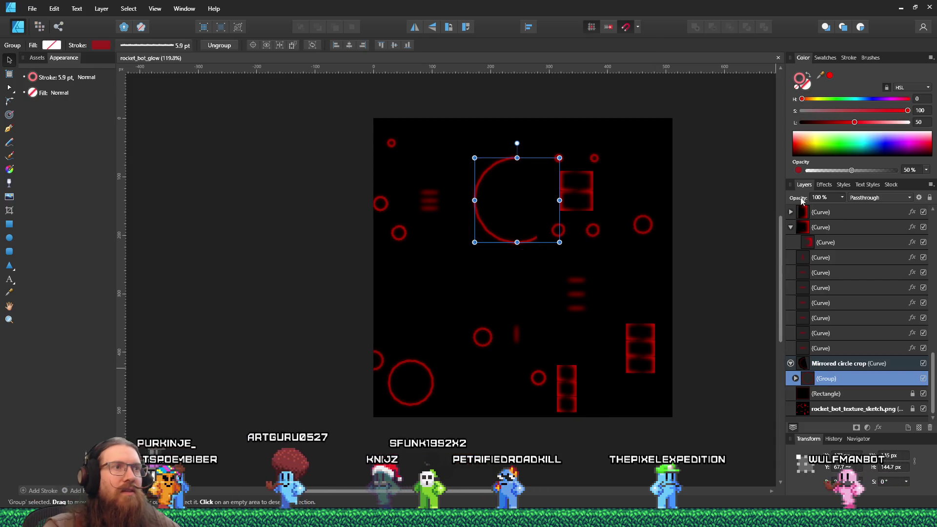
pyautogui.scroll(5, 532, 200)
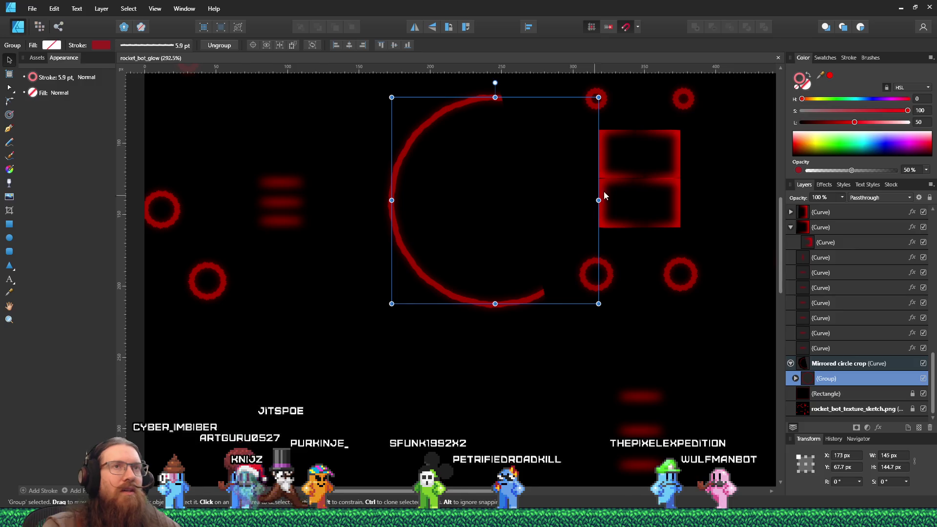
pyautogui.click(849, 58)
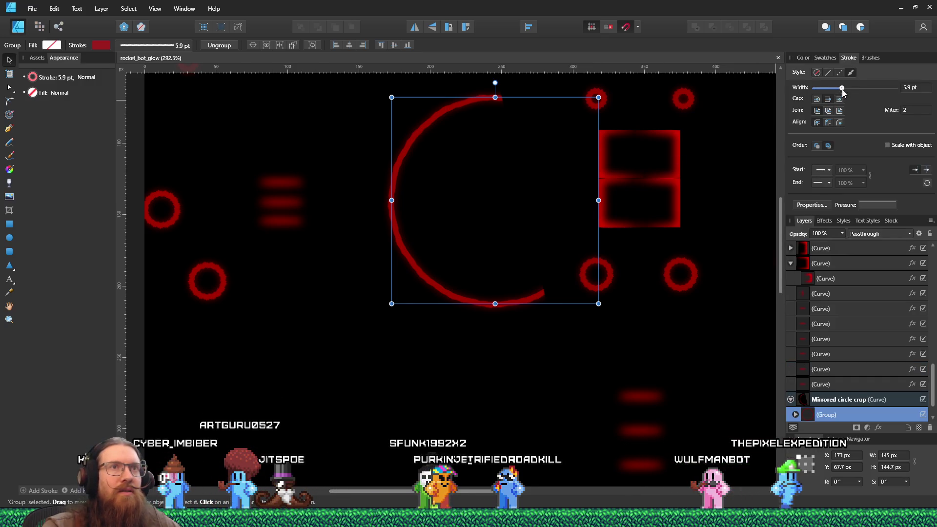
pyautogui.moveTo(842, 90); pyautogui.dragTo(826, 89)
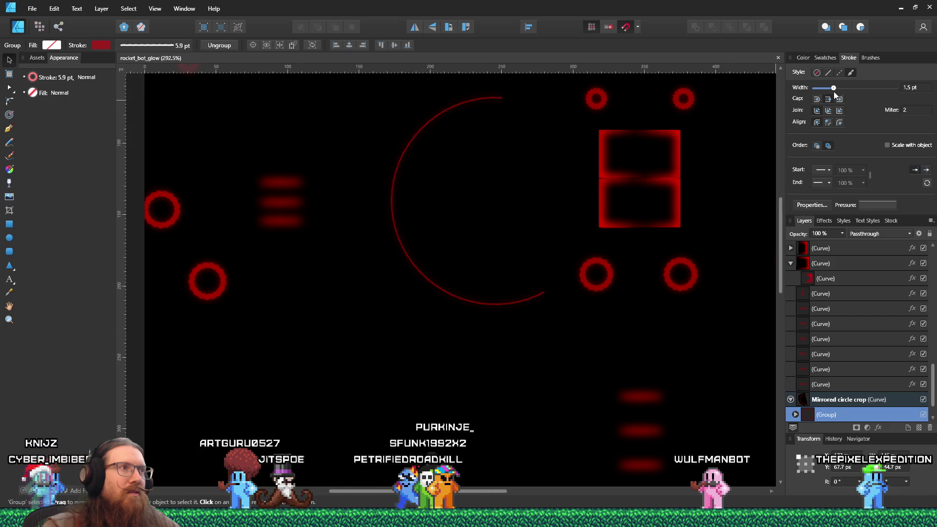
pyautogui.moveTo(834, 92); pyautogui.dragTo(833, 91)
pyautogui.scroll(-5, 586, 219)
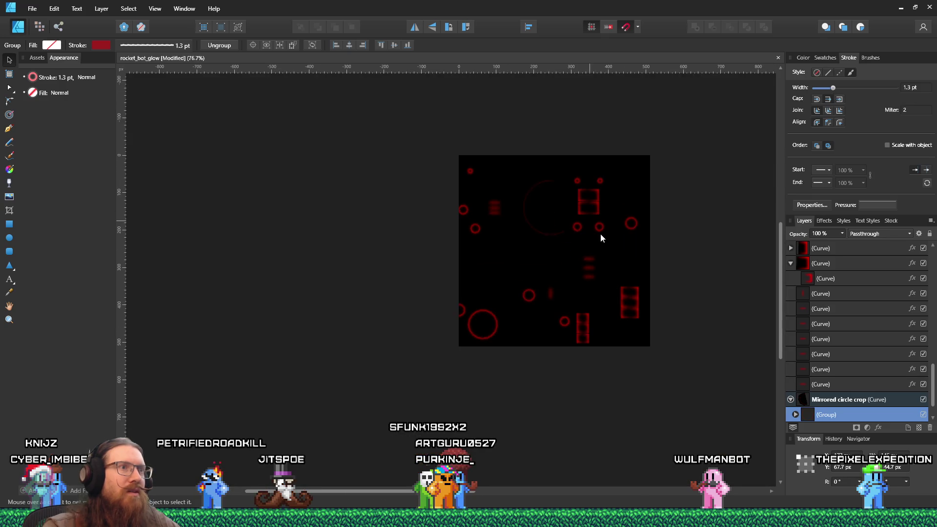
pyautogui.scroll(4, 587, 297)
pyautogui.hotkey('ctrl', 'z')
# Step: Thin the strokes of the bottom-left, middle, and vertical-bar circles
pyautogui.click(367, 376)
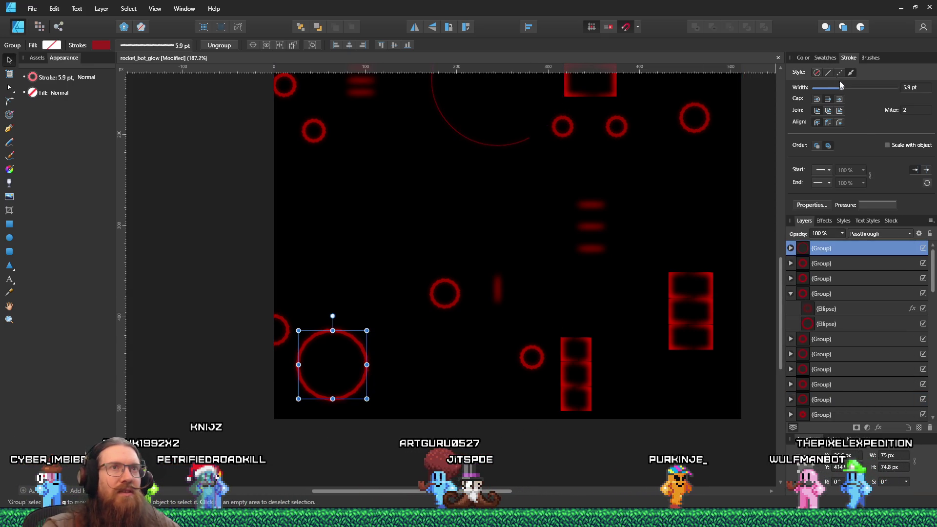
pyautogui.moveTo(843, 88); pyautogui.dragTo(833, 92)
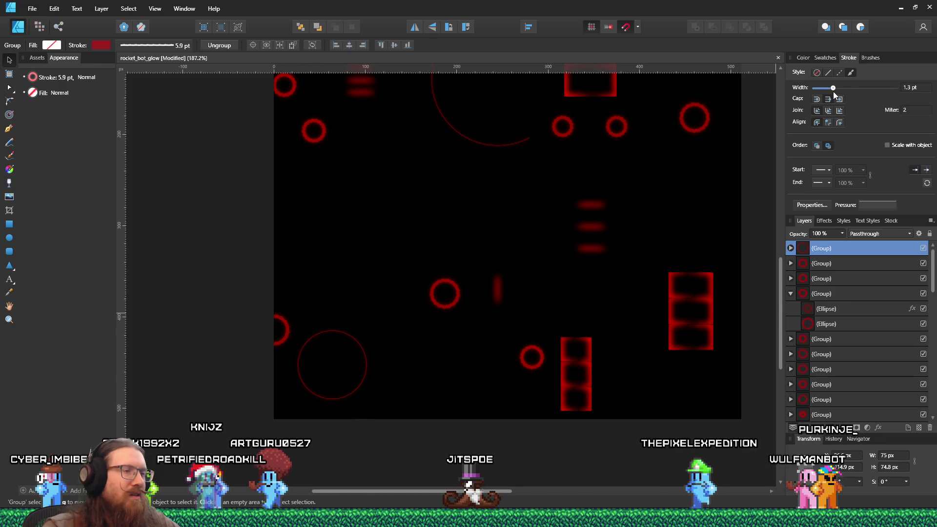
pyautogui.click(453, 306)
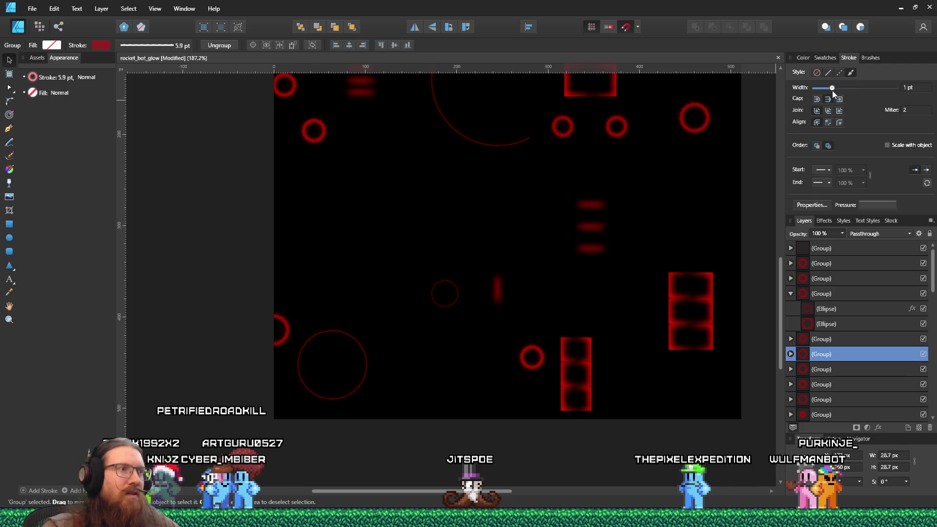
pyautogui.moveTo(832, 89); pyautogui.dragTo(834, 90)
pyautogui.click(542, 359)
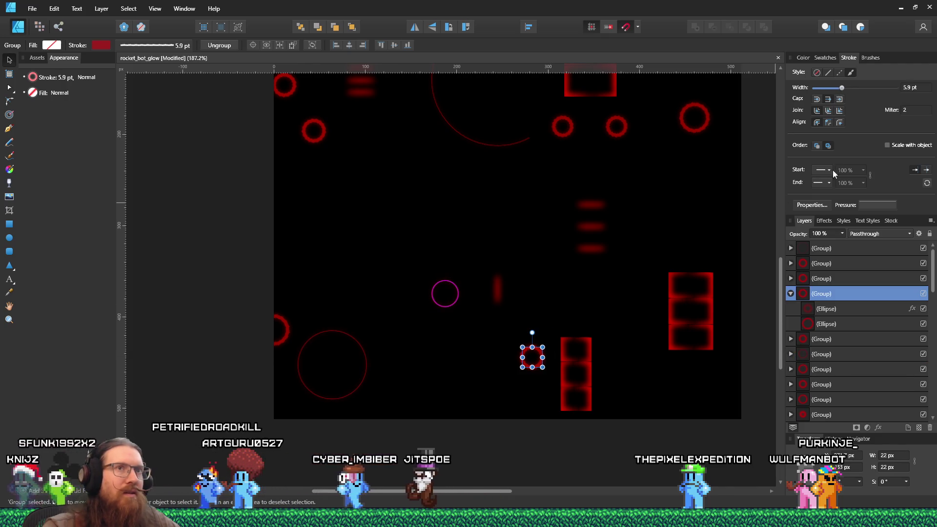
pyautogui.moveTo(834, 89); pyautogui.dragTo(833, 90)
# Step: Thin the top-row circles' strokes, bringing the neighbouring one to 1.8 pt
pyautogui.click(705, 127)
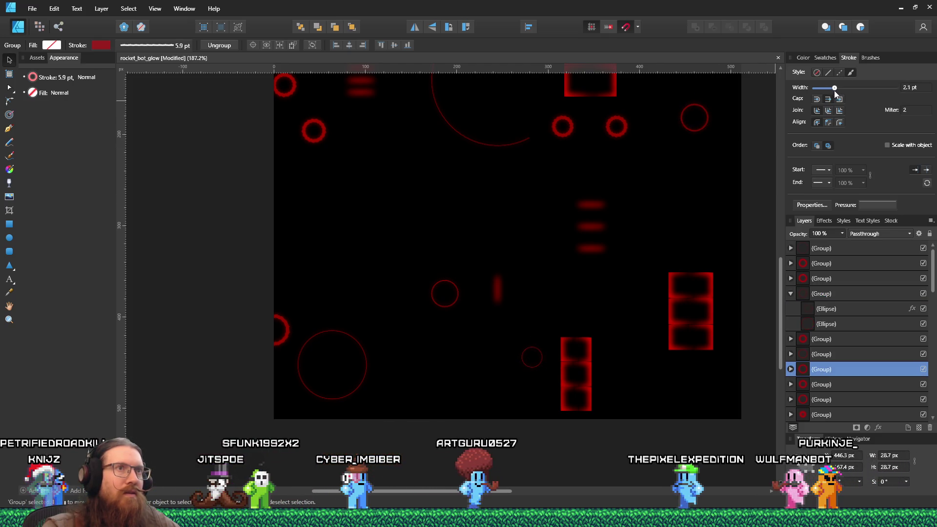
pyautogui.click(623, 131)
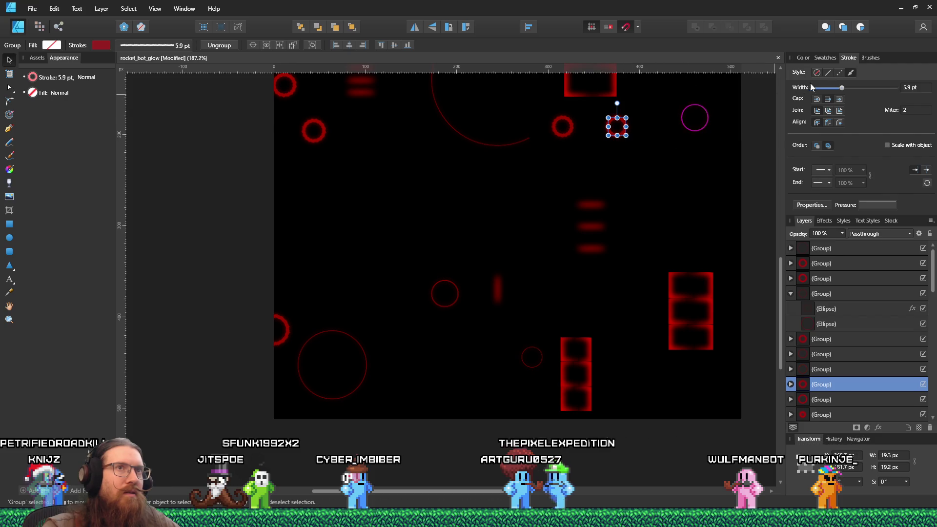
pyautogui.moveTo(834, 90); pyautogui.dragTo(834, 89)
pyautogui.click(569, 132)
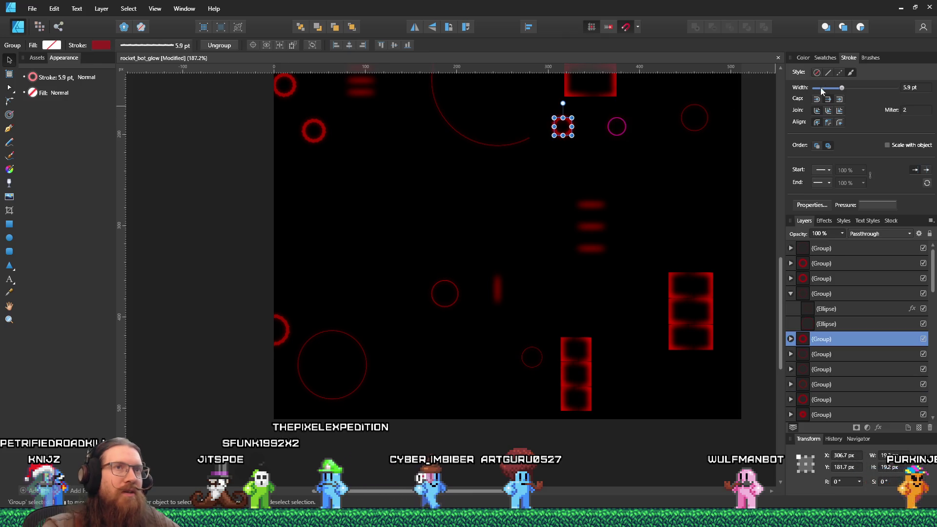
pyautogui.moveTo(834, 90); pyautogui.dragTo(833, 90)
pyautogui.scroll(-3, 710, 180)
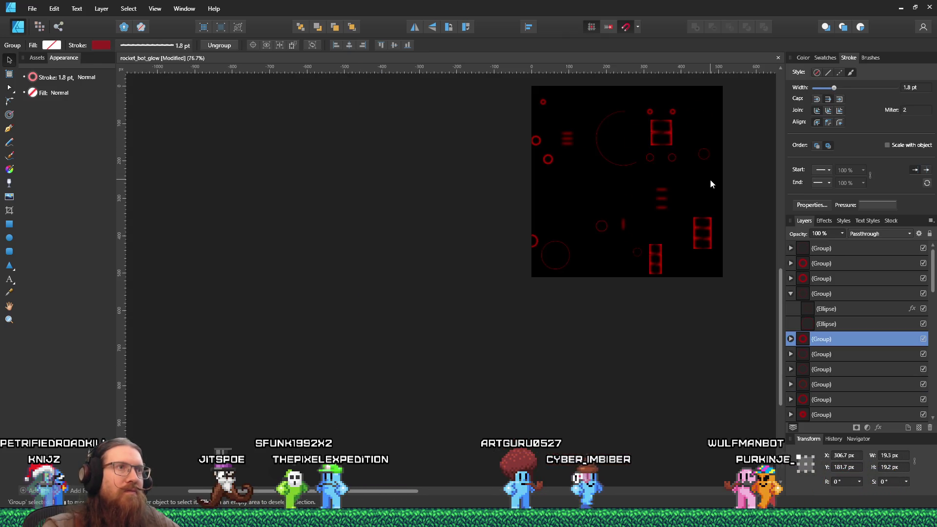
pyautogui.scroll(6, 711, 180)
# Step: Select the two small thick circles, then one of the short glow dashes
pyautogui.click(587, 138)
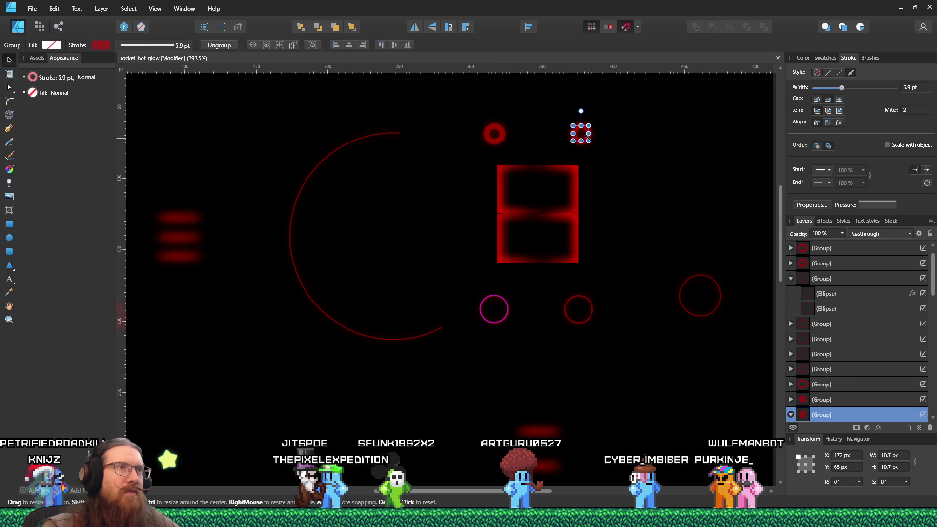
pyautogui.keyDown('shift'); pyautogui.click(502, 140); pyautogui.keyUp('shift')
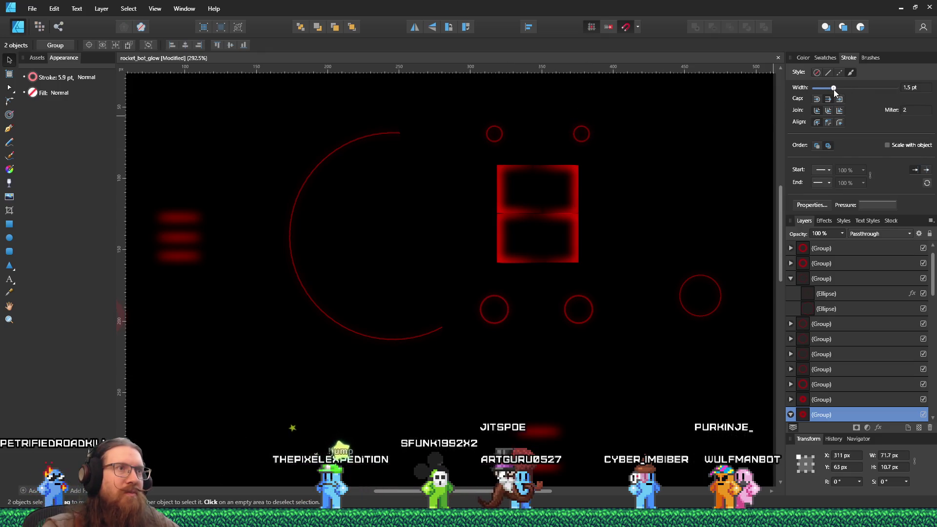
pyautogui.scroll(-3, 685, 180)
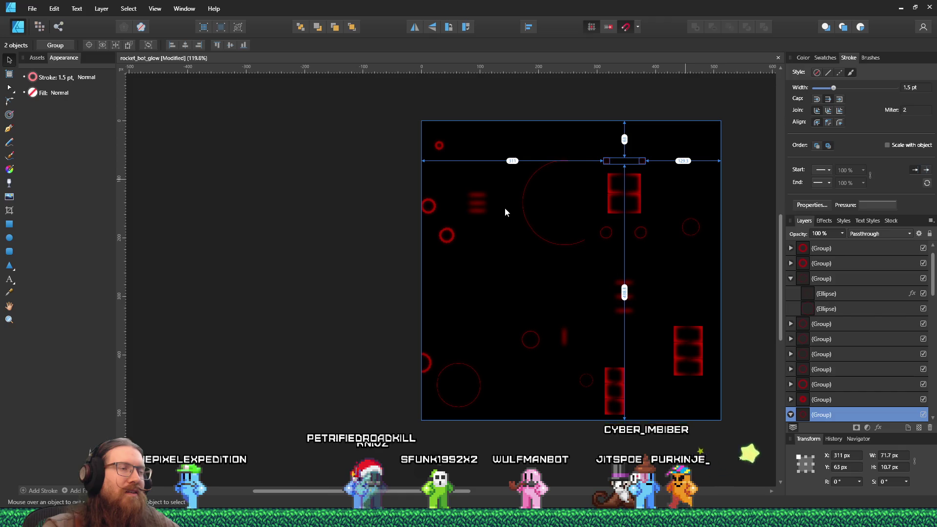
pyautogui.click(483, 209)
pyautogui.scroll(3, 485, 213)
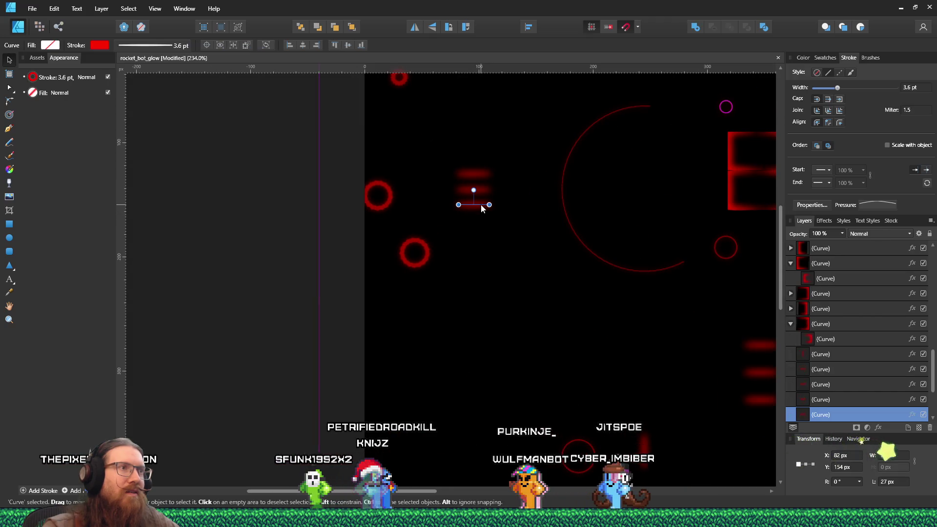
# Step: Give the three short red lines a 0.7 px Gaussian blur and 0.9 pt stroke
pyautogui.keyDown('shift'); pyautogui.click(482, 191); pyautogui.keyUp('shift')
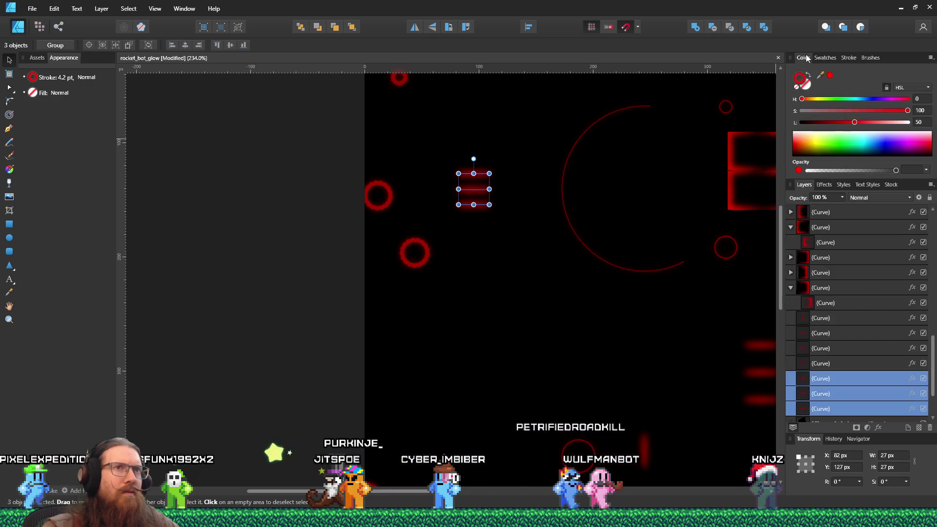
pyautogui.click(844, 58)
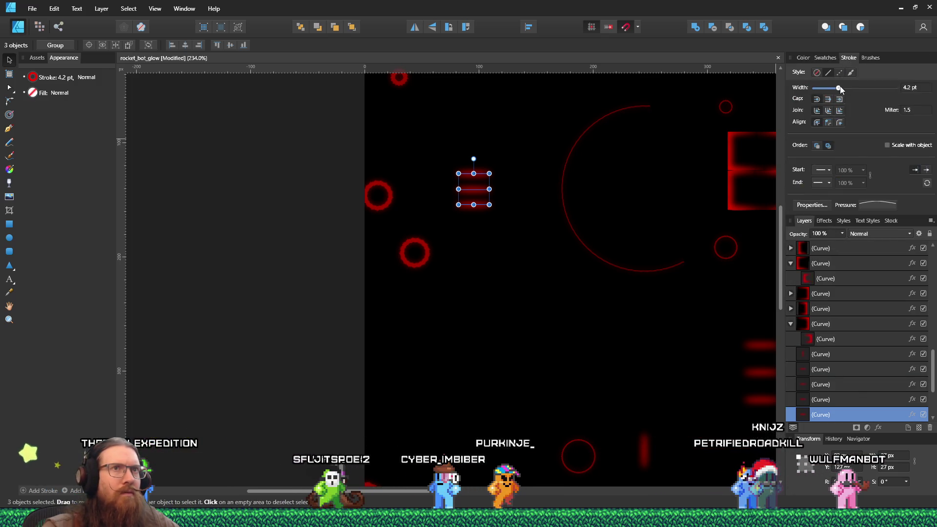
pyautogui.moveTo(840, 91); pyautogui.dragTo(834, 92)
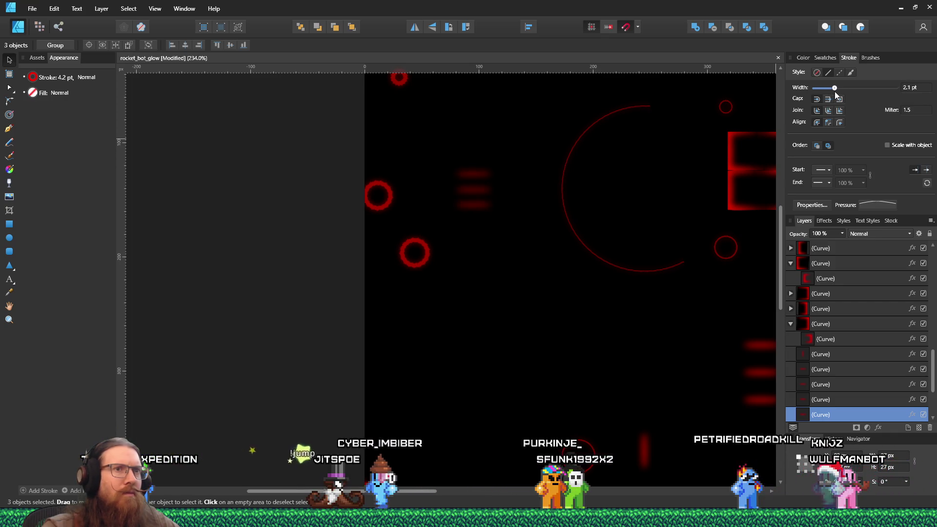
pyautogui.click(823, 221)
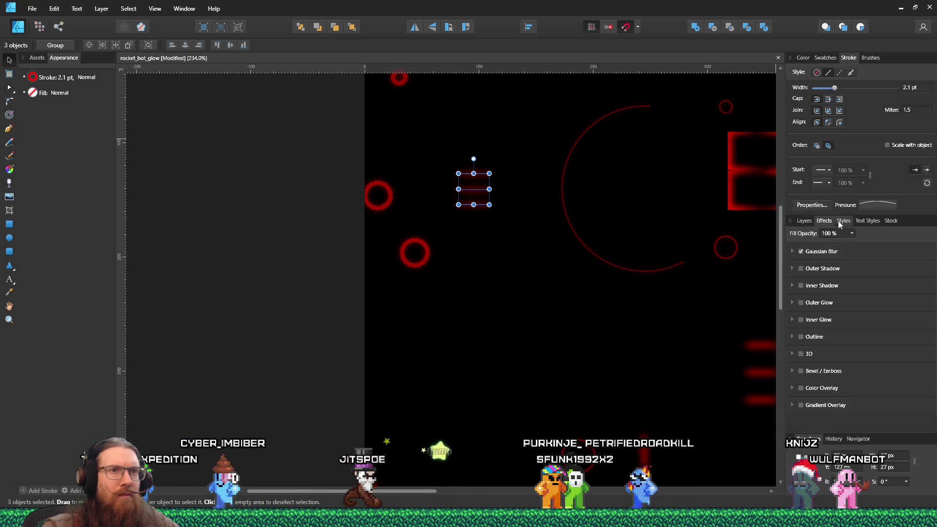
pyautogui.moveTo(834, 275); pyautogui.dragTo(832, 275)
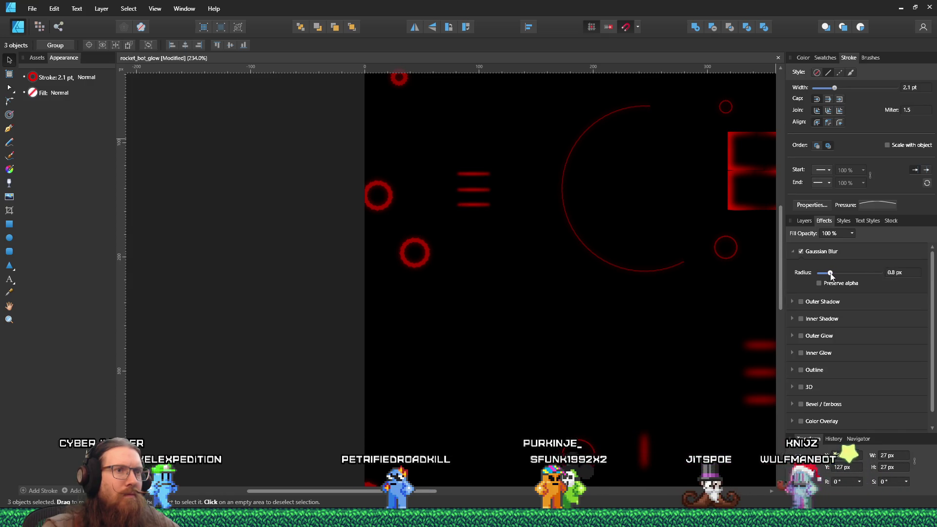
pyautogui.moveTo(831, 276); pyautogui.dragTo(830, 276)
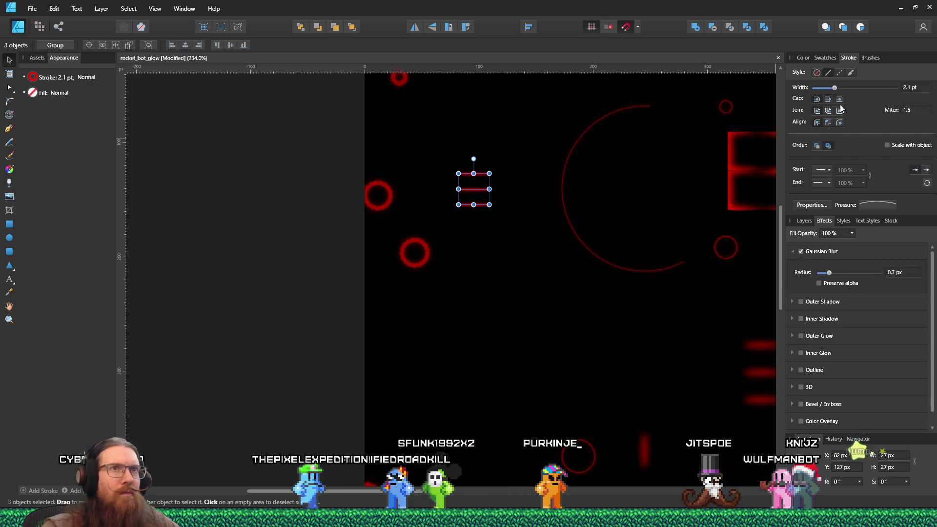
pyautogui.moveTo(834, 89); pyautogui.dragTo(831, 90)
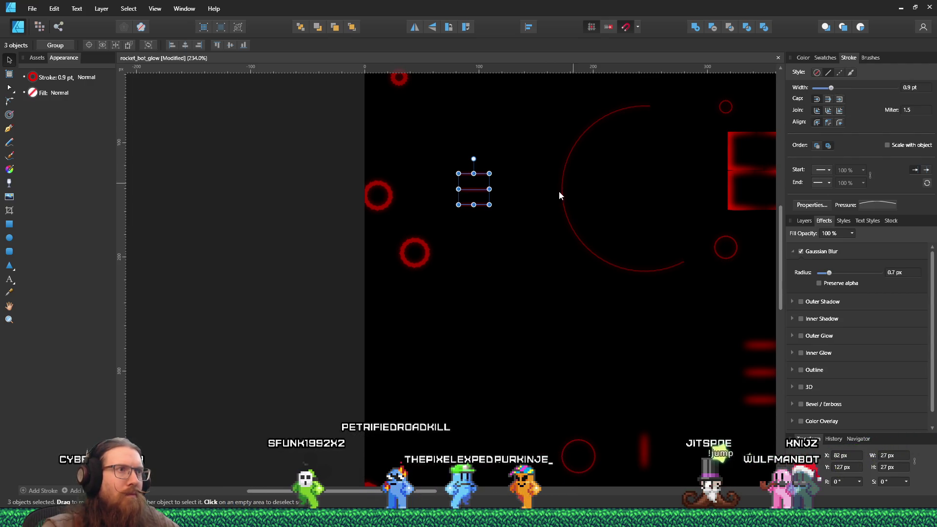
pyautogui.keyDown('ctrl'); pyautogui.scroll(2, 470, 200); pyautogui.keyUp('ctrl')
pyautogui.keyDown('ctrl'); pyautogui.scroll(2, 471, 200); pyautogui.keyUp('ctrl')
pyautogui.click(487, 216)
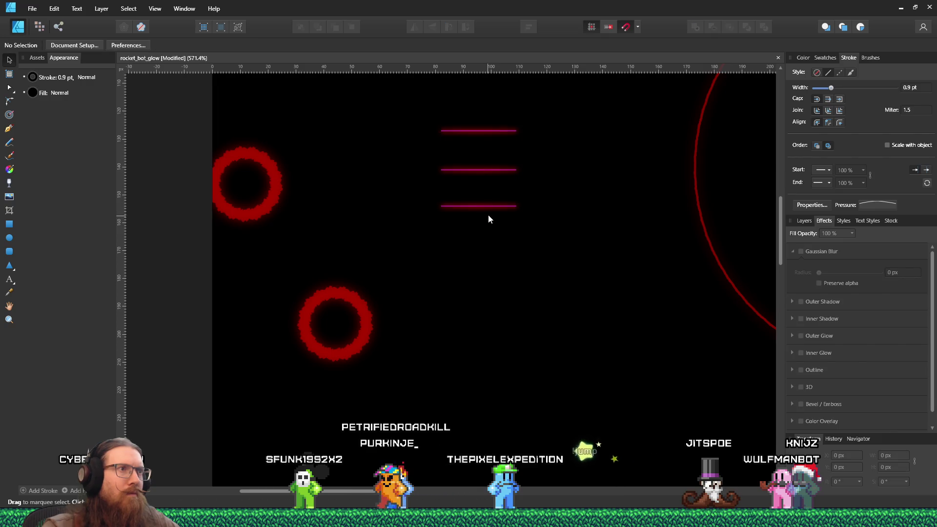
# Step: Move the top red line down toward the middle one, undoing an accidental tilt
pyautogui.click(491, 206)
pyautogui.moveTo(480, 182); pyautogui.dragTo(494, 188)
pyautogui.hotkey('ctrl', 'z')
pyautogui.click(484, 130)
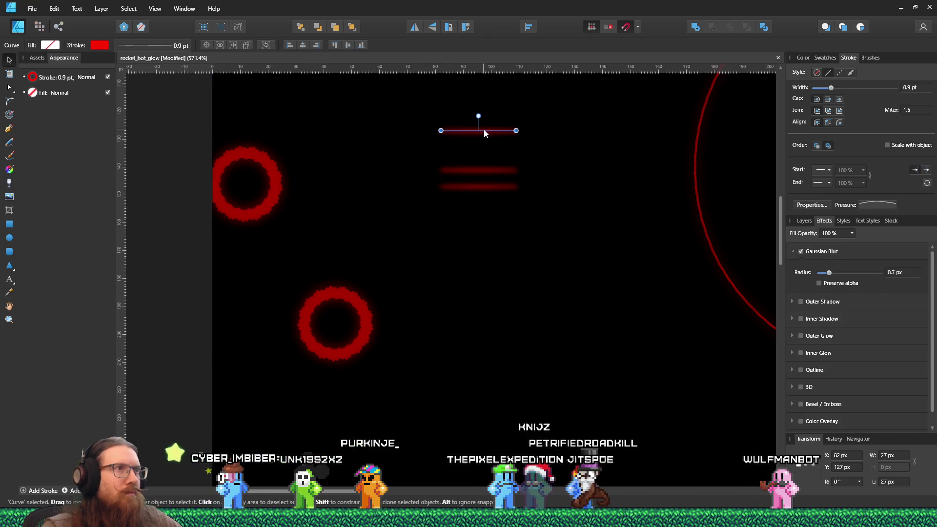
pyautogui.moveTo(488, 130); pyautogui.dragTo(490, 153)
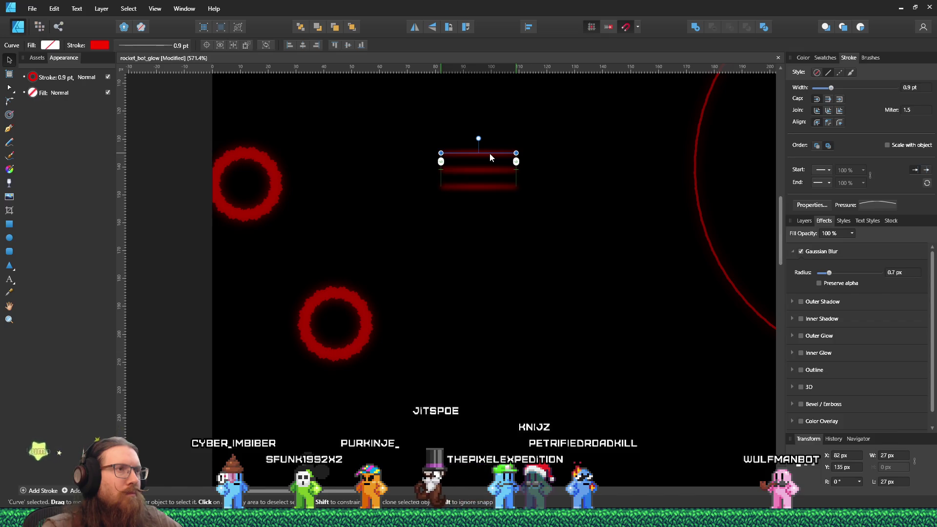
pyautogui.click(498, 244)
pyautogui.scroll(-8, 498, 244)
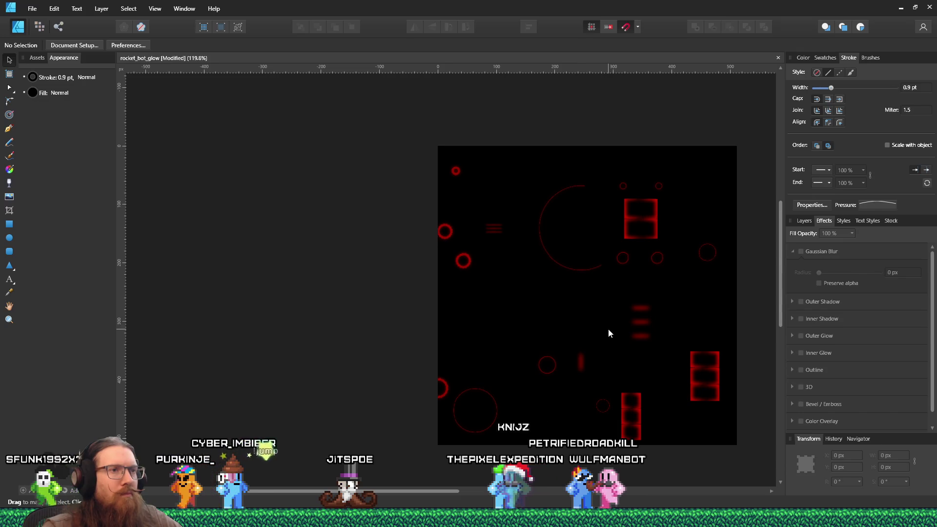
# Step: Check the texture on the robot in Godot, then select the lower red circle
pyautogui.hotkey('alt', 'Tab')
pyautogui.moveTo(519, 251)
pyautogui.mouseDown()
pyautogui.moveTo(535, 237)
pyautogui.moveTo(590, 233)
pyautogui.moveTo(444, 240)
pyautogui.moveTo(566, 227)
pyautogui.mouseUp()
pyautogui.hotkey('alt', 'Tab')
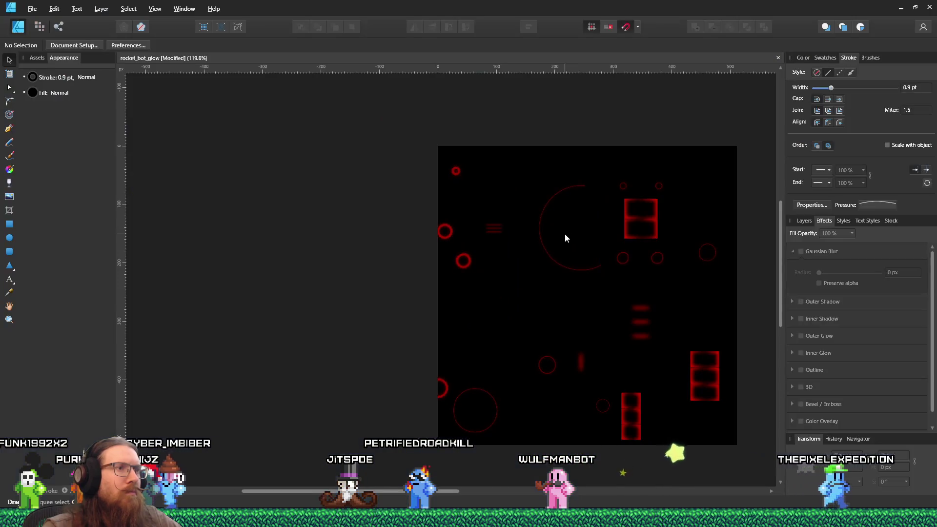
pyautogui.scroll(5, 469, 261)
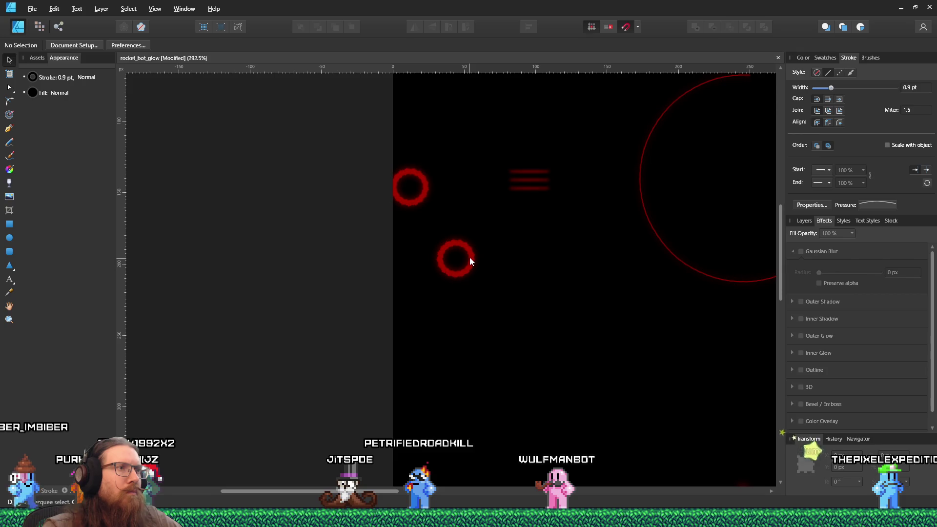
pyautogui.click(470, 257)
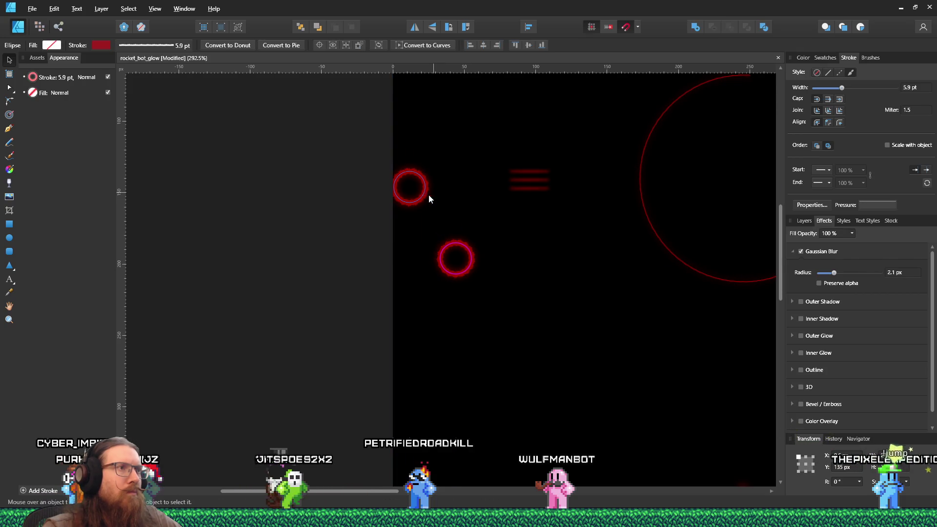
# Step: Orbit around the robot's body in Godot to review the texture
pyautogui.hotkey('alt', 'Tab')
pyautogui.moveTo(487, 222)
pyautogui.mouseDown()
pyautogui.moveTo(543, 239)
pyautogui.moveTo(513, 233)
pyautogui.mouseUp()
pyautogui.scroll(5, 561, 231)
pyautogui.hotkey('alt', 'Tab')
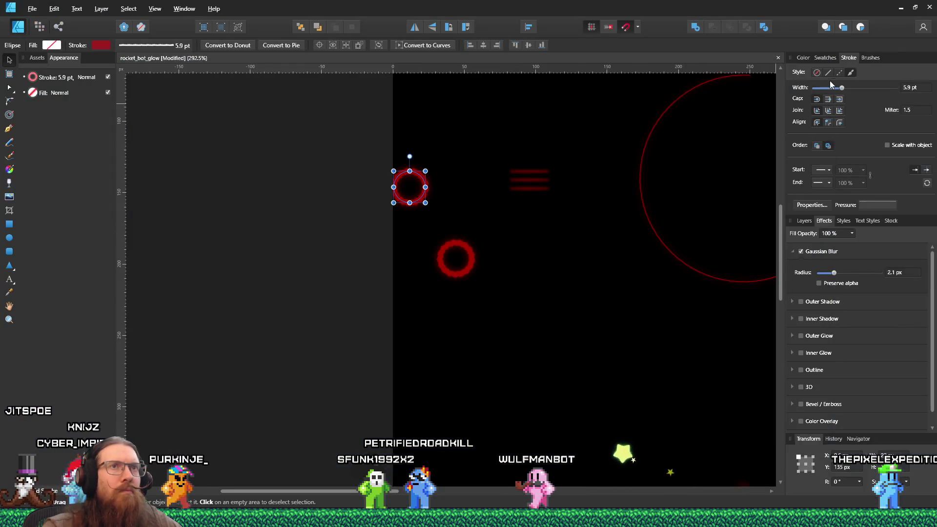
# Step: Set both small circles and the upper circle group to a 2.3 pt stroke
pyautogui.keyDown('shift'); pyautogui.click(474, 258); pyautogui.keyUp('shift')
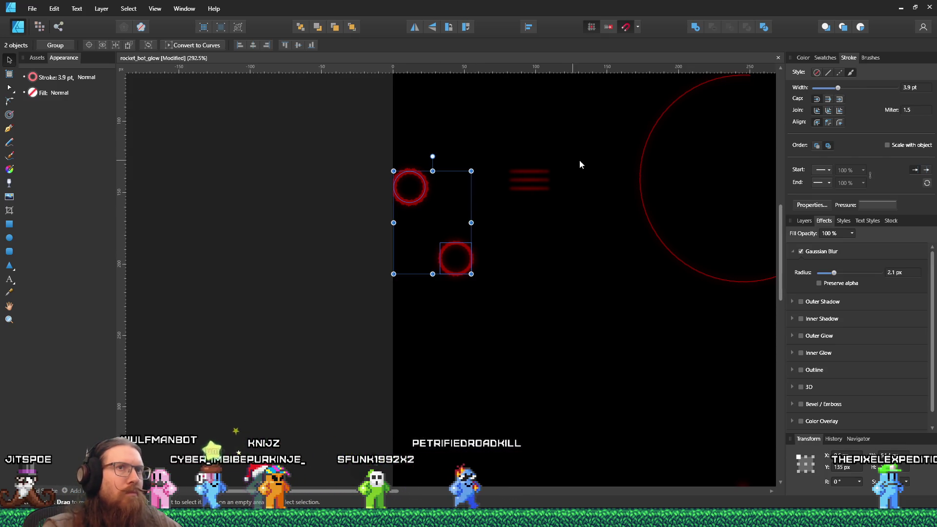
pyautogui.moveTo(838, 88)
pyautogui.mouseDown()
pyautogui.moveTo(821, 90)
pyautogui.moveTo(851, 91)
pyautogui.mouseUp()
pyautogui.click(423, 195)
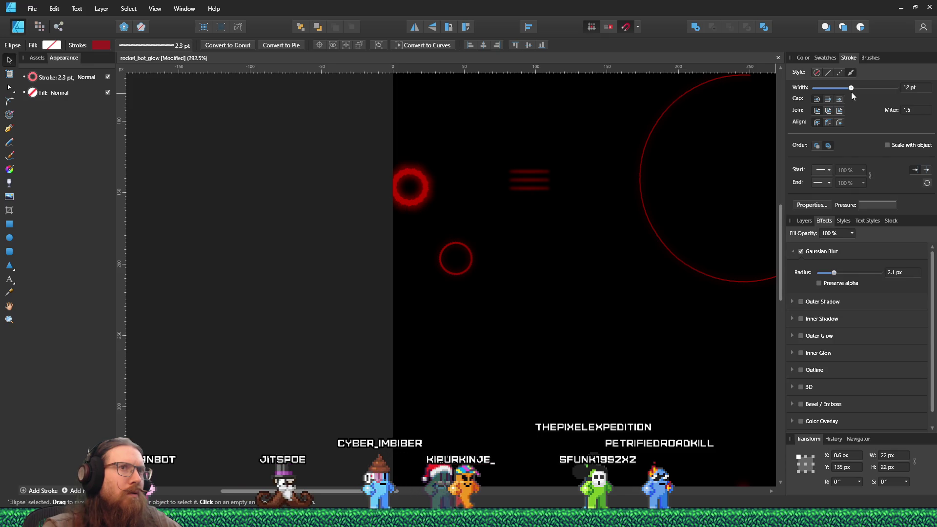
pyautogui.click(416, 197)
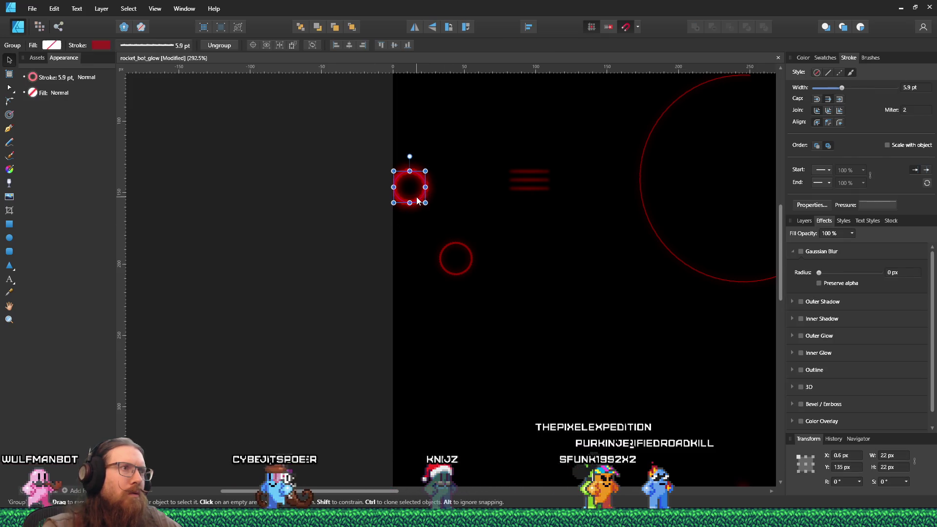
pyautogui.moveTo(842, 88); pyautogui.dragTo(835, 92)
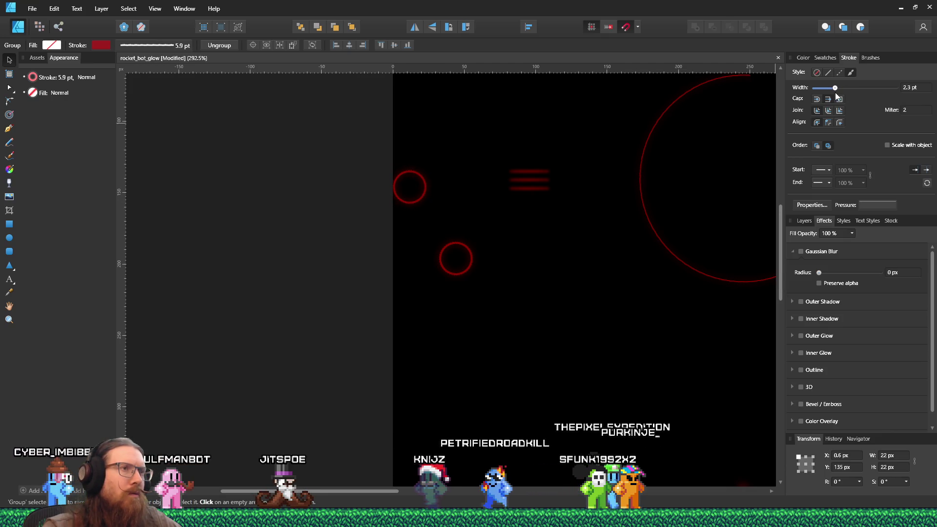
pyautogui.scroll(-5, 345, 237)
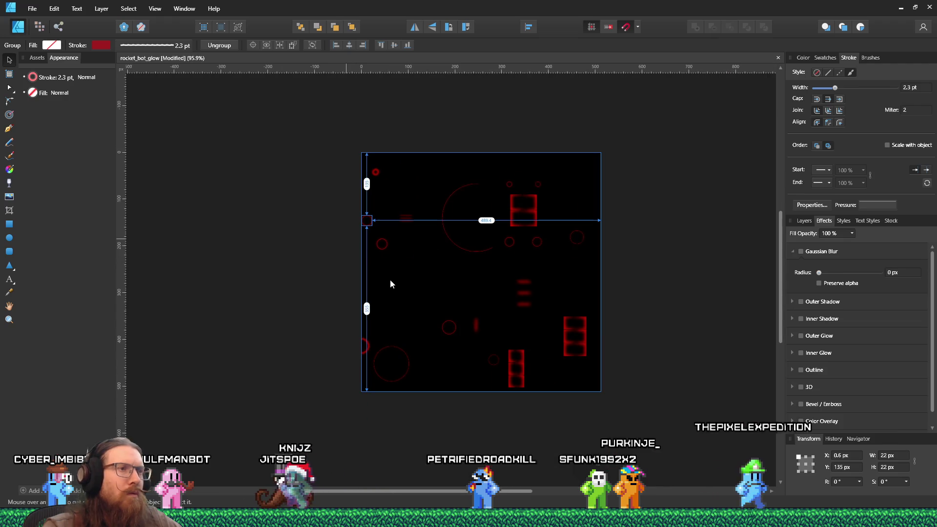
pyautogui.scroll(2, 329, 342)
pyautogui.hotkey('alt', 'Tab')
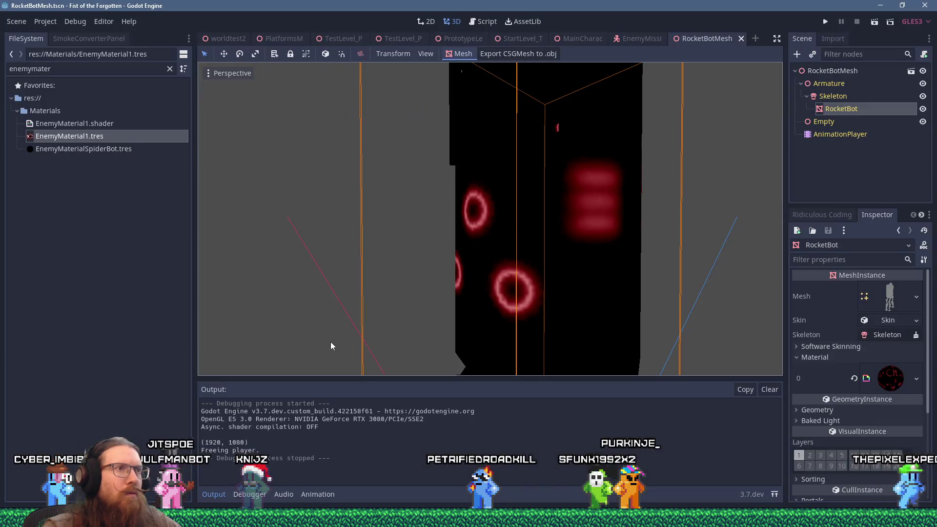
pyautogui.moveTo(526, 211)
pyautogui.mouseDown()
pyautogui.moveTo(453, 225)
pyautogui.moveTo(432, 238)
pyautogui.moveTo(488, 243)
pyautogui.moveTo(602, 223)
pyautogui.moveTo(559, 194)
pyautogui.moveTo(527, 219)
pyautogui.mouseUp()
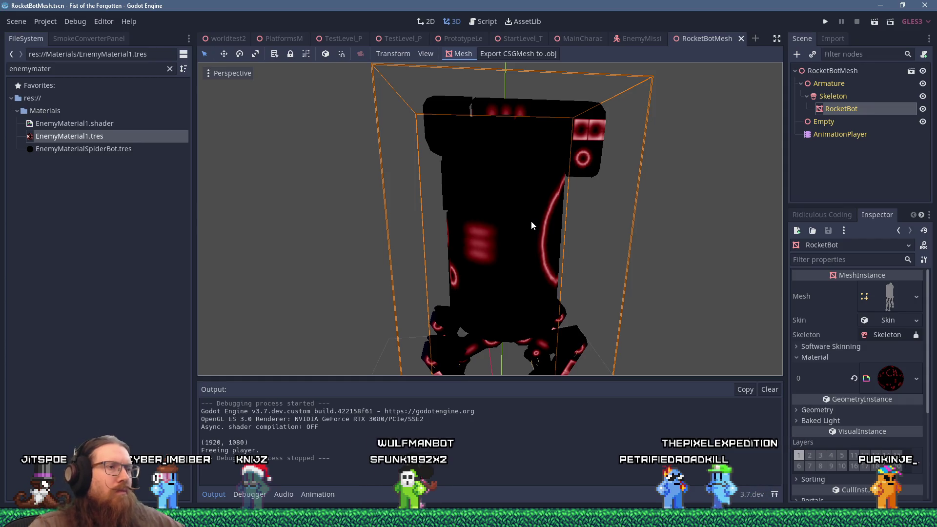
pyautogui.moveTo(551, 282)
pyautogui.mouseDown()
pyautogui.moveTo(540, 173)
pyautogui.moveTo(519, 161)
pyautogui.mouseUp()
pyautogui.scroll(-3, 540, 161)
pyautogui.scroll(3, 518, 163)
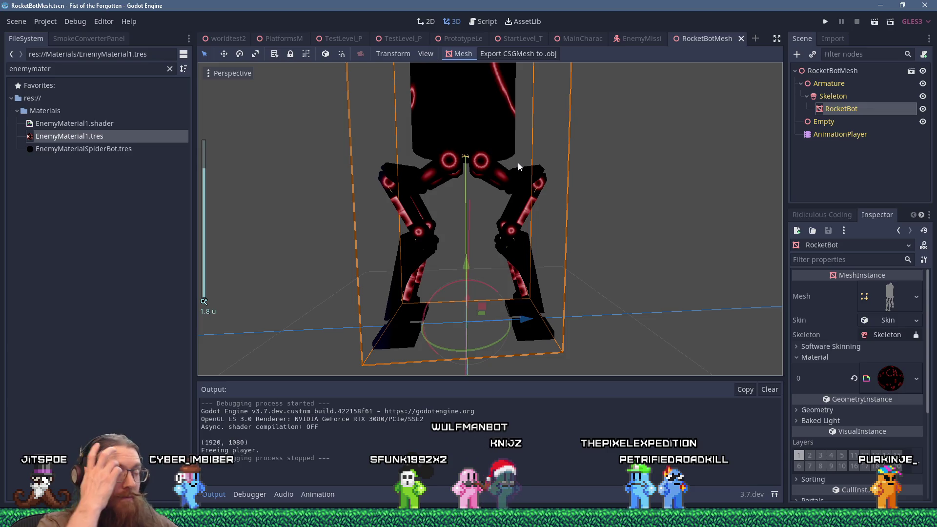
pyautogui.hotkey('alt', 'Tab')
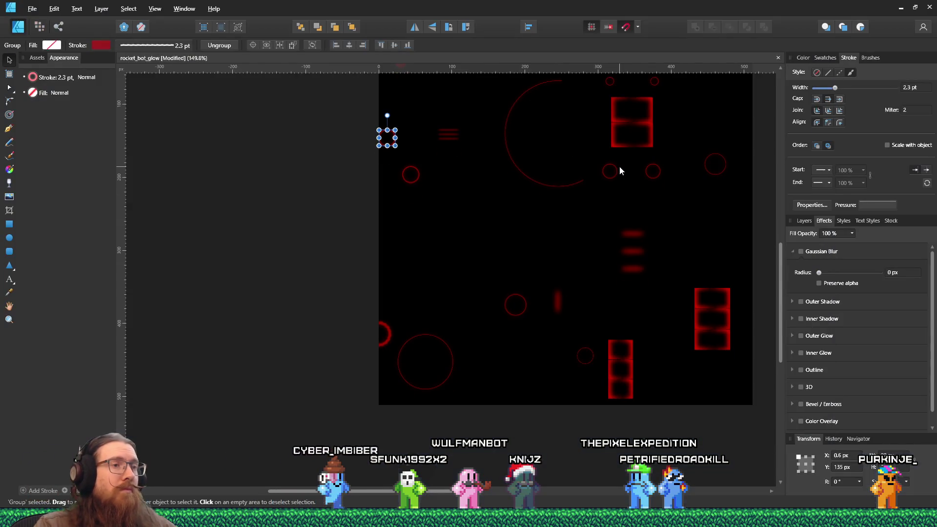
pyautogui.hotkey('alt', 'Tab')
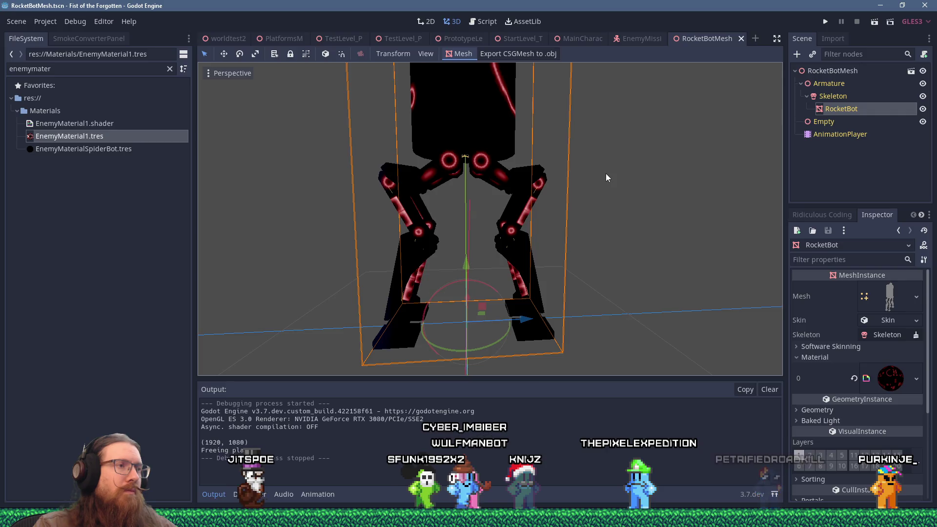
pyautogui.hotkey('alt', 'Tab')
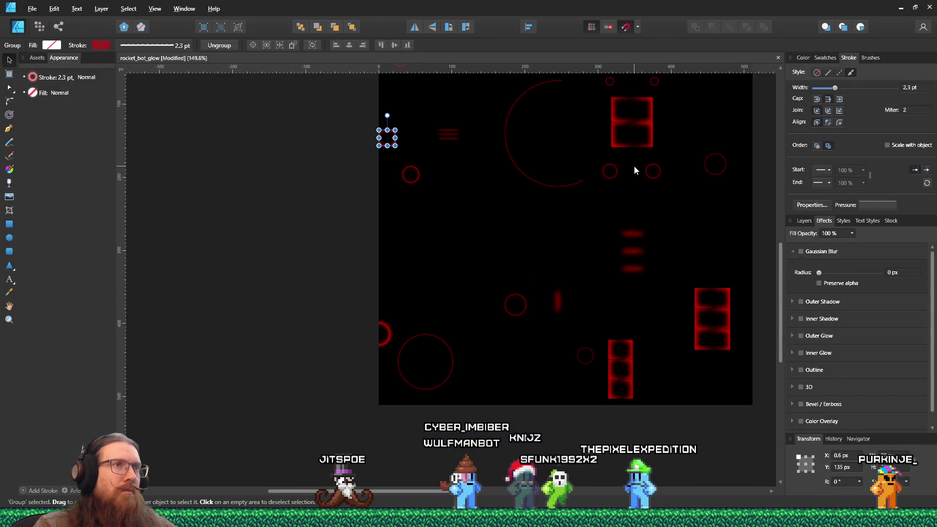
pyautogui.hotkey('alt', 'Tab')
pyautogui.hotkey('alt', 'Tab')
# Step: Move the small square up into the box's top half and thicken its stroke to 8.4 pt
pyautogui.click(638, 141)
pyautogui.moveTo(638, 141); pyautogui.dragTo(638, 117)
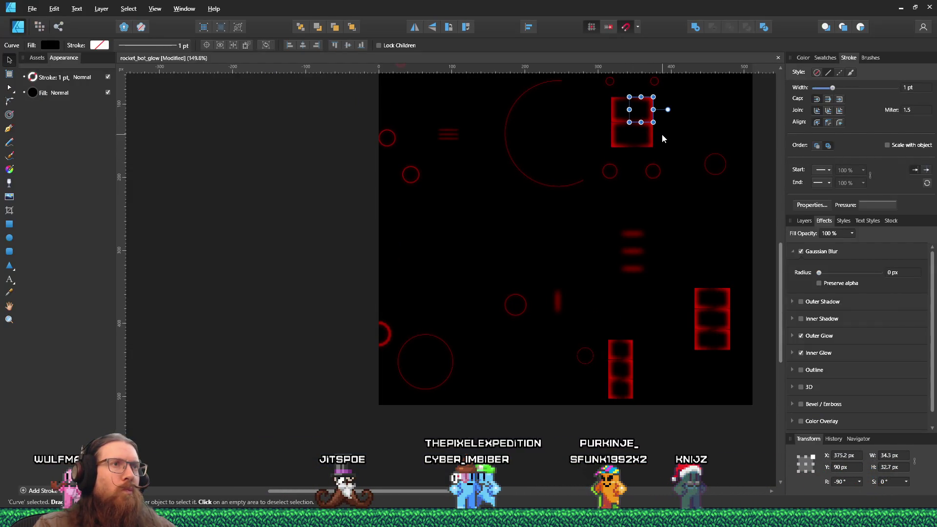
pyautogui.scroll(3, 657, 128)
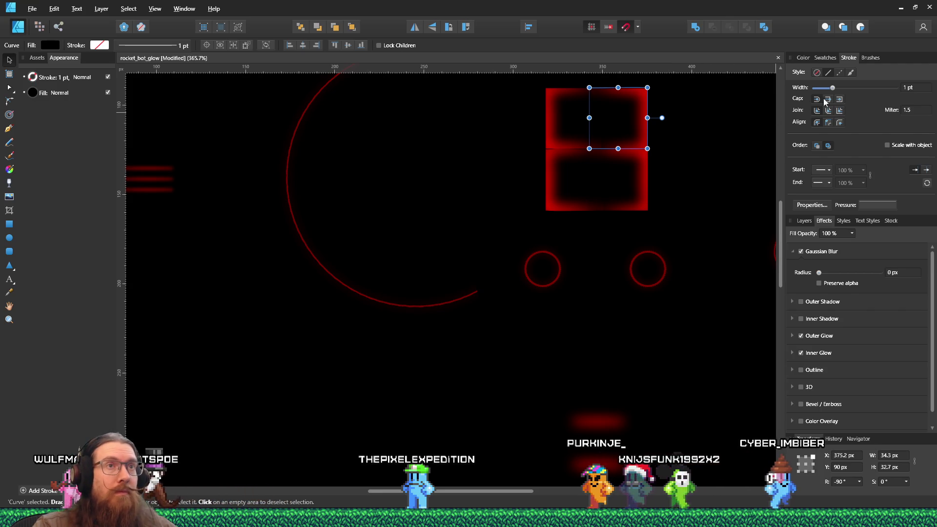
pyautogui.moveTo(835, 89)
pyautogui.mouseDown()
pyautogui.moveTo(848, 90)
pyautogui.moveTo(823, 89)
pyautogui.moveTo(849, 91)
pyautogui.mouseUp()
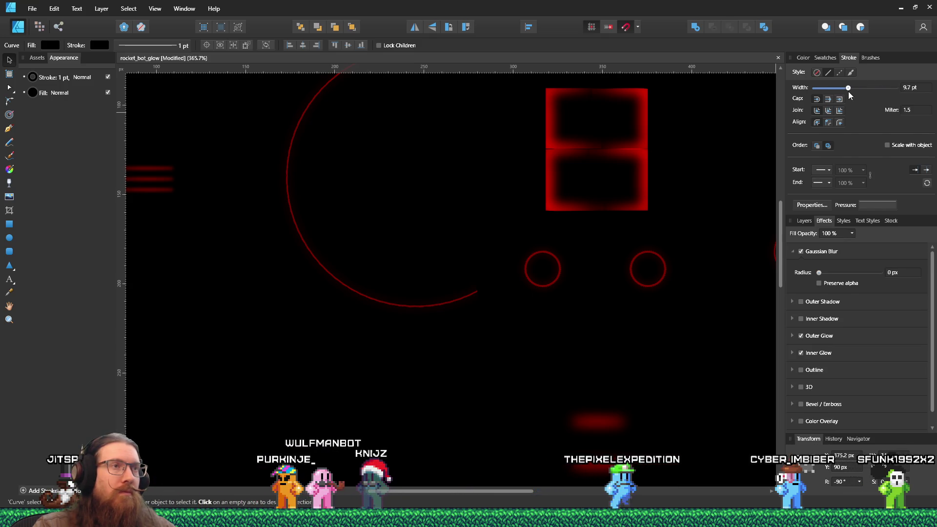
pyautogui.scroll(-5, 645, 167)
pyautogui.scroll(2, 660, 161)
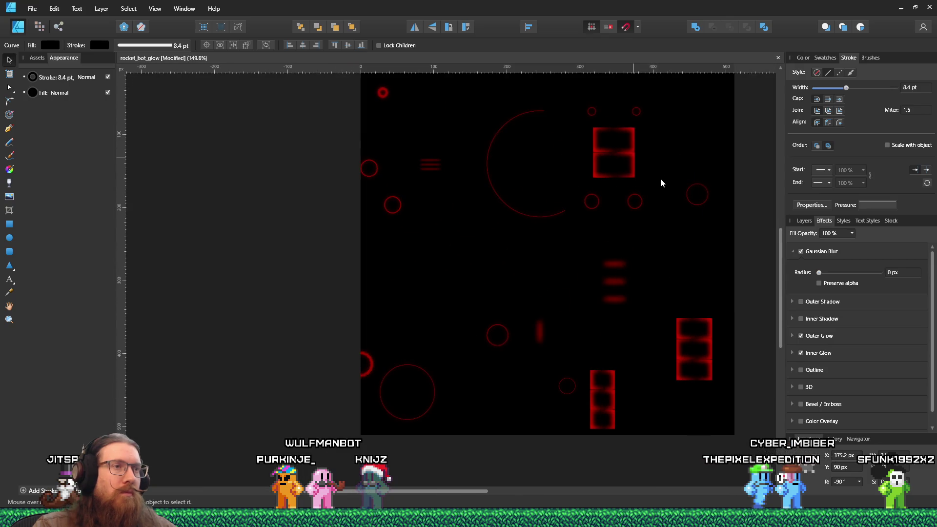
# Step: Preview the robot in Godot, then come back to the texture
pyautogui.hotkey('alt', 'Tab')
pyautogui.scroll(-5, 609, 198)
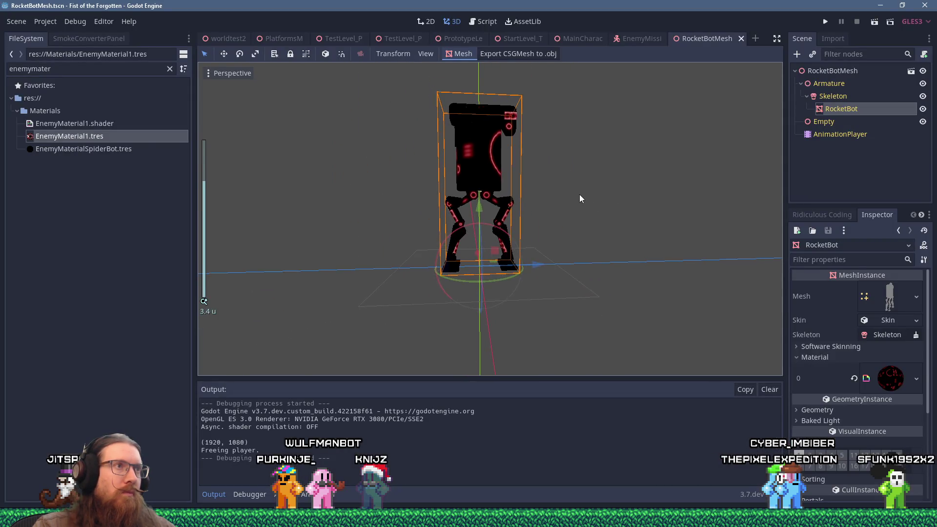
pyautogui.scroll(5, 538, 185)
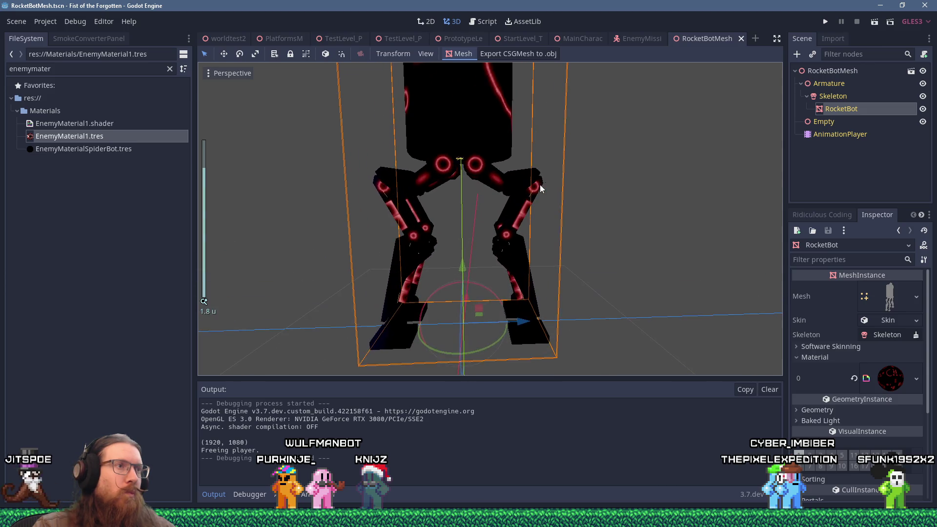
pyautogui.hotkey('alt', 'Tab')
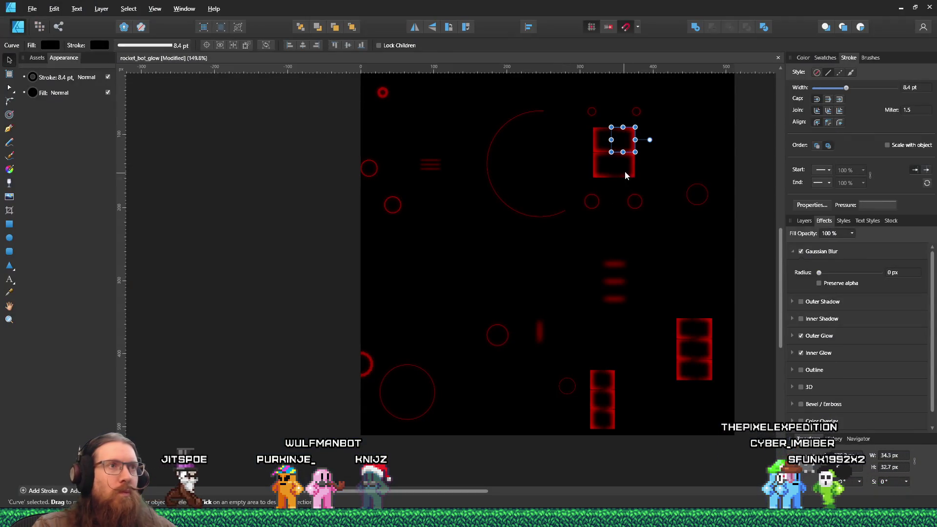
pyautogui.scroll(1, 613, 147)
# Step: Thin the first small square's red inner curve to 1.3 pt via the Layers panel
pyautogui.click(584, 172)
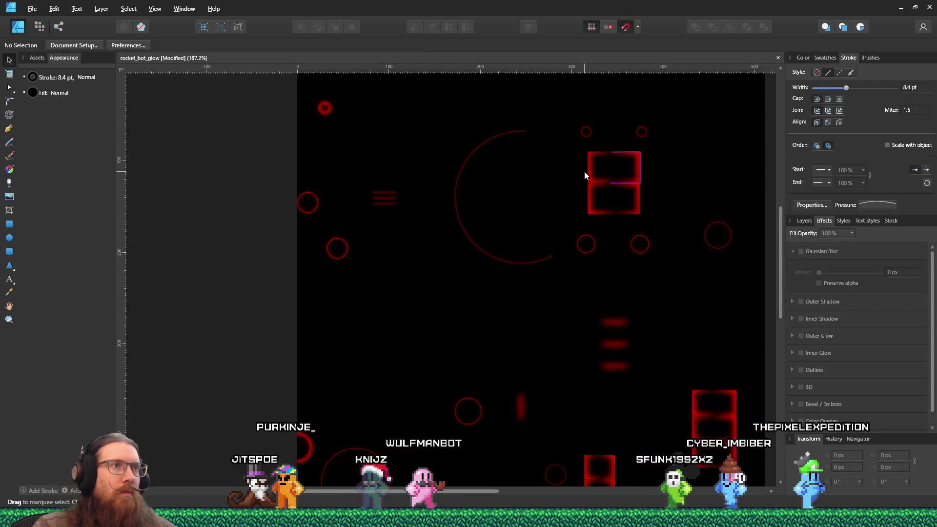
pyautogui.click(584, 172)
pyautogui.scroll(-1, 838, 341)
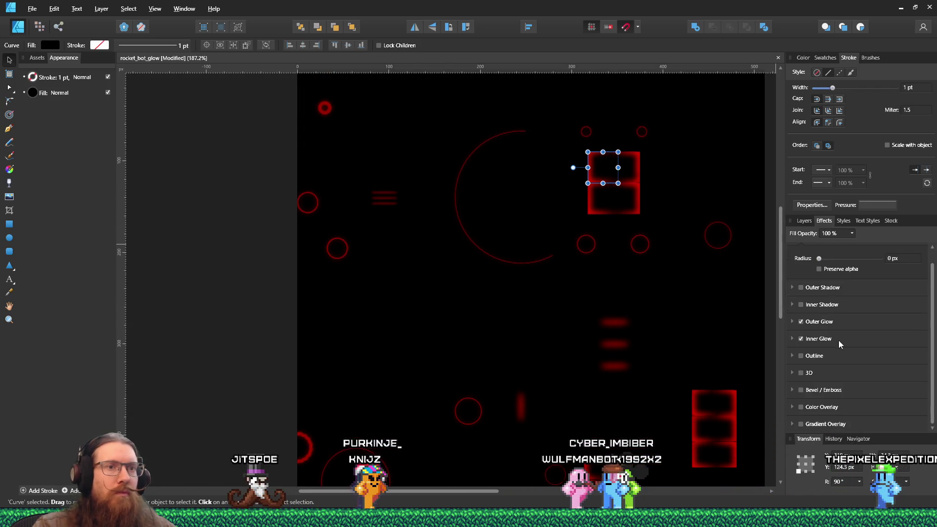
pyautogui.click(805, 221)
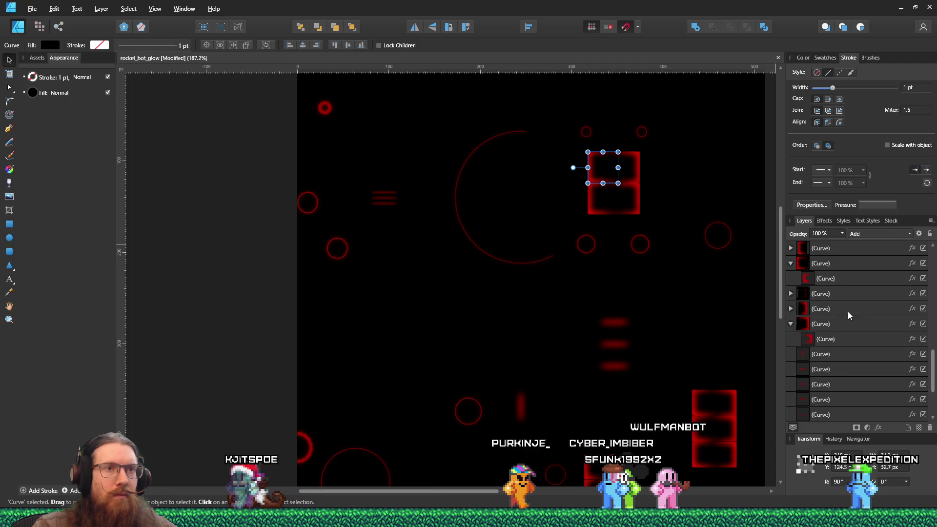
pyautogui.scroll(5, 849, 311)
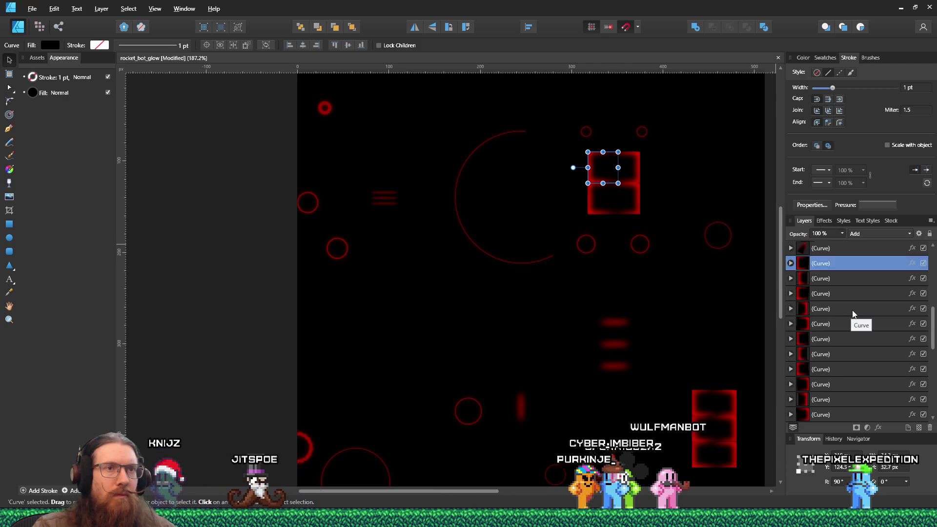
pyautogui.click(812, 279)
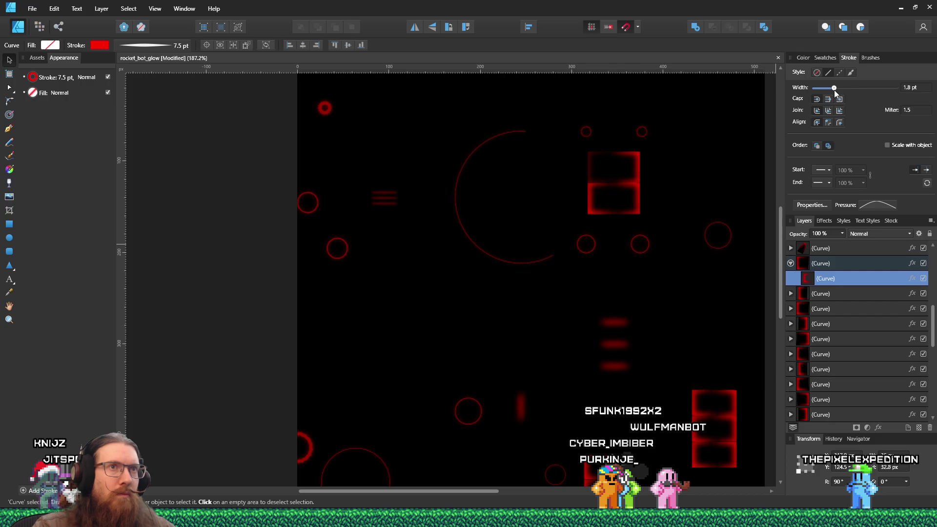
pyautogui.moveTo(833, 90); pyautogui.dragTo(833, 90)
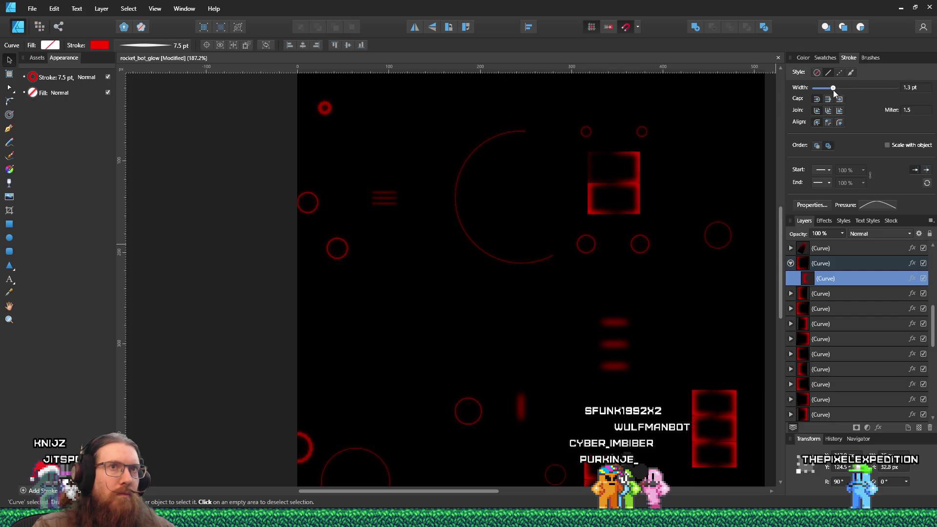
# Step: Set the red inner curves of the upper and lower squares to 1.3 pt
pyautogui.click(625, 167)
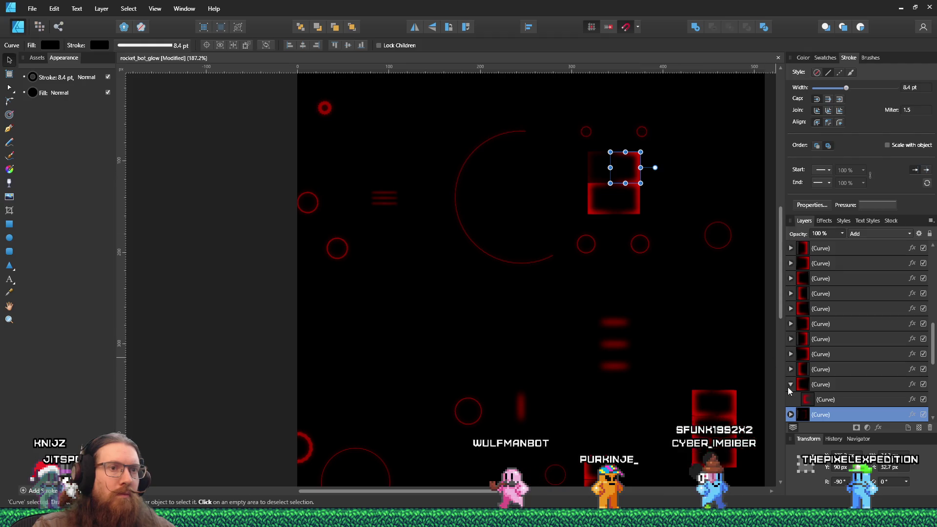
pyautogui.scroll(3, 824, 341)
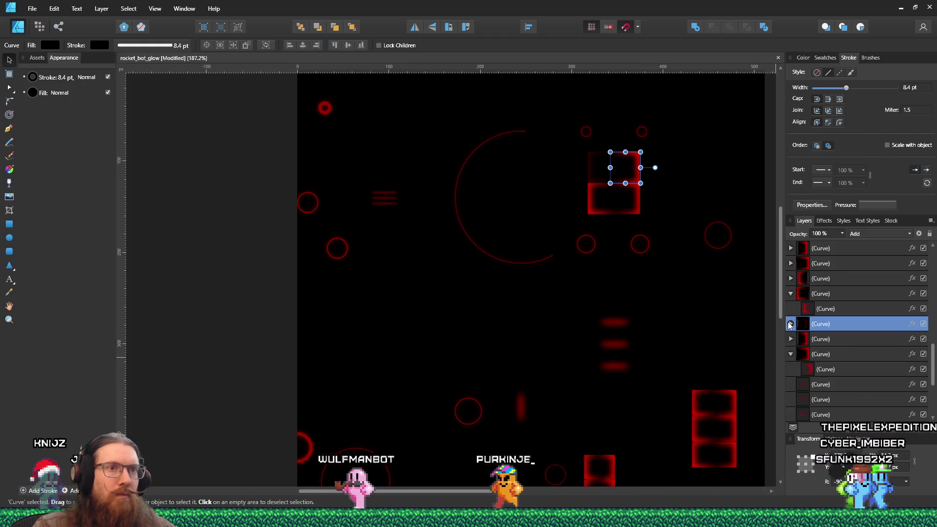
pyautogui.click(828, 338)
pyautogui.click(919, 86)
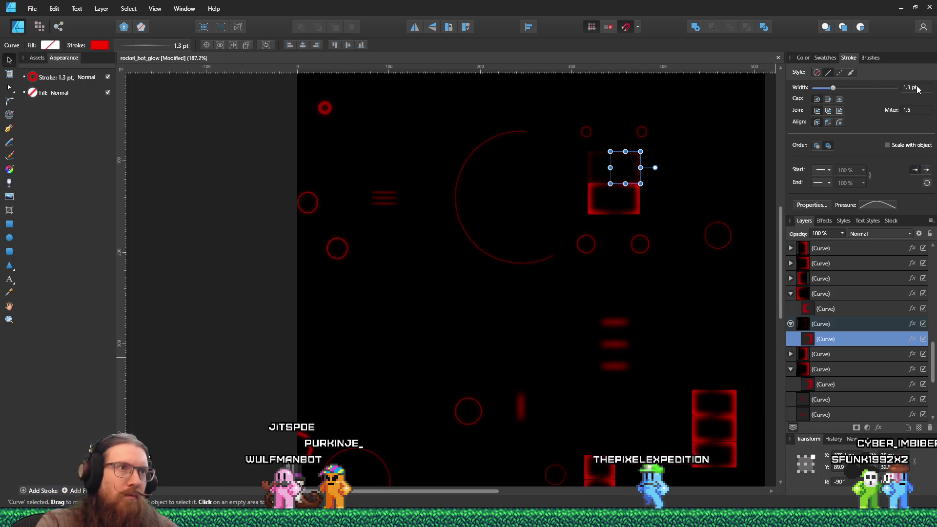
pyautogui.click(639, 210)
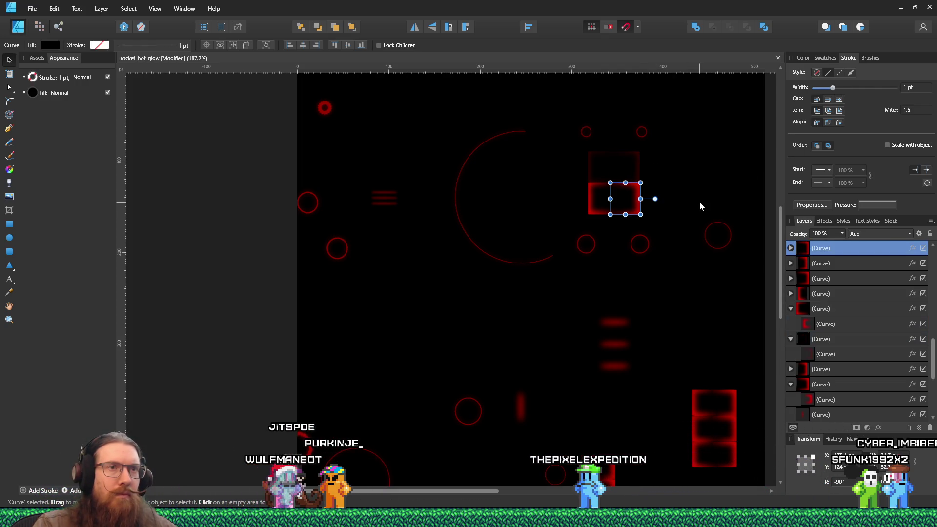
pyautogui.moveTo(821, 264); pyautogui.dragTo(824, 250)
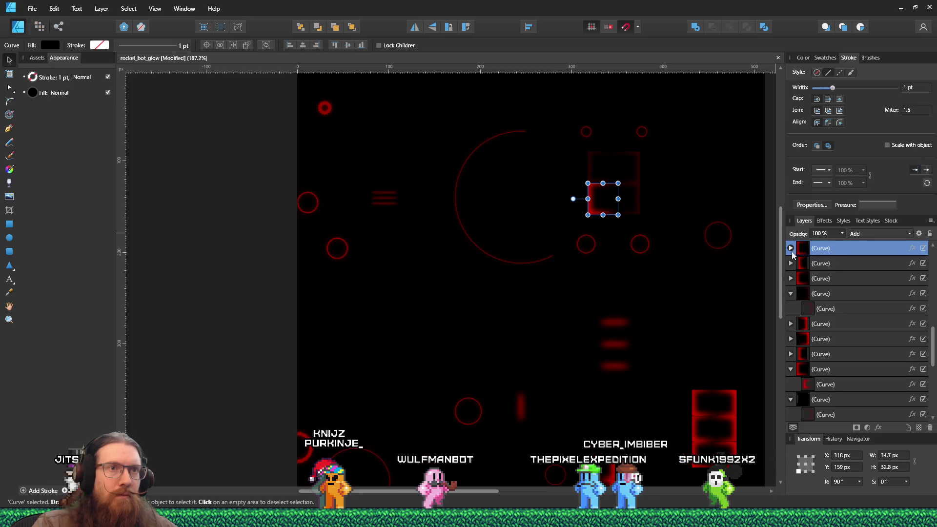
pyautogui.click(924, 88)
pyautogui.write('1.3')
pyautogui.press('Return')
pyautogui.scroll(-5, 651, 332)
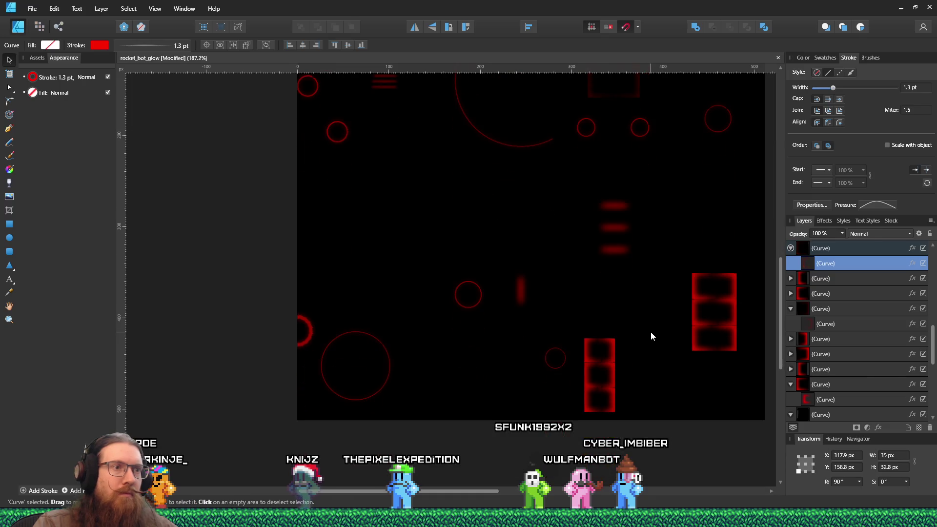
# Step: Set the inner red curves of the stack's top two squares to 1.3 pt
pyautogui.click(706, 286)
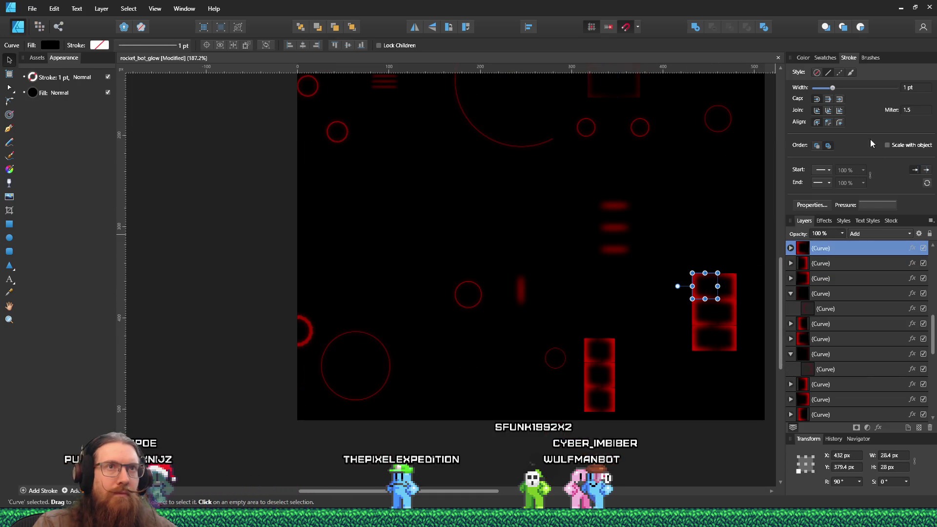
pyautogui.click(791, 248)
pyautogui.click(836, 263)
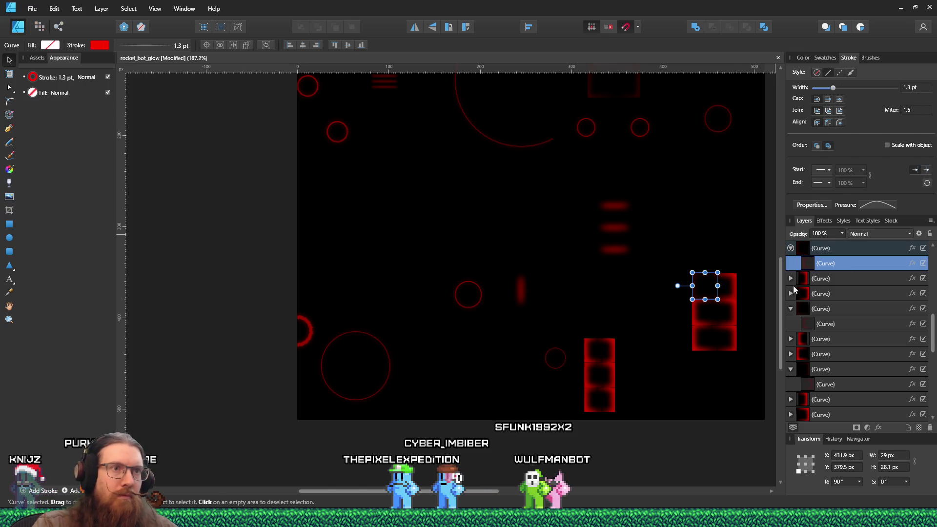
pyautogui.click(732, 295)
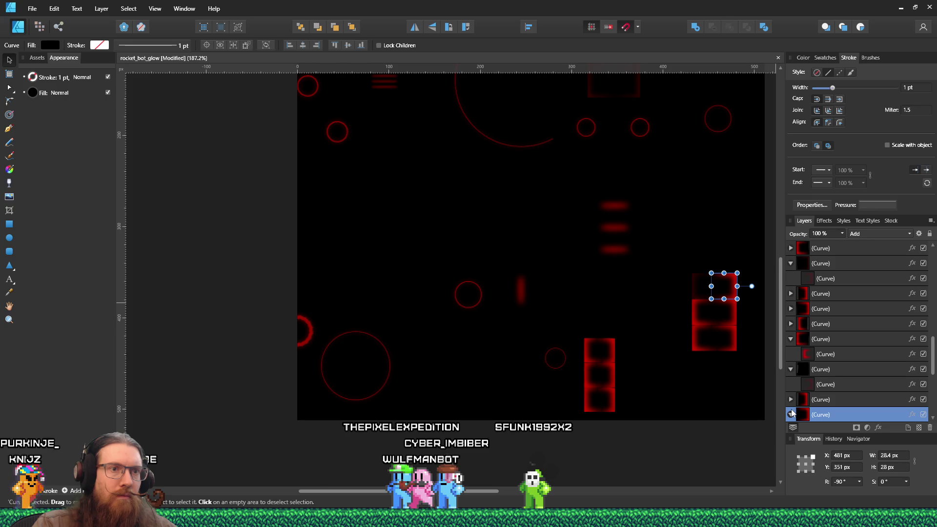
pyautogui.click(791, 414)
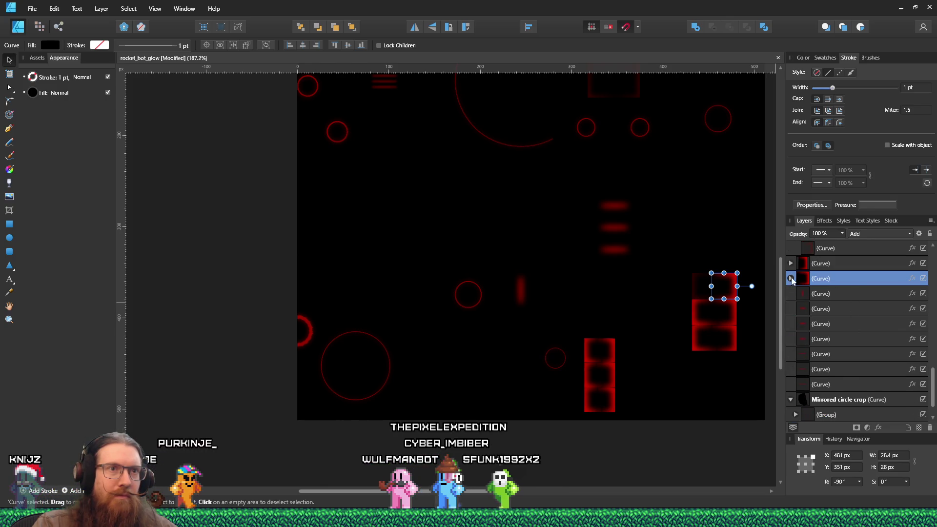
pyautogui.click(791, 278)
pyautogui.click(826, 293)
pyautogui.click(917, 89)
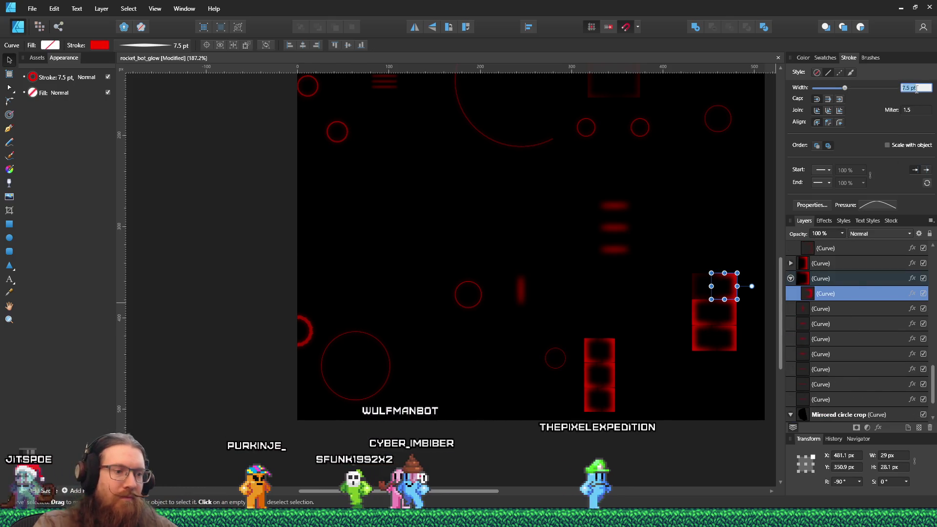
pyautogui.write('1.3')
pyautogui.press('Return')
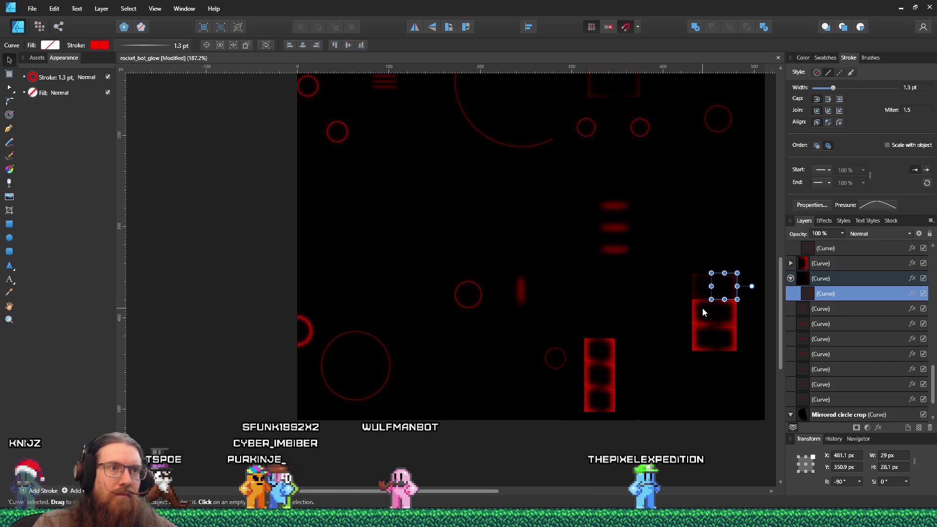
# Step: Apply the 1.3 pt stroke to the middle and adjacent squares' inner curves
pyautogui.click(703, 313)
pyautogui.click(828, 263)
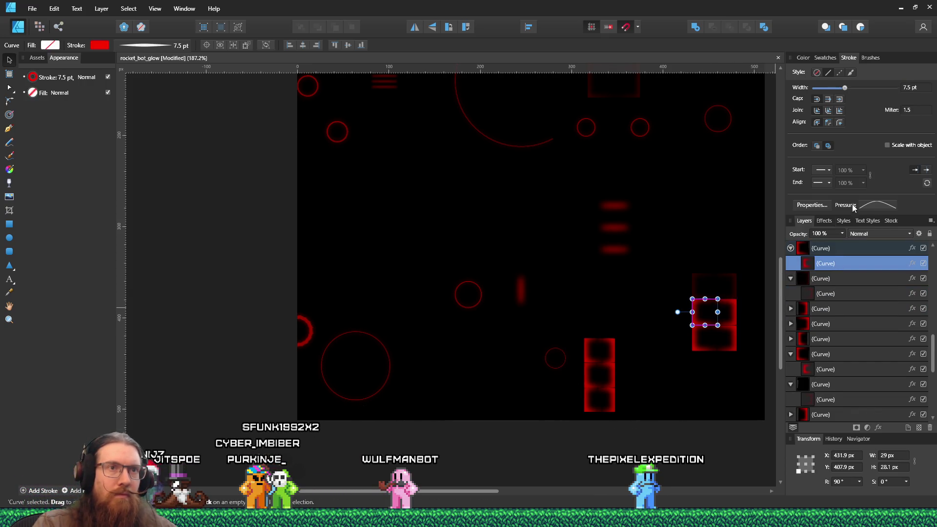
pyautogui.write('1.3')
pyautogui.press('Return')
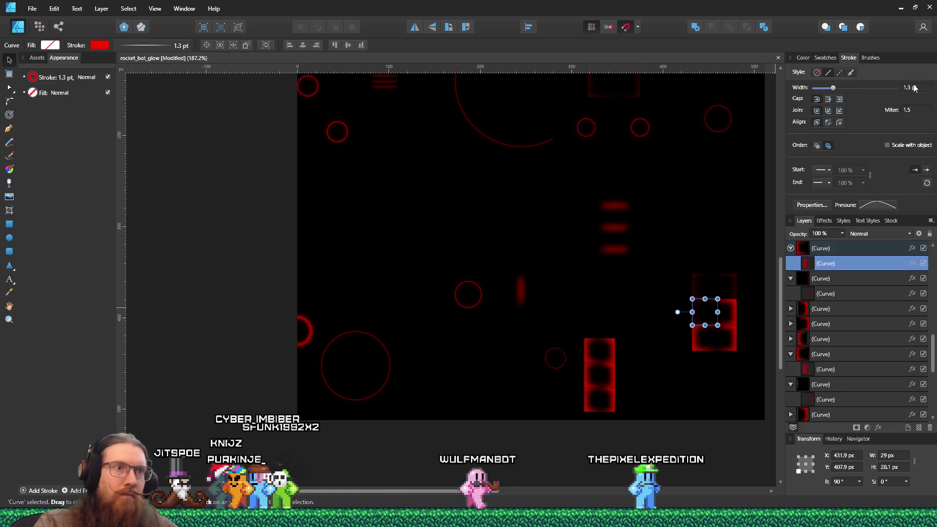
pyautogui.click(728, 324)
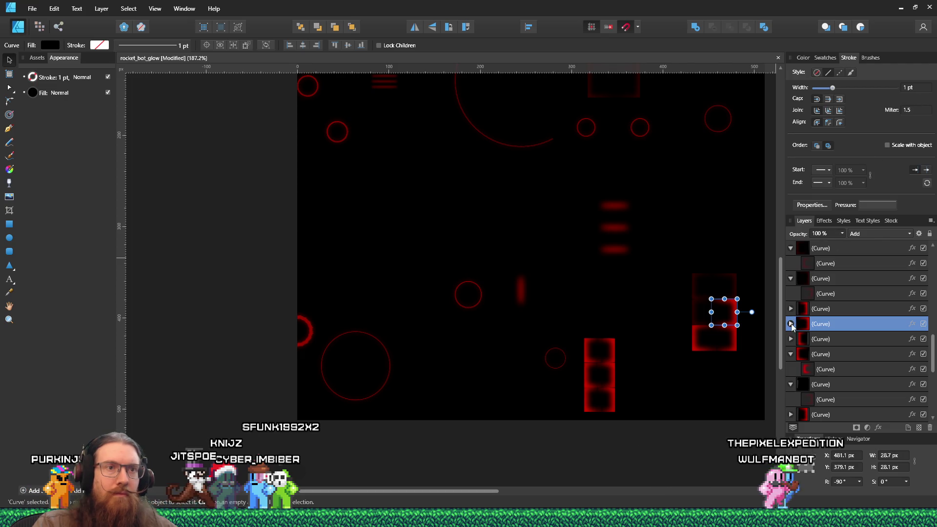
pyautogui.click(833, 328)
pyautogui.write('1.3')
pyautogui.press('Return')
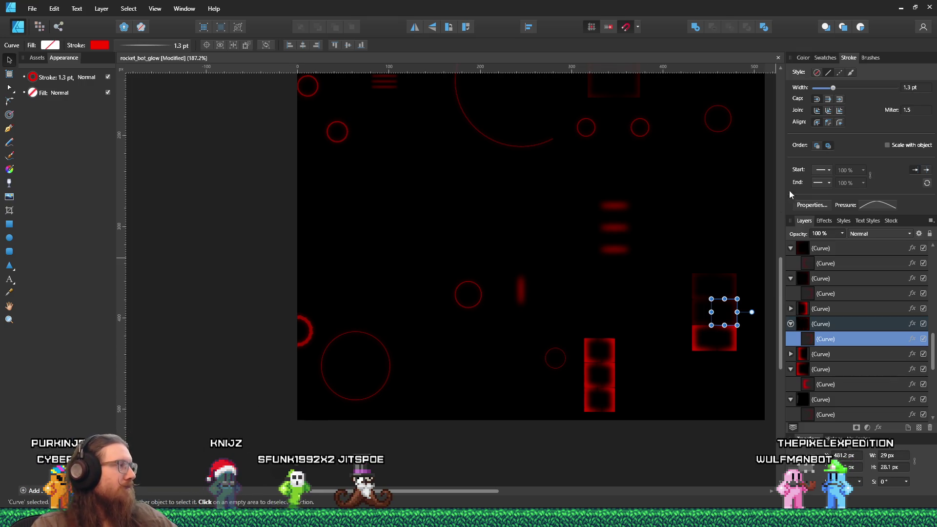
# Step: Give the bottom square's inner curve 1.3 pt, then select the remaining squares' curves
pyautogui.click(818, 370)
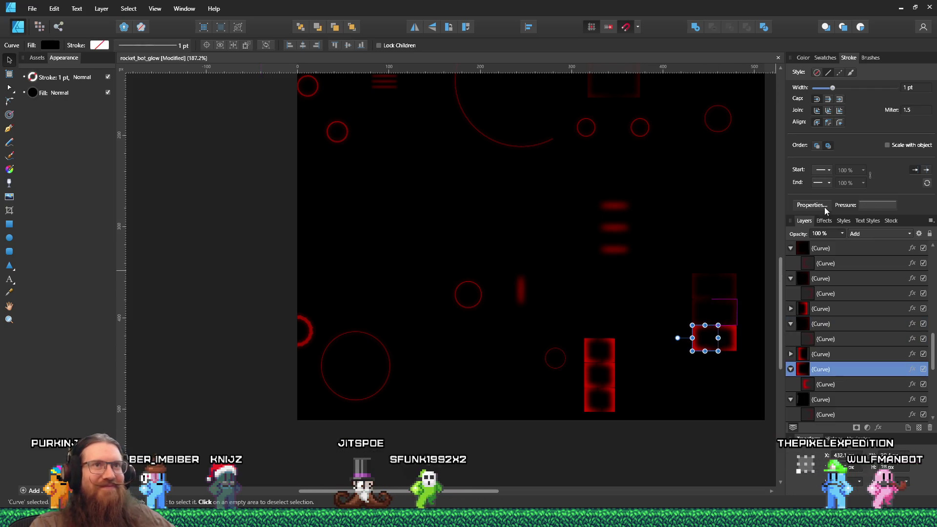
pyautogui.click(825, 384)
pyautogui.click(917, 88)
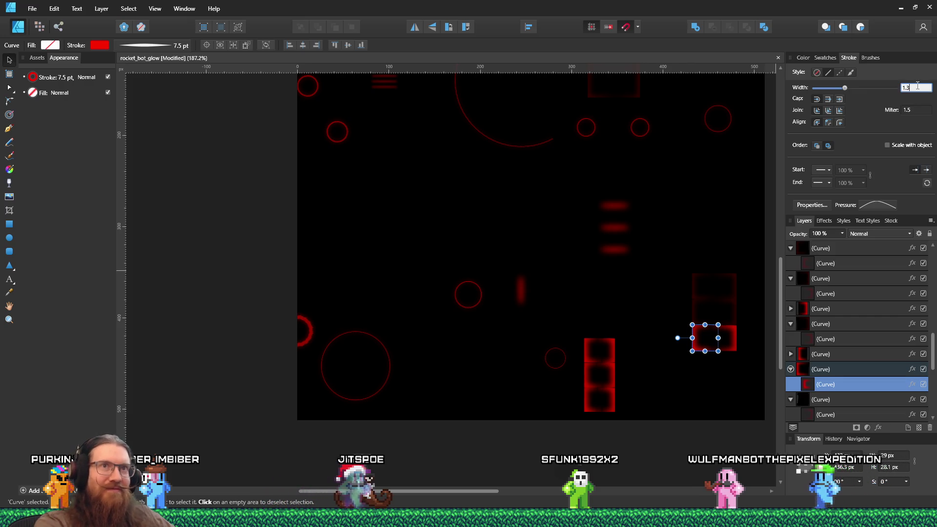
pyautogui.press('Return')
pyautogui.click(732, 345)
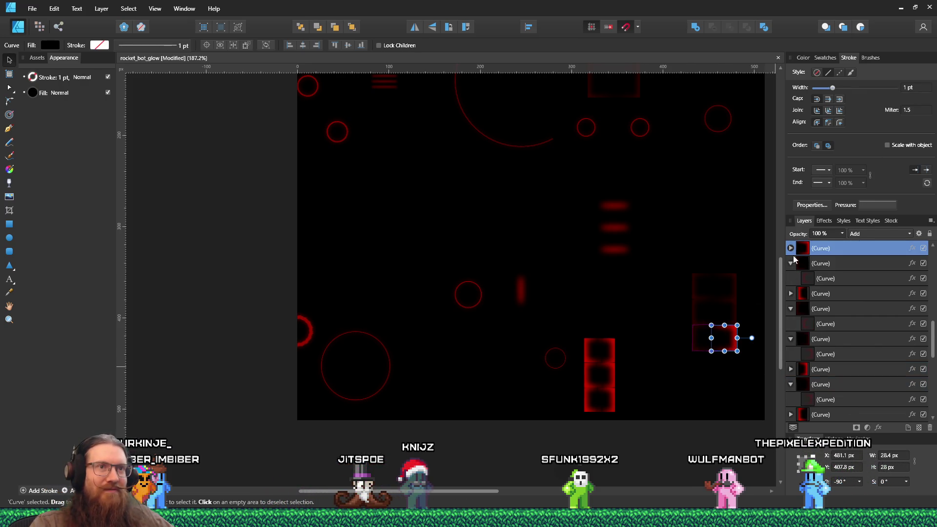
pyautogui.click(824, 264)
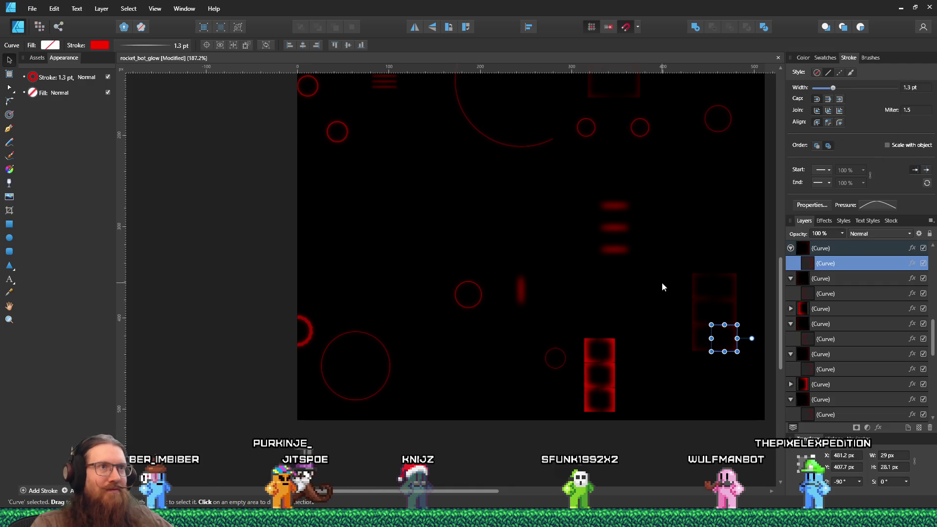
pyautogui.scroll(-3, 663, 283)
pyautogui.click(594, 289)
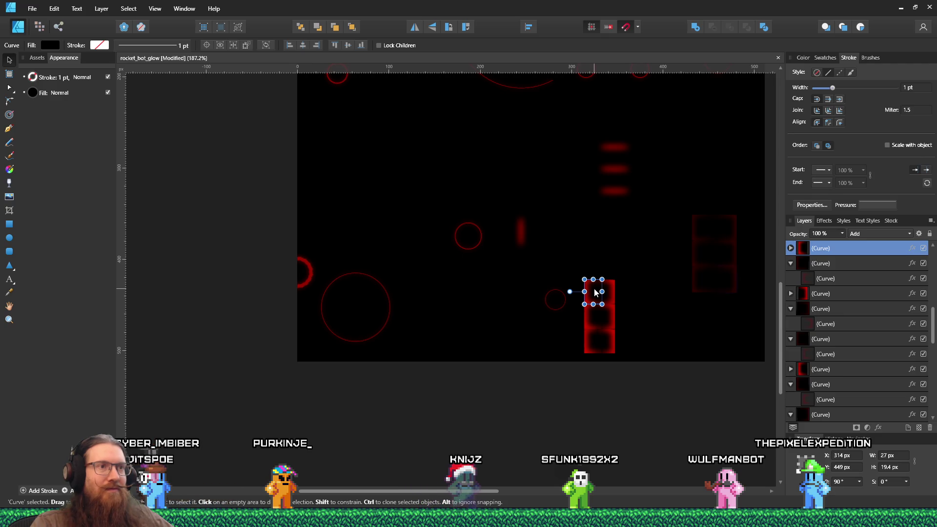
# Step: Orbit the robot in Godot to inspect its glow, then return to the artwork
pyautogui.hotkey('alt', 'Tab')
pyautogui.scroll(-4, 601, 191)
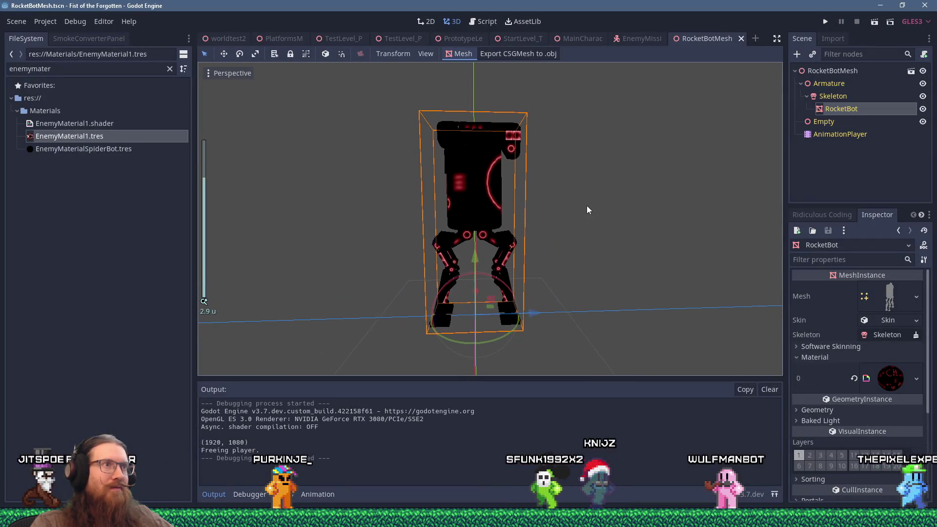
pyautogui.moveTo(576, 225)
pyautogui.mouseDown()
pyautogui.moveTo(566, 238)
pyautogui.moveTo(455, 236)
pyautogui.moveTo(586, 226)
pyautogui.mouseUp()
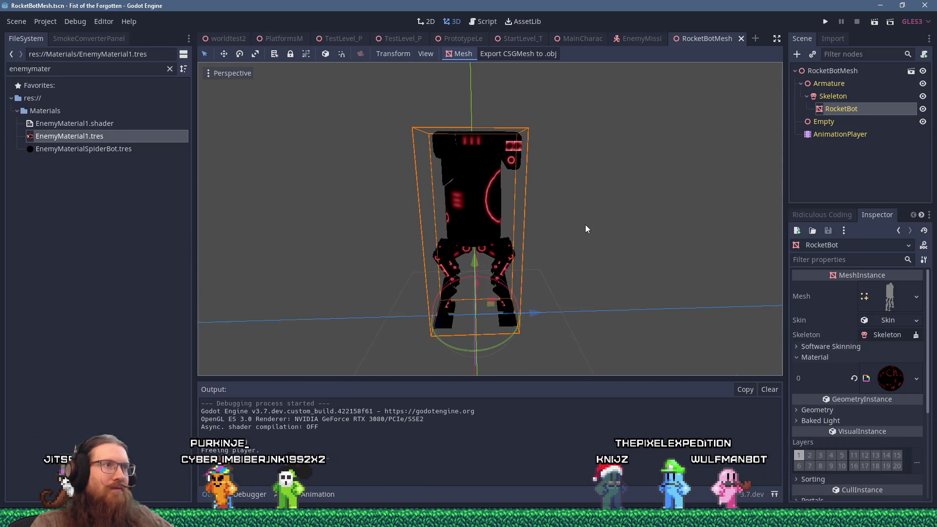
pyautogui.hotkey('alt', 'Tab')
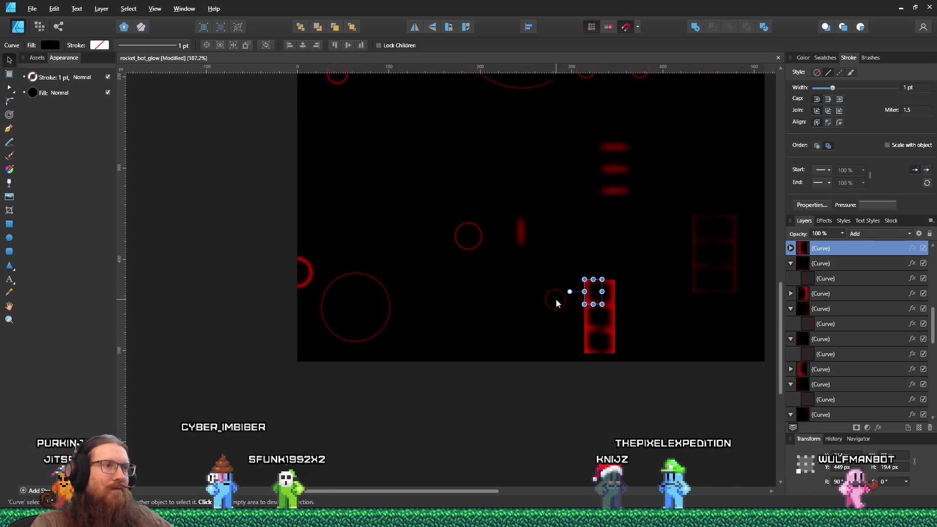
pyautogui.click(556, 298)
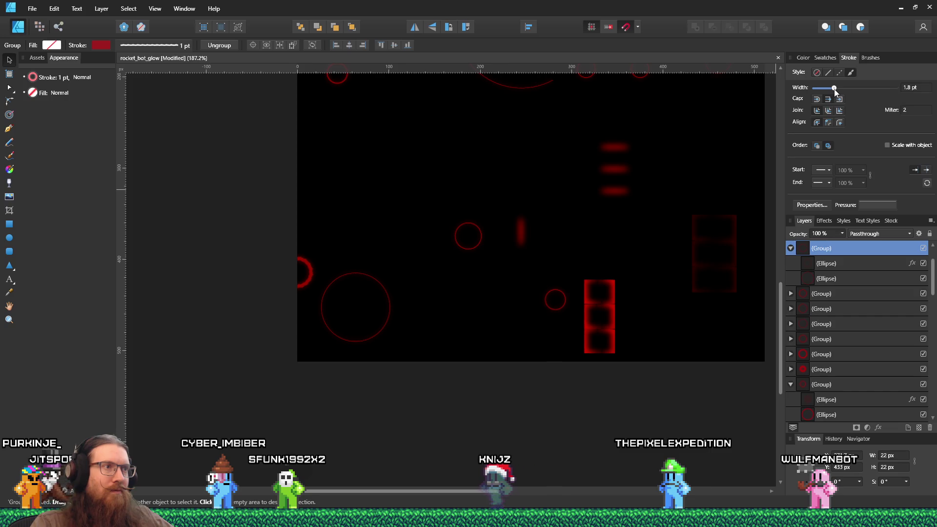
pyautogui.scroll(-2, 596, 368)
pyautogui.scroll(4, 595, 350)
pyautogui.hotkey('alt', 'Tab')
pyautogui.moveTo(552, 306)
pyautogui.mouseDown()
pyautogui.moveTo(631, 266)
pyautogui.moveTo(589, 282)
pyautogui.mouseUp()
pyautogui.hotkey('alt', 'Tab')
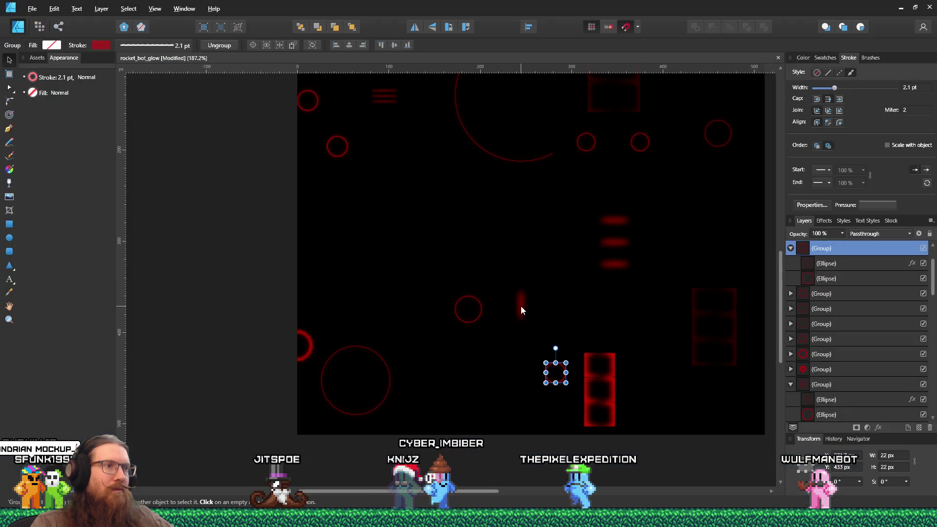
pyautogui.click(521, 305)
pyautogui.click(824, 221)
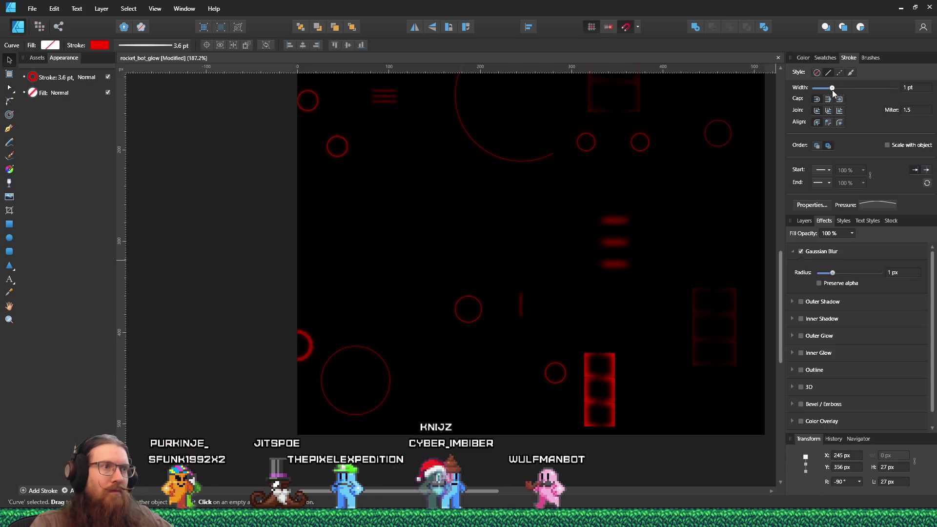
pyautogui.moveTo(833, 90); pyautogui.dragTo(832, 89)
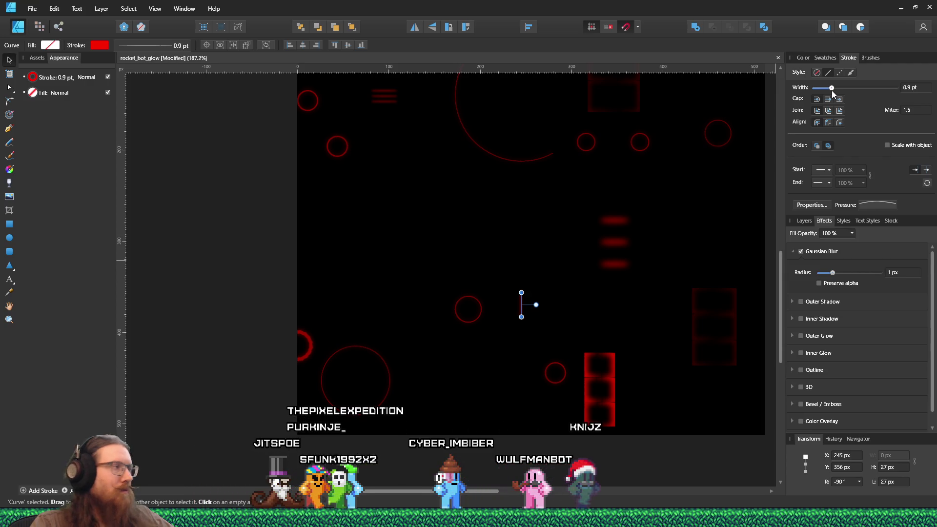
pyautogui.scroll(-3, 534, 309)
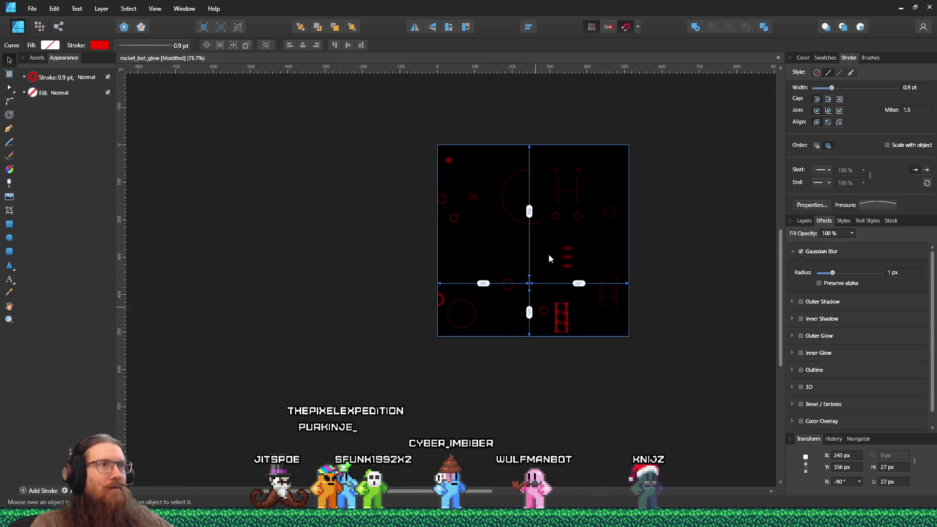
pyautogui.hotkey('alt', 'Tab')
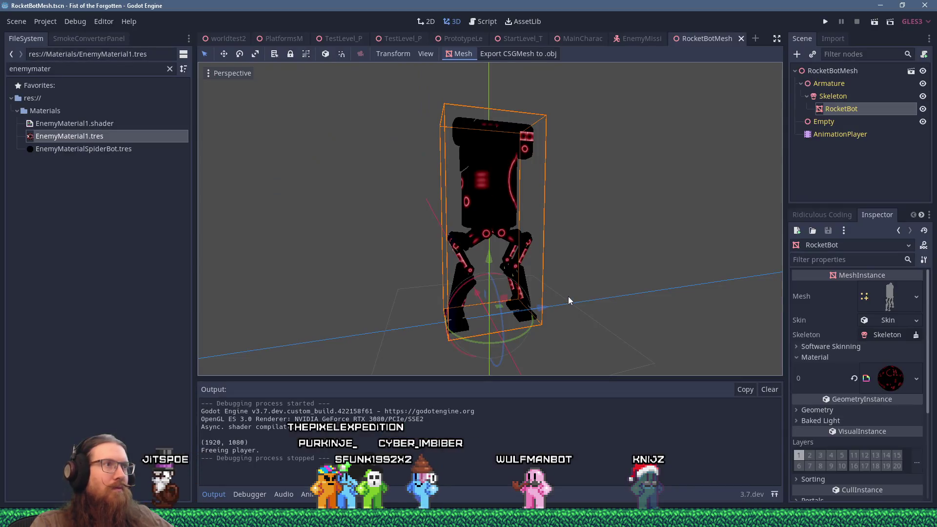
pyautogui.moveTo(557, 268)
pyautogui.mouseDown()
pyautogui.moveTo(612, 274)
pyautogui.moveTo(545, 311)
pyautogui.moveTo(695, 271)
pyautogui.moveTo(551, 269)
pyautogui.mouseUp()
pyautogui.hotkey('alt', 'Tab')
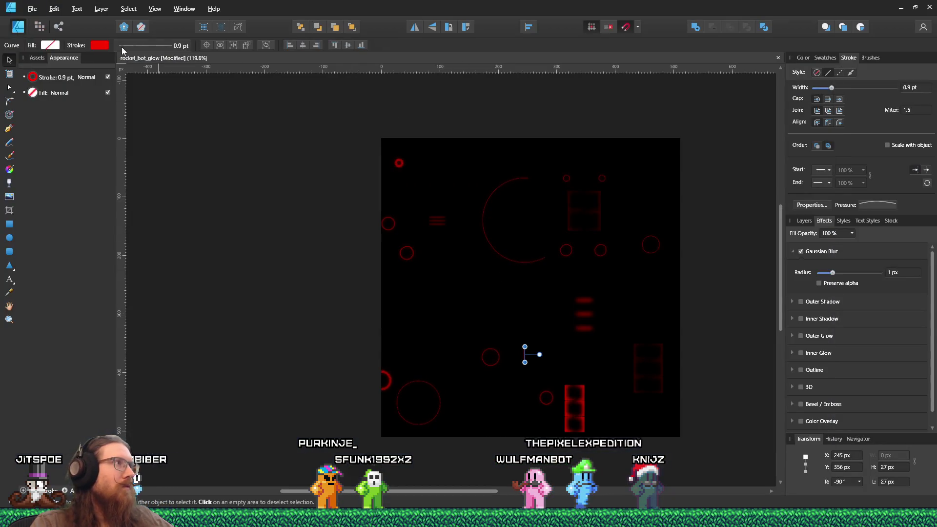
pyautogui.click(32, 9)
# Step: Save the glow texture and re-export it as PNG, replacing rocket_bot_glow.png
pyautogui.click(48, 88)
pyautogui.click(32, 8)
pyautogui.click(52, 182)
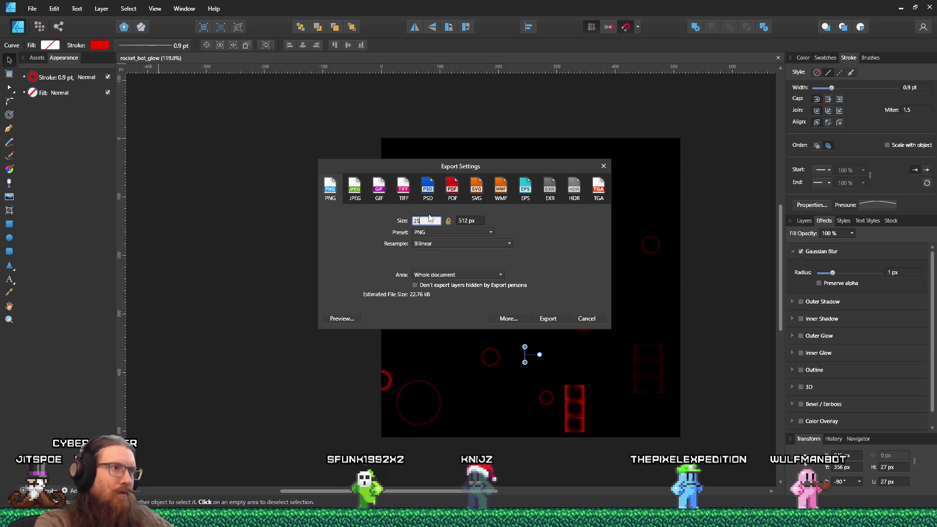
pyautogui.click(555, 319)
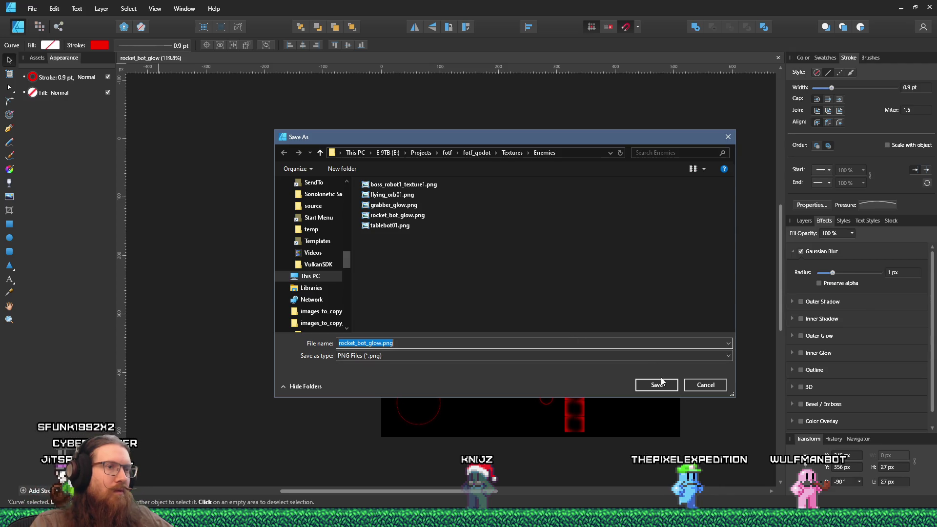
pyautogui.click(662, 384)
pyautogui.click(500, 294)
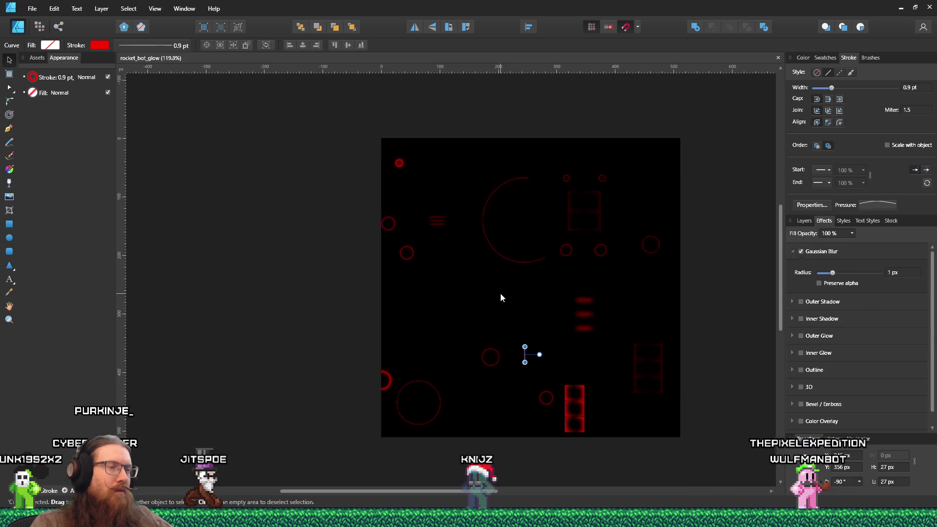
# Step: Return to Godot and orbit the RocketBot to view the thinner red glow
pyautogui.click(31, 9)
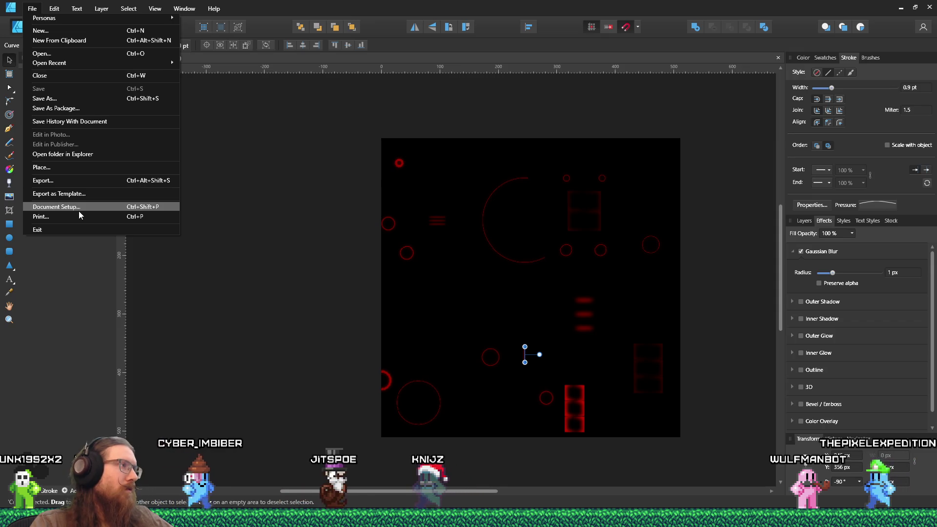
pyautogui.hotkey('alt', 'Tab')
pyautogui.moveTo(574, 262)
pyautogui.mouseDown()
pyautogui.moveTo(408, 276)
pyautogui.moveTo(553, 256)
pyautogui.moveTo(566, 245)
pyautogui.moveTo(695, 246)
pyautogui.moveTo(564, 260)
pyautogui.moveTo(542, 230)
pyautogui.moveTo(546, 218)
pyautogui.moveTo(621, 239)
pyautogui.moveTo(670, 236)
pyautogui.moveTo(545, 264)
pyautogui.mouseUp()
# Step: Zoom and orbit around the RocketBot's legs to inspect the new glow, then run the game
pyautogui.scroll(5, 547, 218)
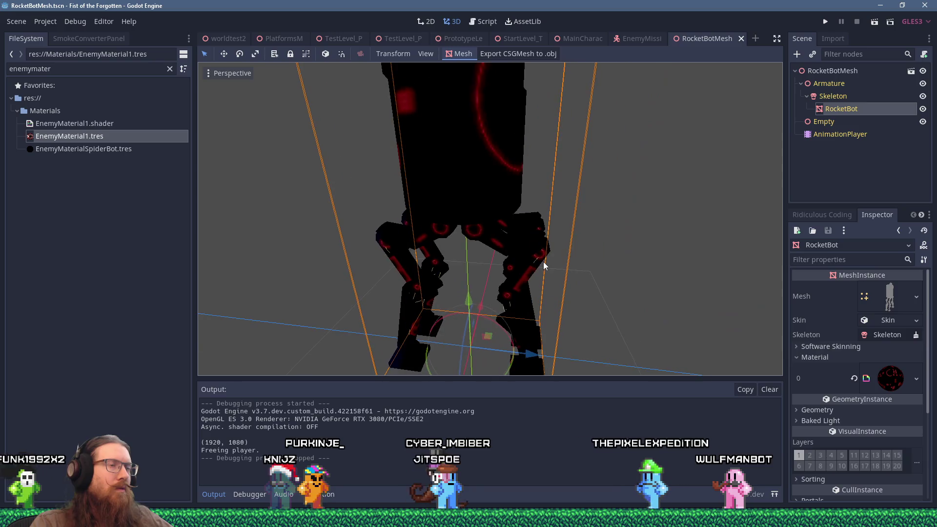
pyautogui.scroll(-3, 541, 259)
pyautogui.scroll(2, 512, 222)
pyautogui.moveTo(513, 222)
pyautogui.mouseDown()
pyautogui.moveTo(417, 201)
pyautogui.moveTo(373, 204)
pyautogui.mouseUp()
pyautogui.scroll(4, 374, 204)
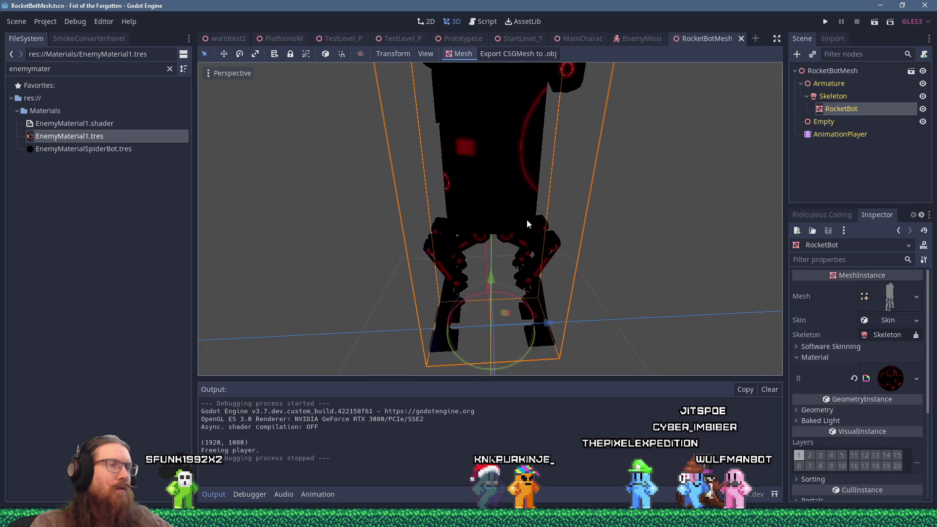
pyautogui.scroll(-5, 529, 212)
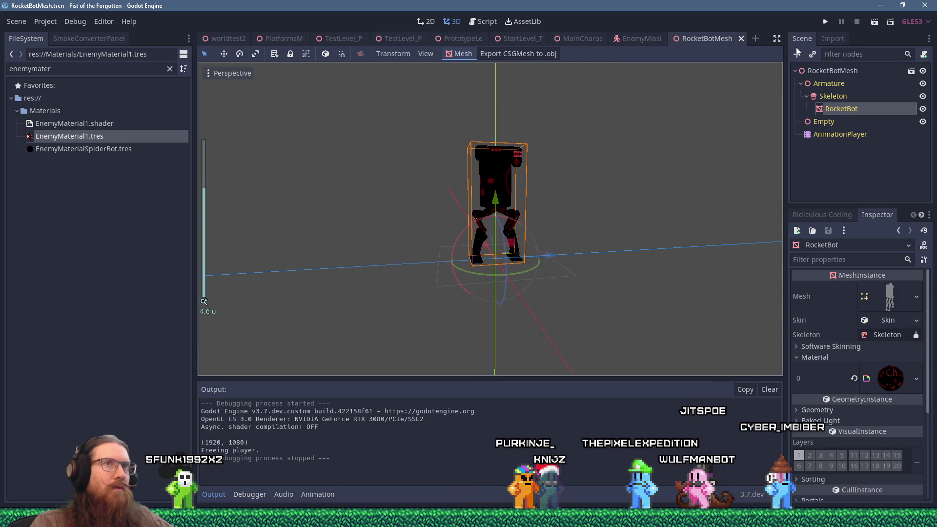
pyautogui.click(824, 22)
pyautogui.write('rmap SlumsLevel_Ocean 6')
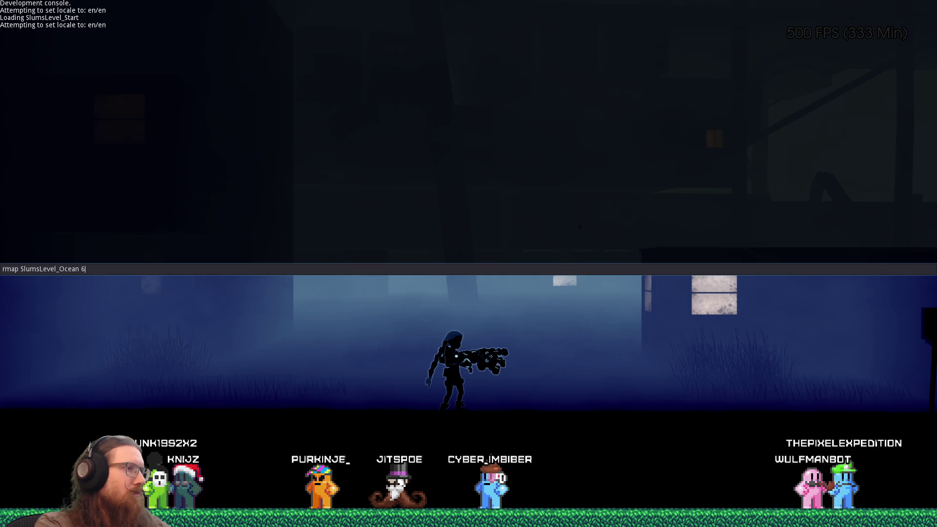
# Step: Load SlumsLevel_Ocean with rmap, play past the rocket bots, then quit via the console
pyautogui.press('Return')
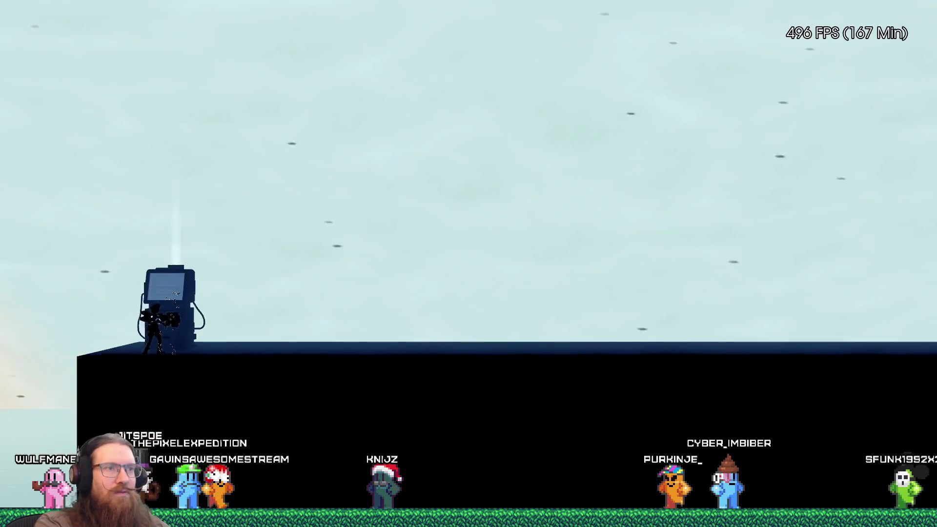
pyautogui.press('`')
pyautogui.press('Return')
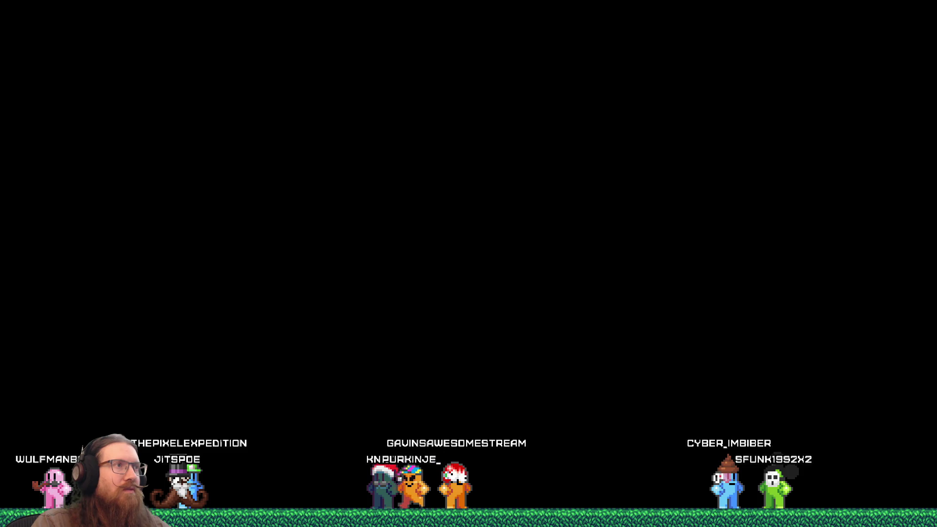
# Step: Thin the bottom dot cluster's inner red glow curve stroke from 7.5 pt to 2.1 pt
pyautogui.hotkey('alt', 'Tab')
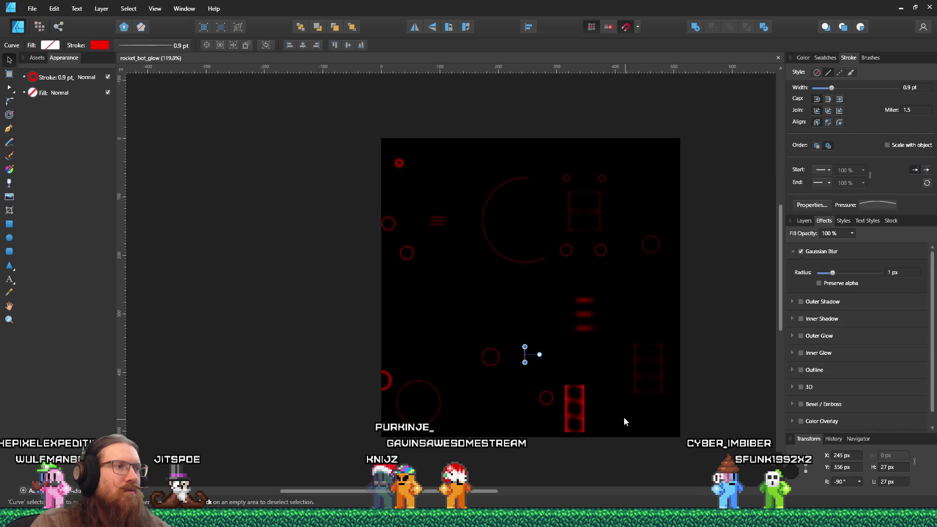
pyautogui.click(580, 392)
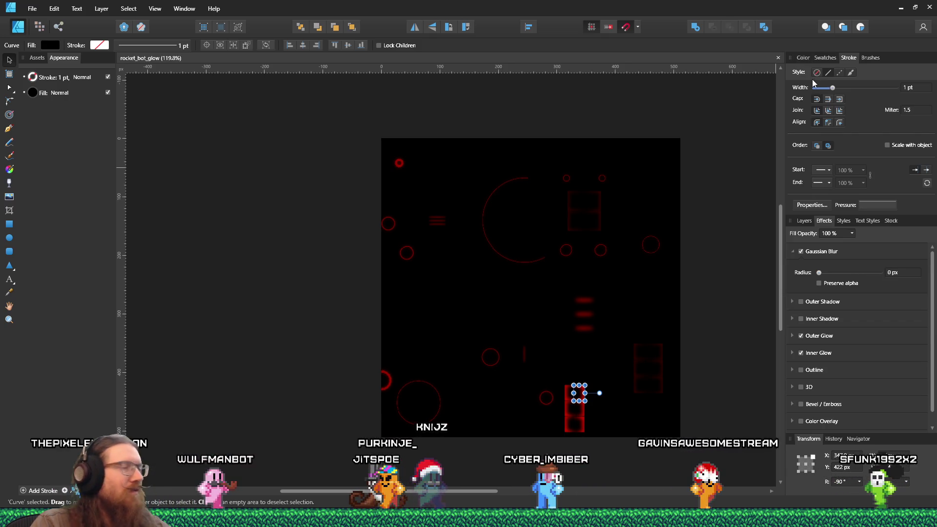
pyautogui.click(803, 58)
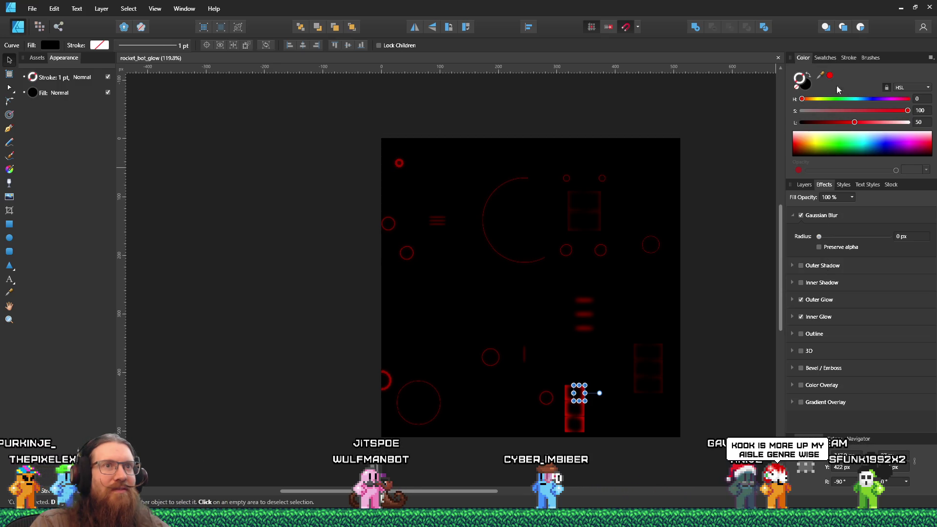
pyautogui.click(806, 186)
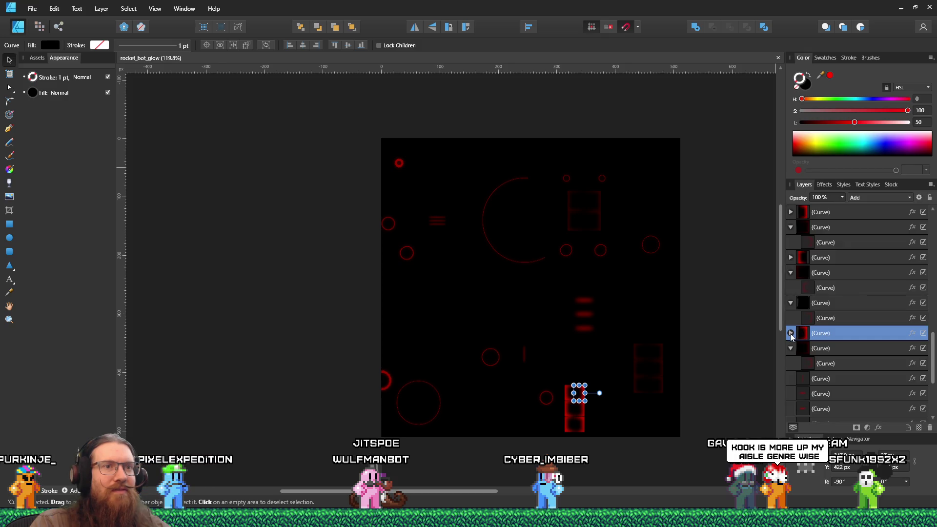
pyautogui.click(824, 349)
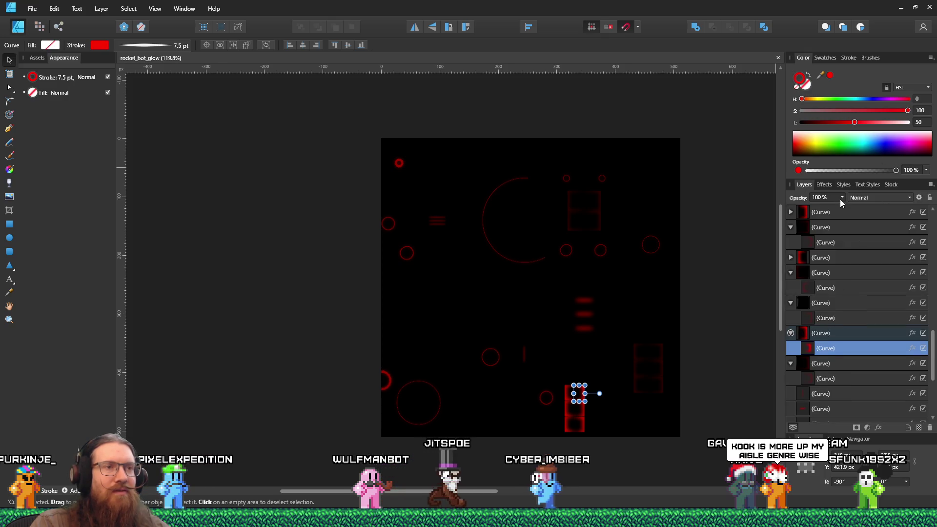
pyautogui.click(844, 57)
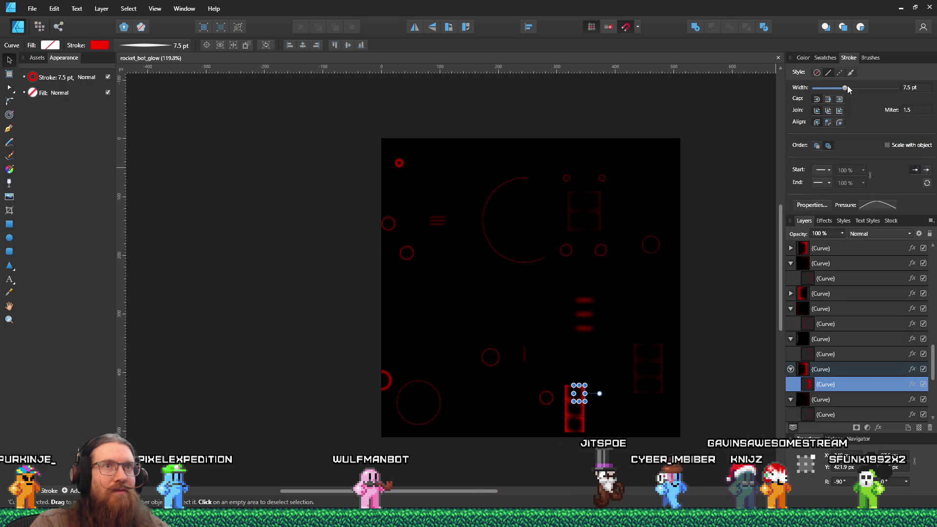
pyautogui.moveTo(846, 88); pyautogui.dragTo(836, 90)
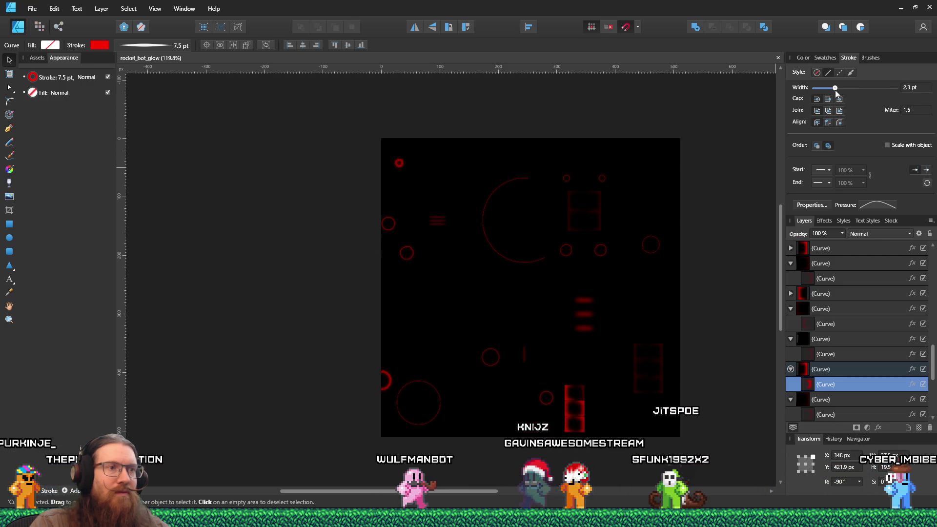
pyautogui.moveTo(835, 90); pyautogui.dragTo(835, 90)
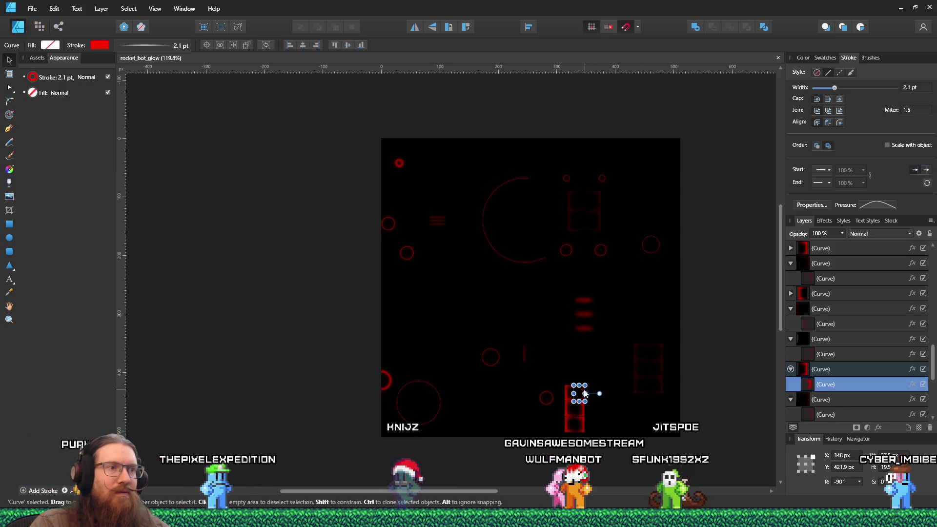
pyautogui.click(565, 394)
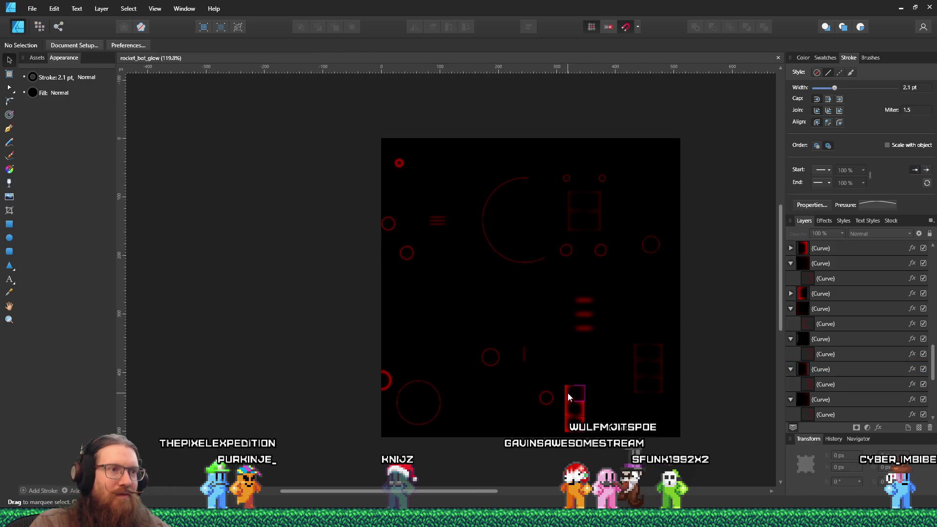
# Step: Set the next dot cluster's red glow curve to a 2.1 pt stroke width
pyautogui.click(790, 247)
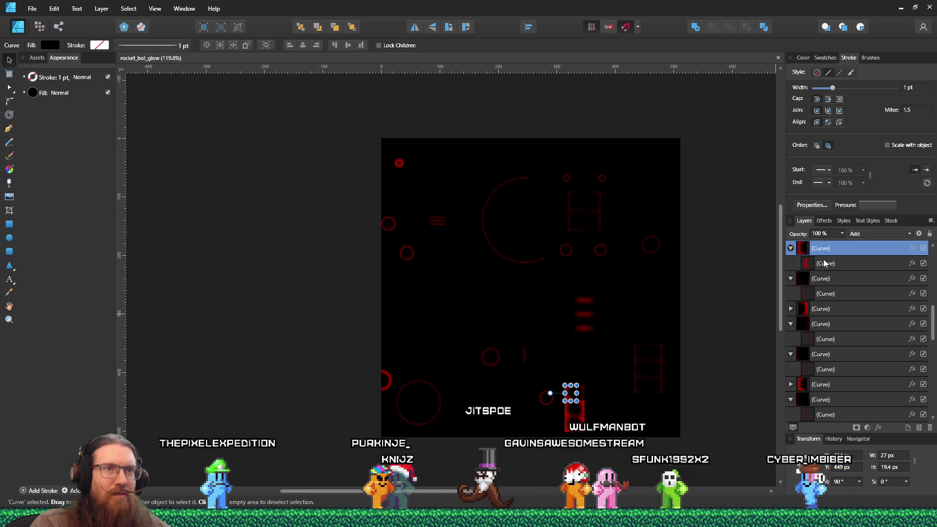
pyautogui.click(824, 264)
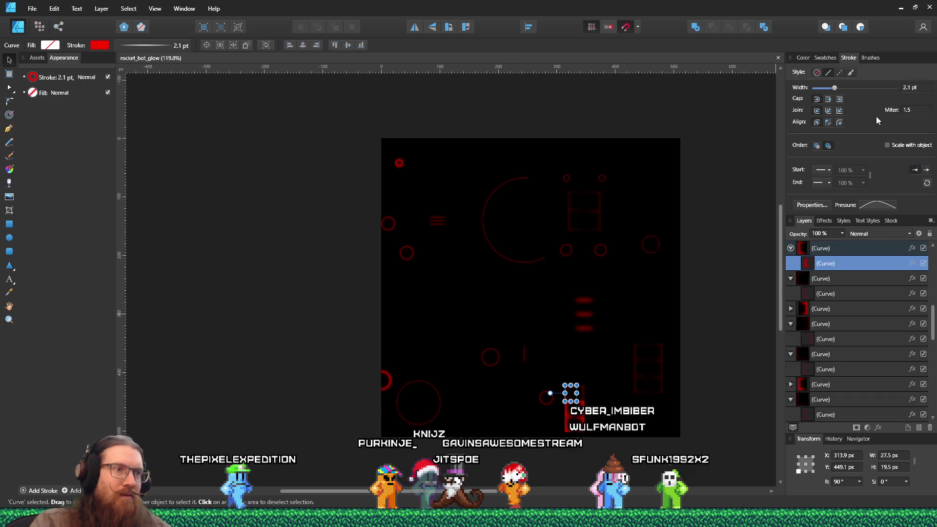
pyautogui.click(579, 409)
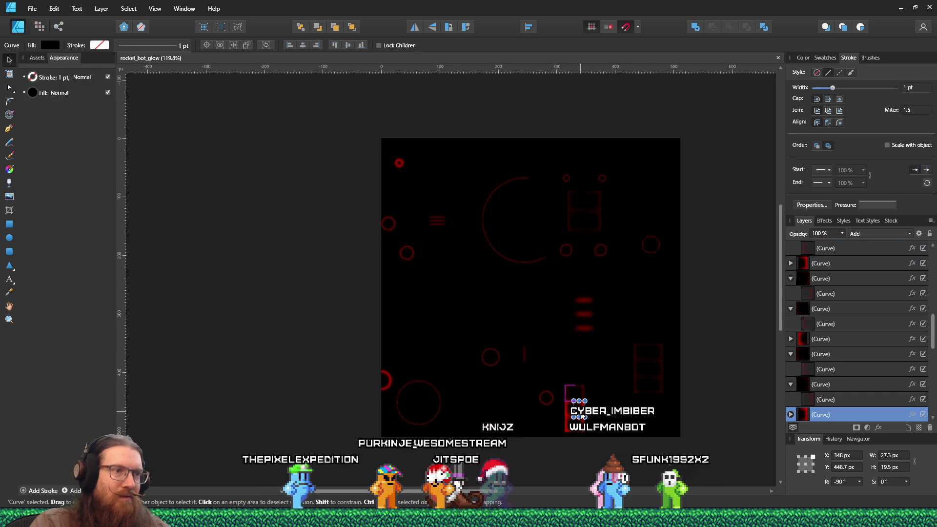
pyautogui.click(790, 414)
pyautogui.click(825, 384)
pyautogui.click(912, 87)
pyautogui.write('2.1')
pyautogui.press('Return')
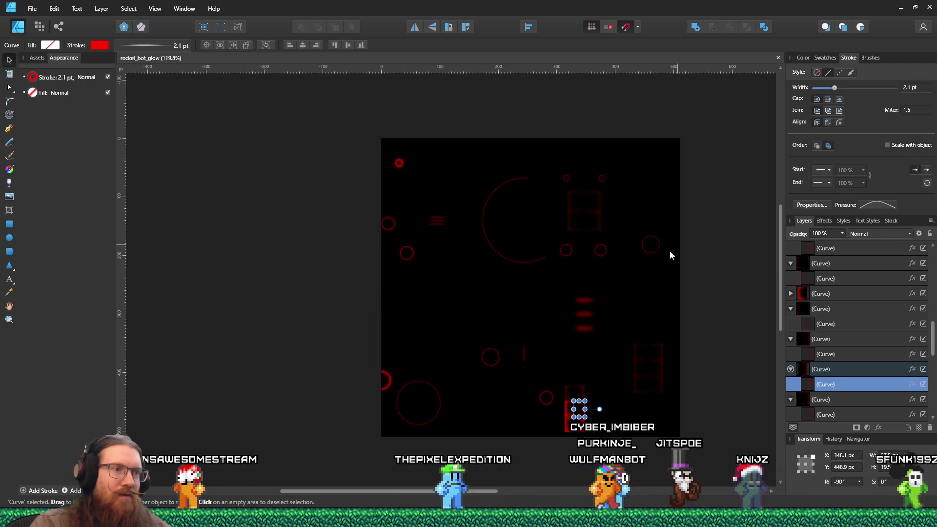
# Step: Select the glow curves inside the other lower dot cluster groups
pyautogui.click(566, 412)
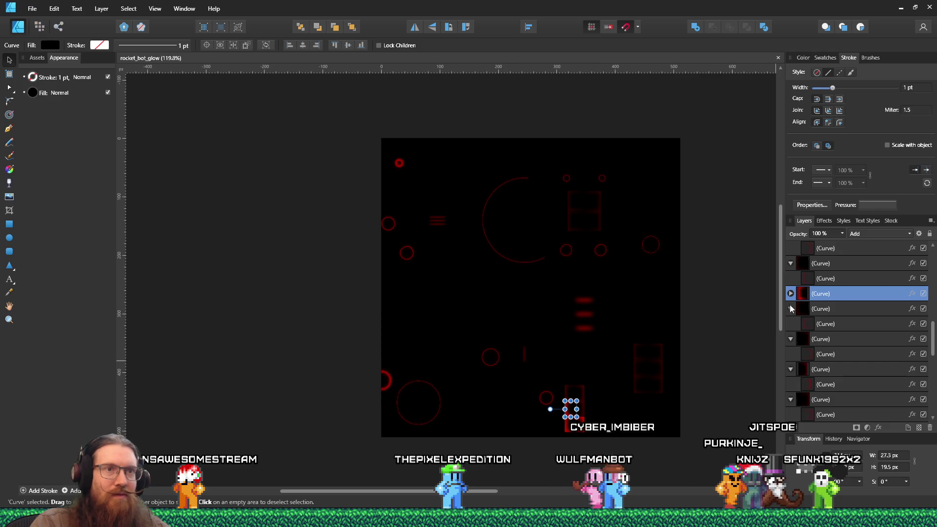
pyautogui.click(823, 310)
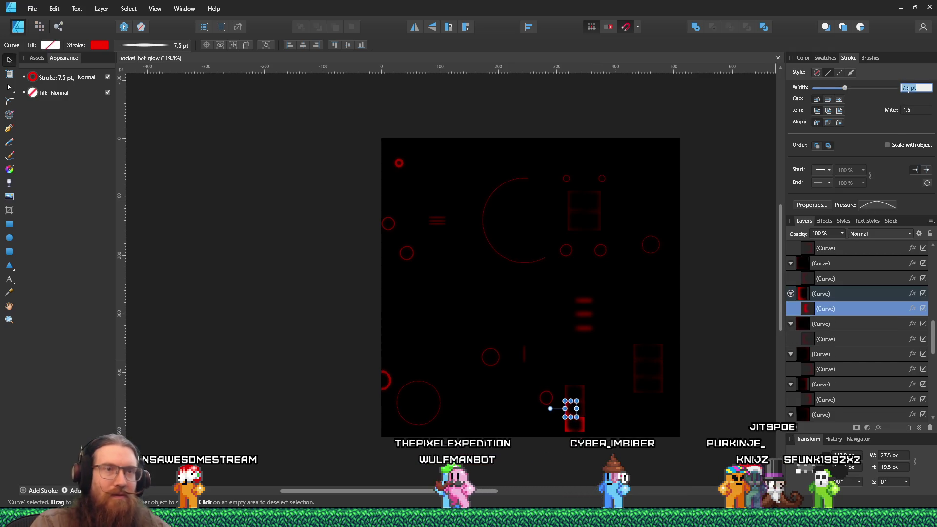
pyautogui.click(584, 428)
pyautogui.click(791, 249)
pyautogui.click(823, 263)
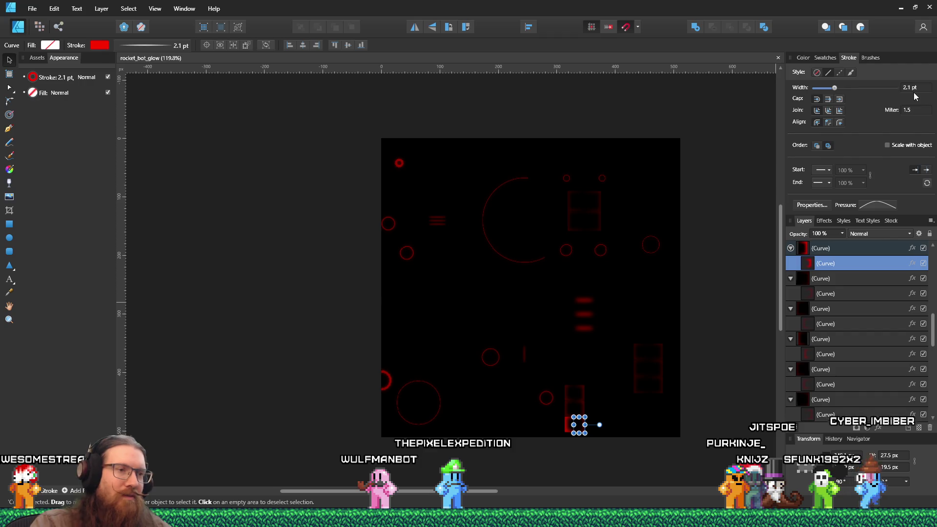
# Step: Pick the bottom-edge cluster's red glow curve and enter a stroke width of 2
pyautogui.click(569, 422)
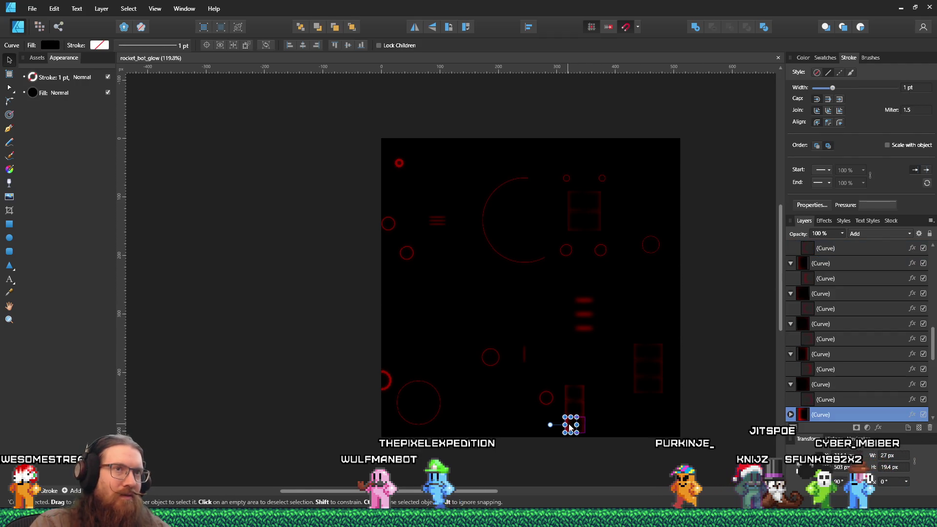
pyautogui.click(916, 87)
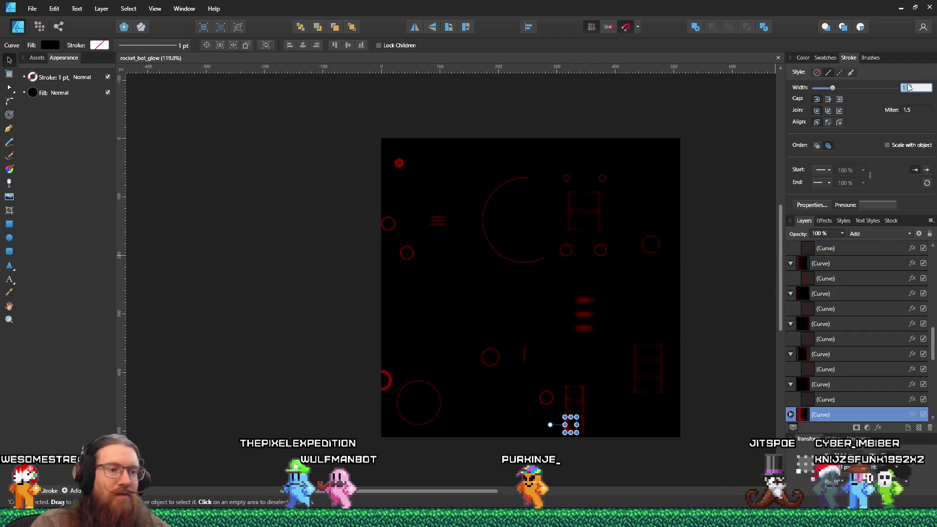
pyautogui.click(791, 414)
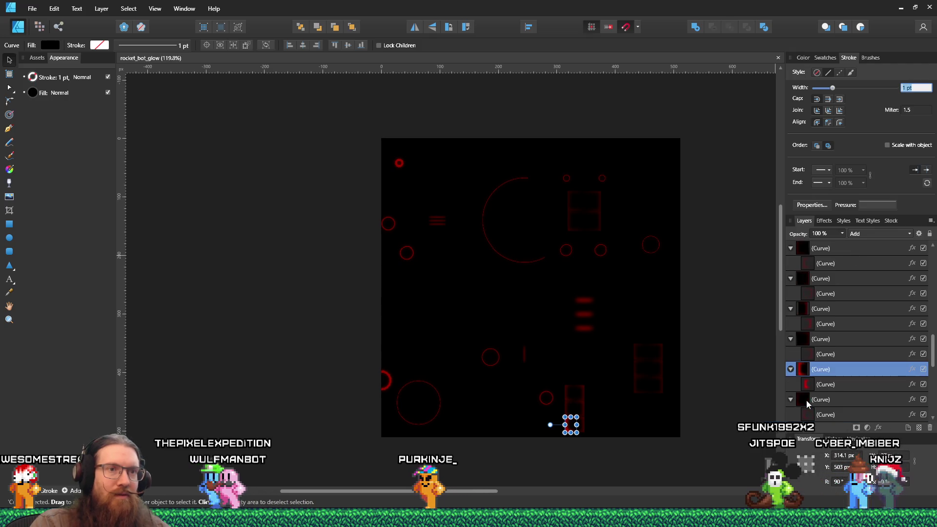
pyautogui.click(830, 384)
pyautogui.write('2.')
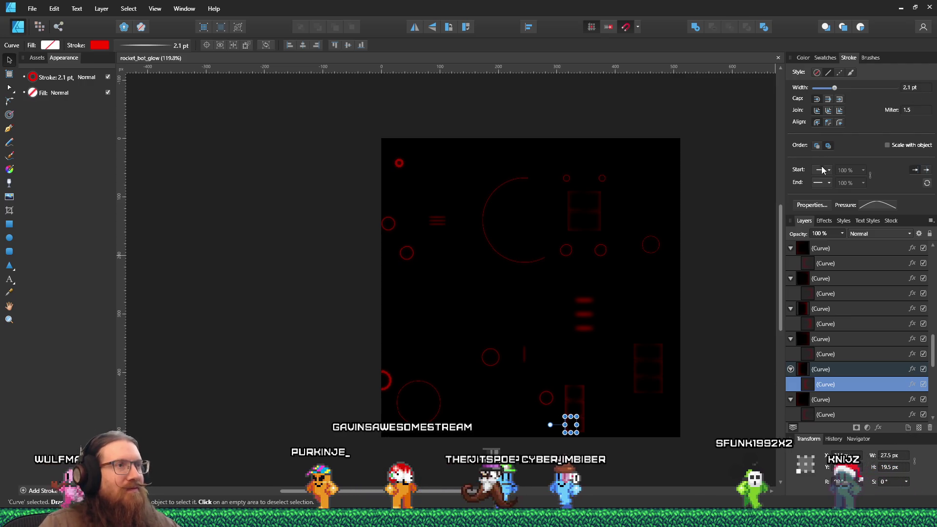
pyautogui.hotkey('alt', 'Tab')
pyautogui.press('Tab')
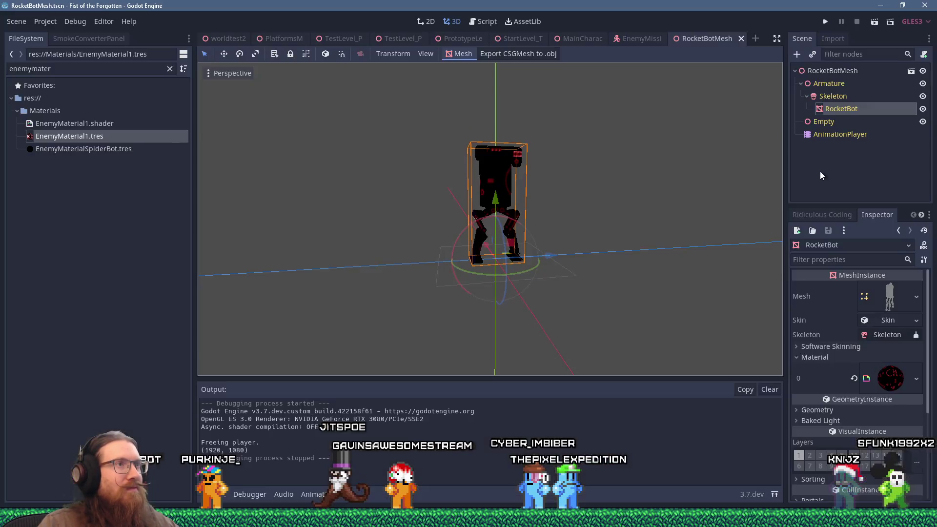
pyautogui.scroll(8, 439, 221)
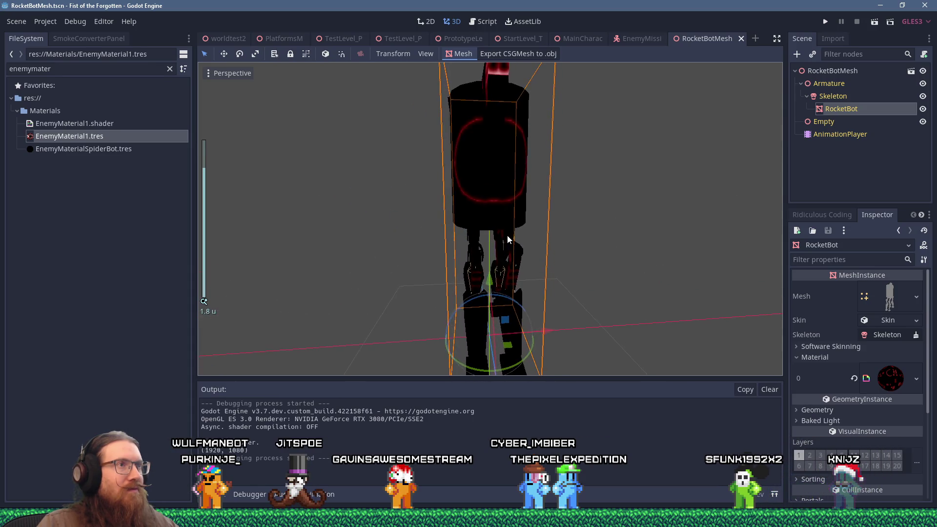
pyautogui.moveTo(508, 236)
pyautogui.mouseDown()
pyautogui.moveTo(606, 234)
pyautogui.moveTo(505, 230)
pyautogui.mouseUp()
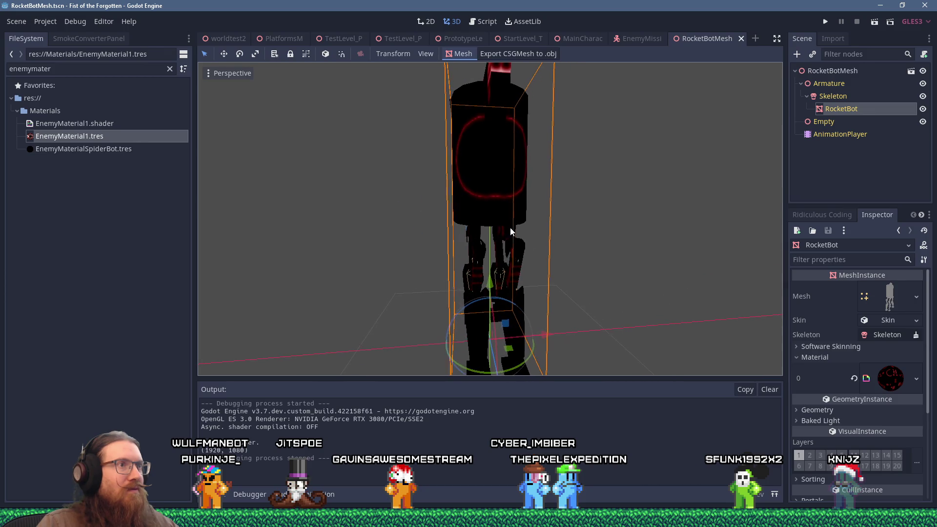
pyautogui.hotkey('alt', 'Tab')
pyautogui.click(500, 241)
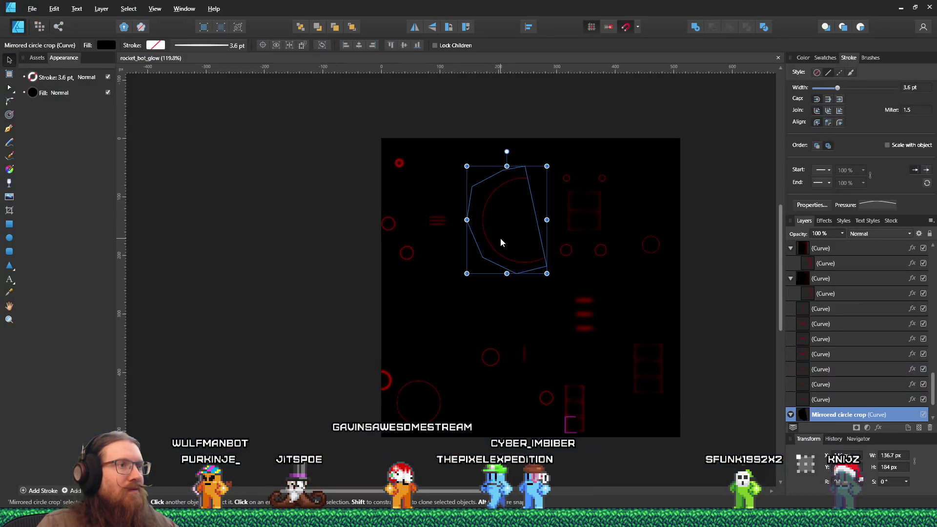
# Step: Nudge the Mirrored circle crop right and re-export the 256 px PNG over rocket_bot_glow.png
pyautogui.press('Right')
pyautogui.press('Right')
pyautogui.press('Right')
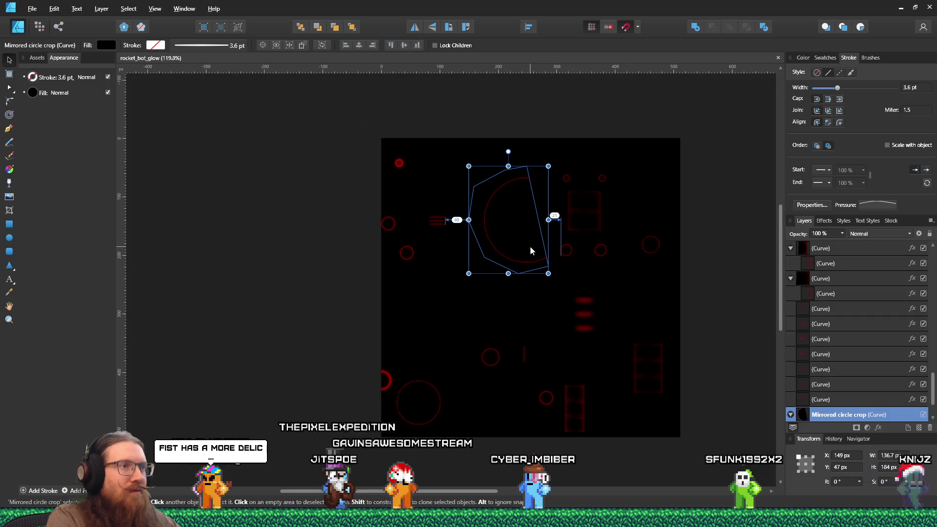
pyautogui.press('Right')
pyautogui.press('Right')
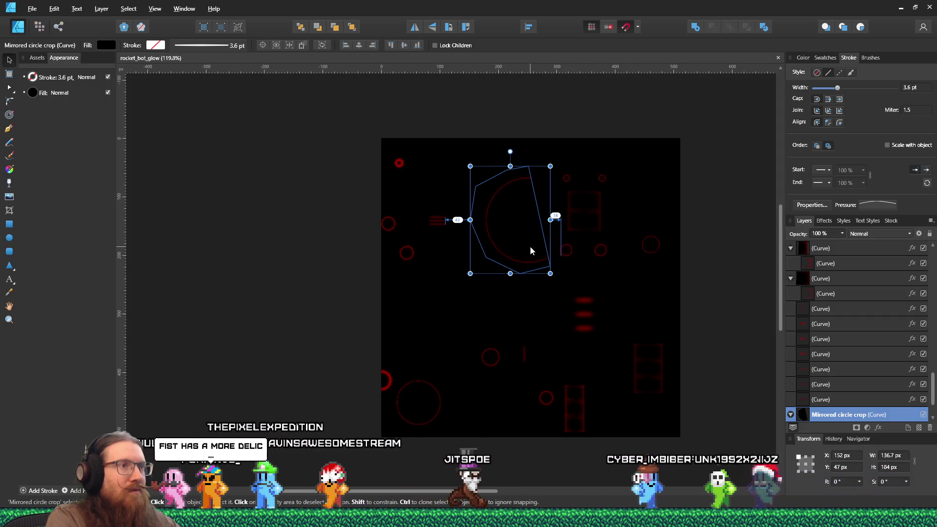
pyautogui.click(32, 8)
pyautogui.click(63, 182)
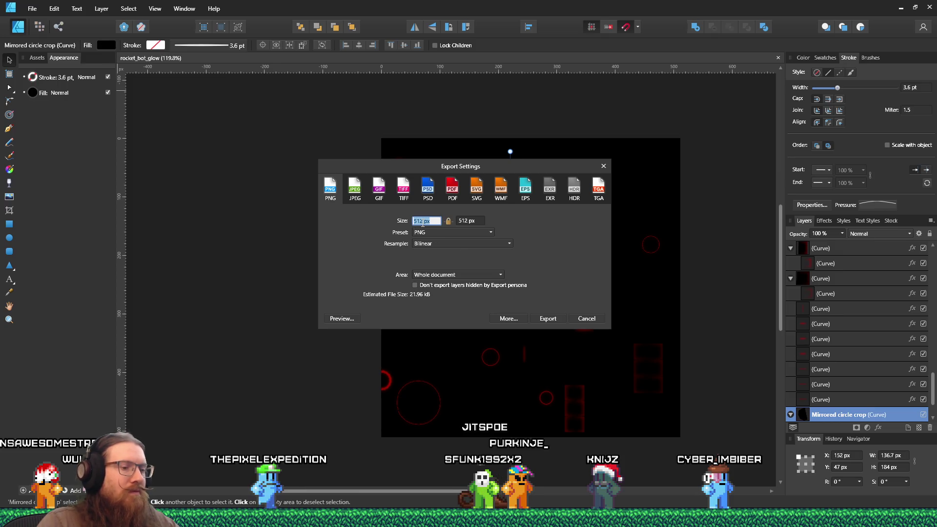
pyautogui.click(548, 318)
pyautogui.click(649, 388)
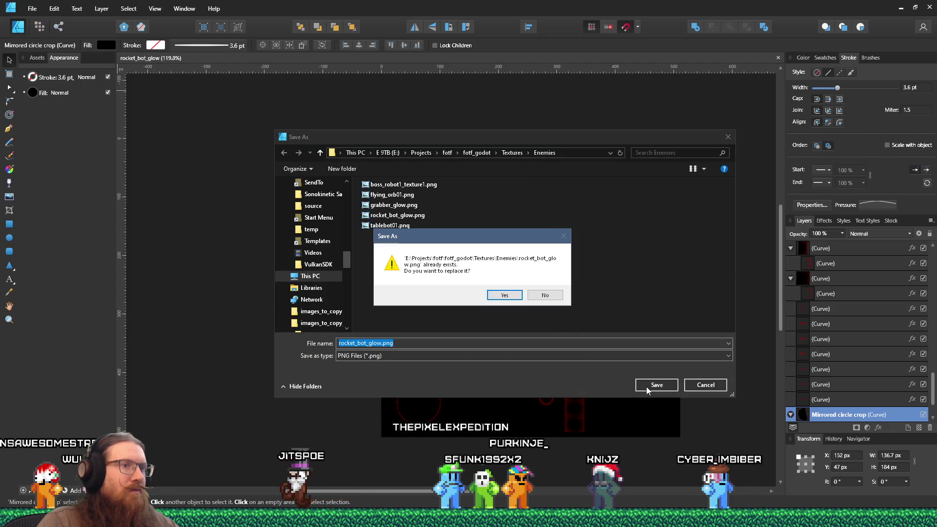
pyautogui.click(498, 297)
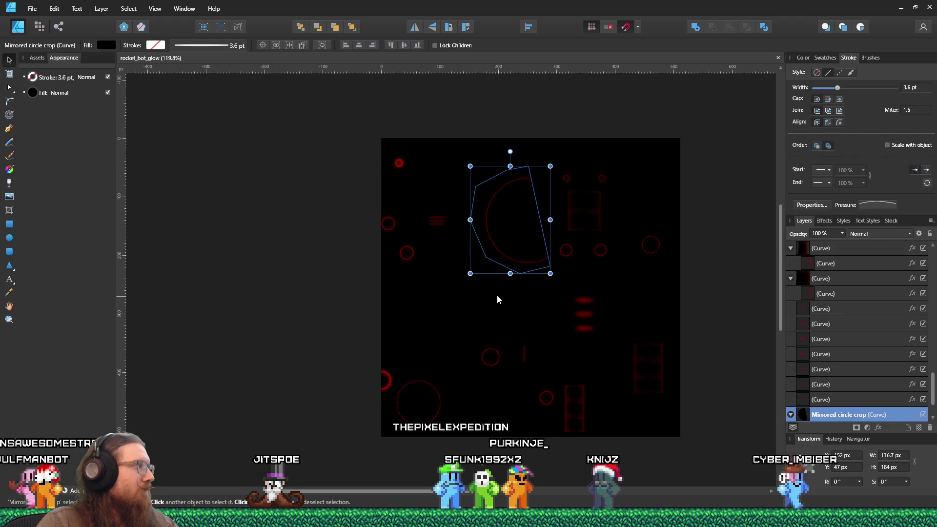
pyautogui.click(32, 8)
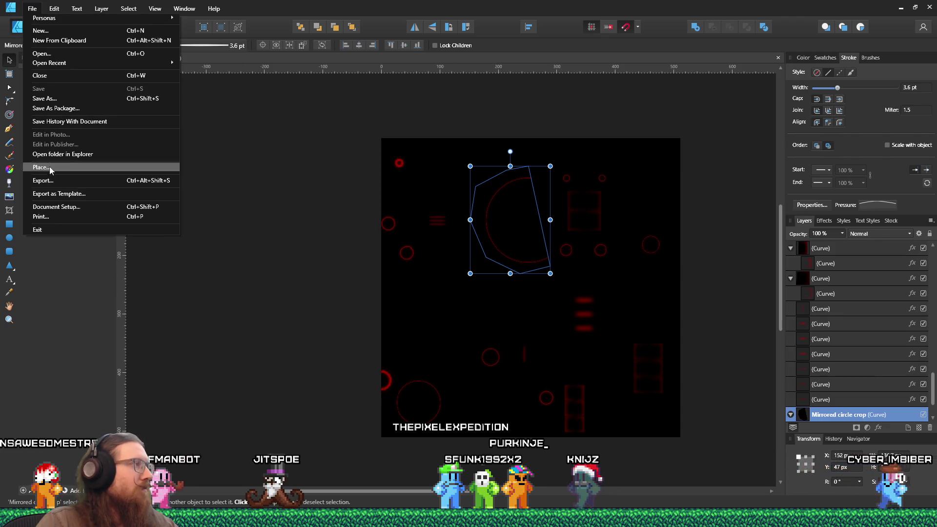
# Step: Orbit and zoom around the RocketBot in Godot to review the updated glow ring
pyautogui.press('Escape')
pyautogui.hotkey('alt', 'Tab')
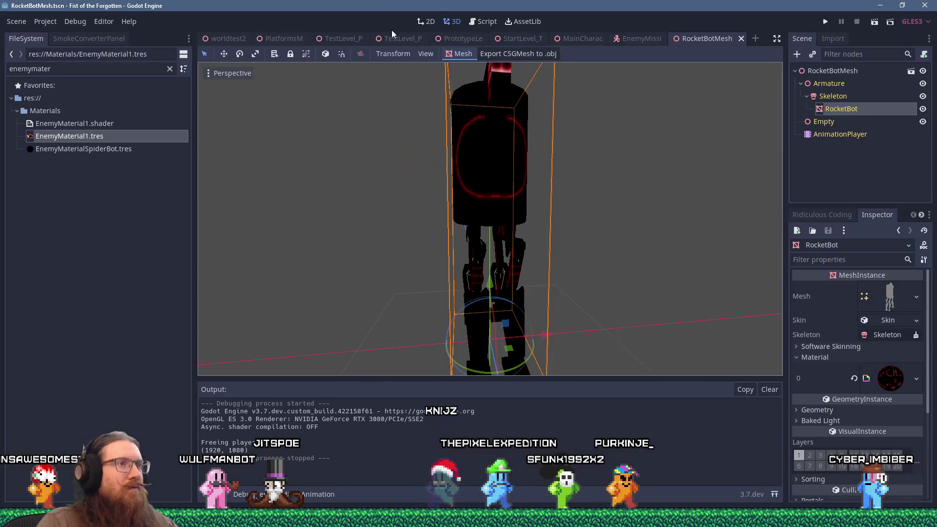
pyautogui.scroll(-3, 426, 157)
pyautogui.moveTo(427, 157)
pyautogui.mouseDown()
pyautogui.moveTo(572, 181)
pyautogui.moveTo(581, 204)
pyautogui.moveTo(596, 153)
pyautogui.moveTo(643, 179)
pyautogui.moveTo(711, 173)
pyautogui.moveTo(411, 157)
pyautogui.moveTo(555, 178)
pyautogui.moveTo(523, 216)
pyautogui.mouseUp()
pyautogui.scroll(5, 506, 191)
pyautogui.scroll(-5, 537, 213)
pyautogui.moveTo(581, 210)
pyautogui.mouseDown()
pyautogui.moveTo(604, 206)
pyautogui.moveTo(569, 205)
pyautogui.mouseUp()
pyautogui.scroll(5, 488, 200)
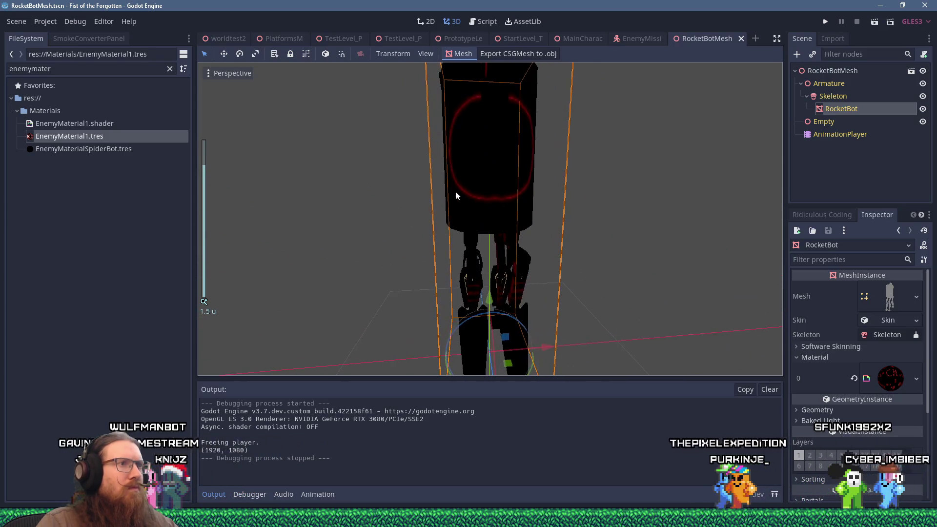
# Step: Move the Mirrored circle crop further right, from X 153 px to 162 px
pyautogui.hotkey('alt', 'Tab')
pyautogui.moveTo(483, 230); pyautogui.dragTo(485, 233)
pyautogui.press('Right')
pyautogui.press('Right')
pyautogui.press('Right')
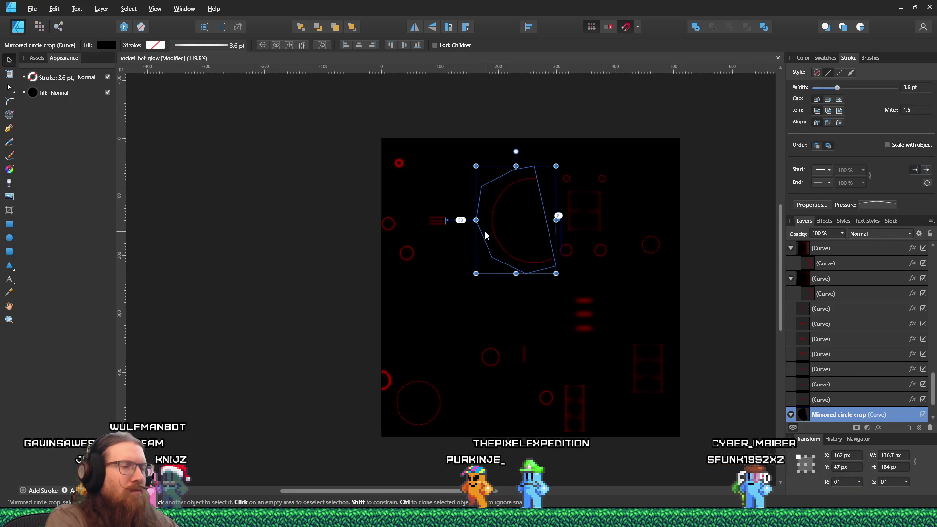
# Step: Resize the glow texture document to 256 × 256 px in Document Setup
pyautogui.click(32, 8)
pyautogui.click(51, 180)
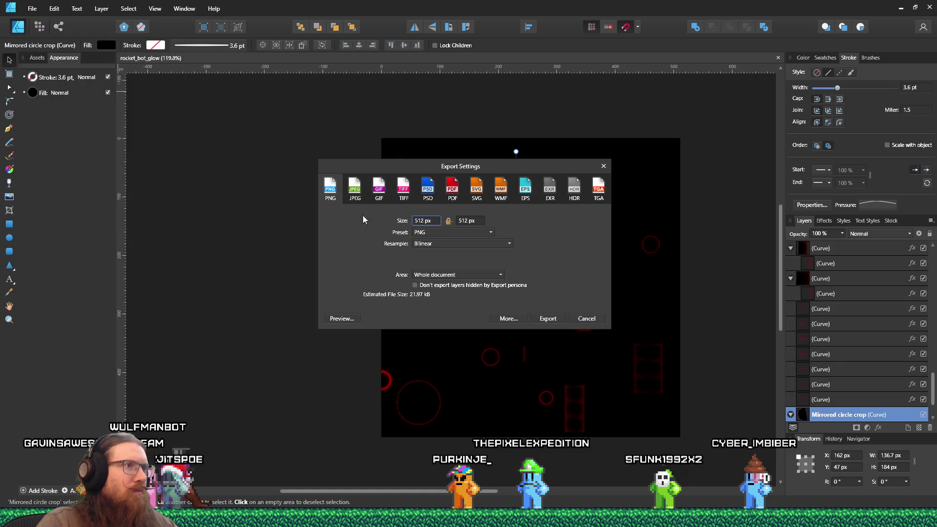
pyautogui.click(587, 318)
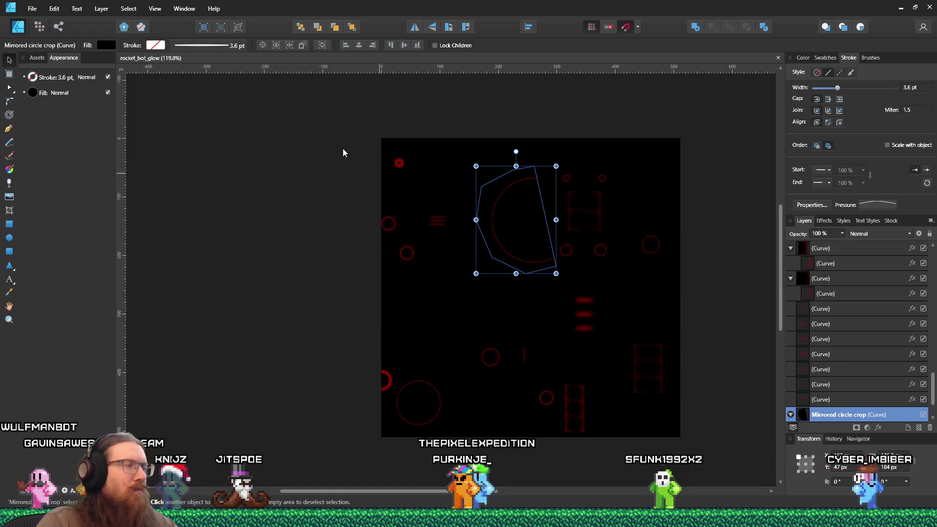
pyautogui.click(32, 8)
pyautogui.click(59, 207)
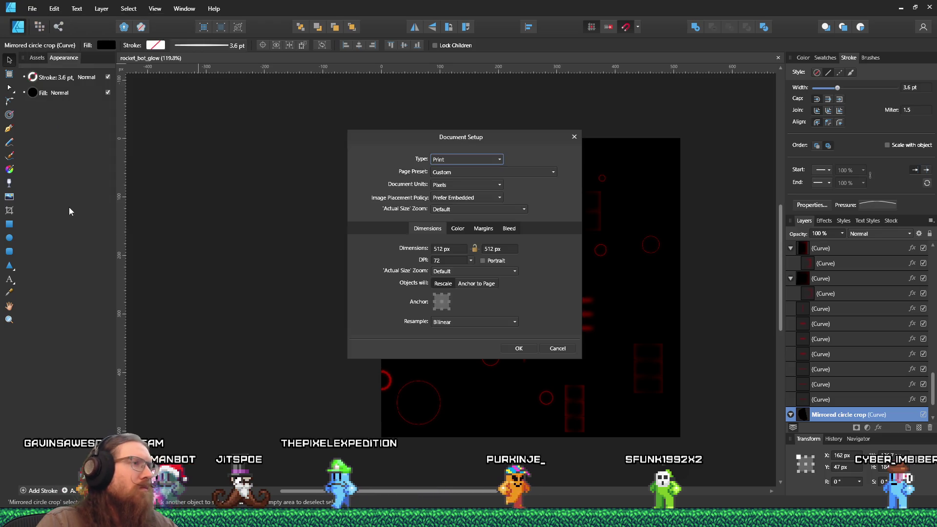
pyautogui.write('256')
pyautogui.press('Tab')
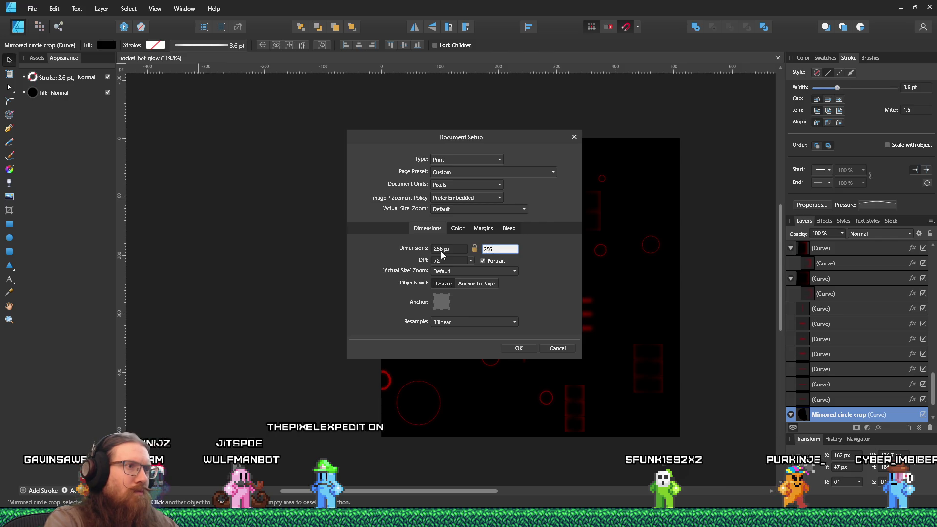
pyautogui.click(519, 349)
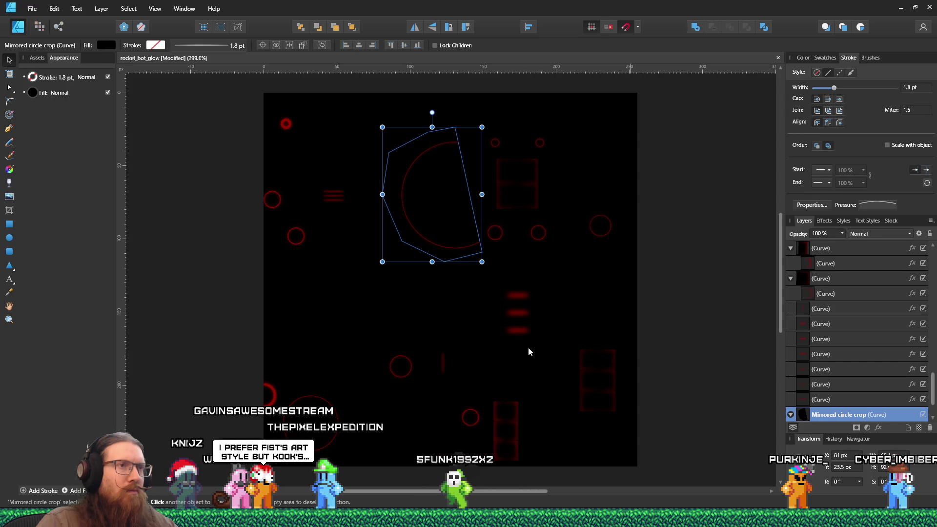
# Step: Export the resized texture over rocket_bot_glow.png and check the RocketBotMesh in Godot
pyautogui.click(33, 8)
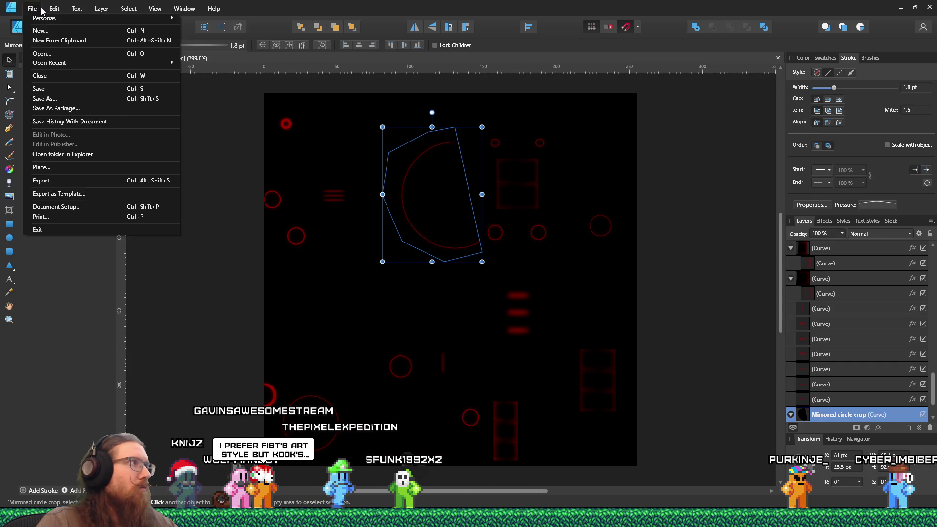
pyautogui.click(72, 179)
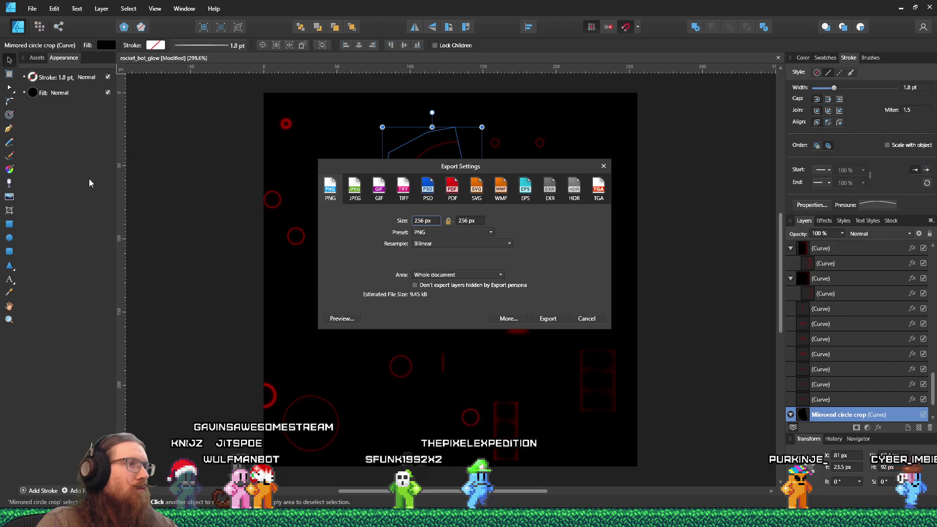
pyautogui.click(548, 319)
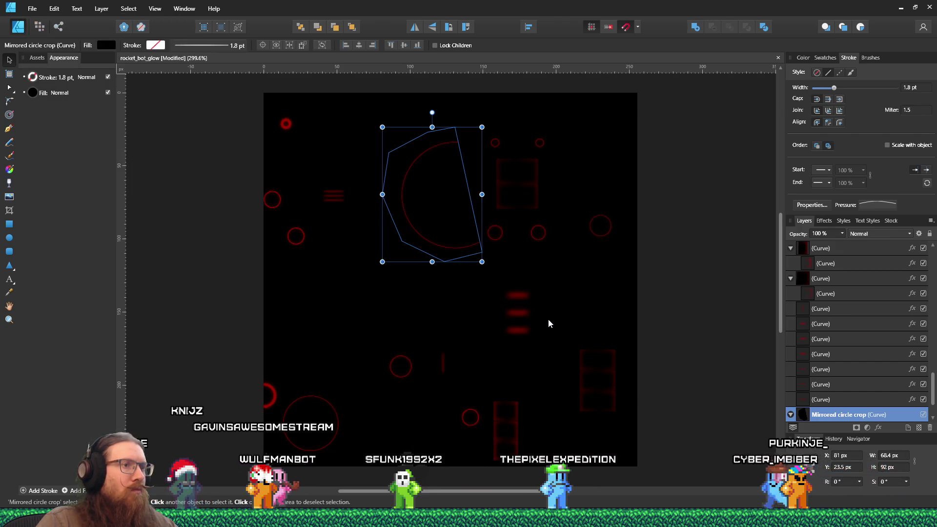
pyautogui.click(657, 385)
pyautogui.click(513, 296)
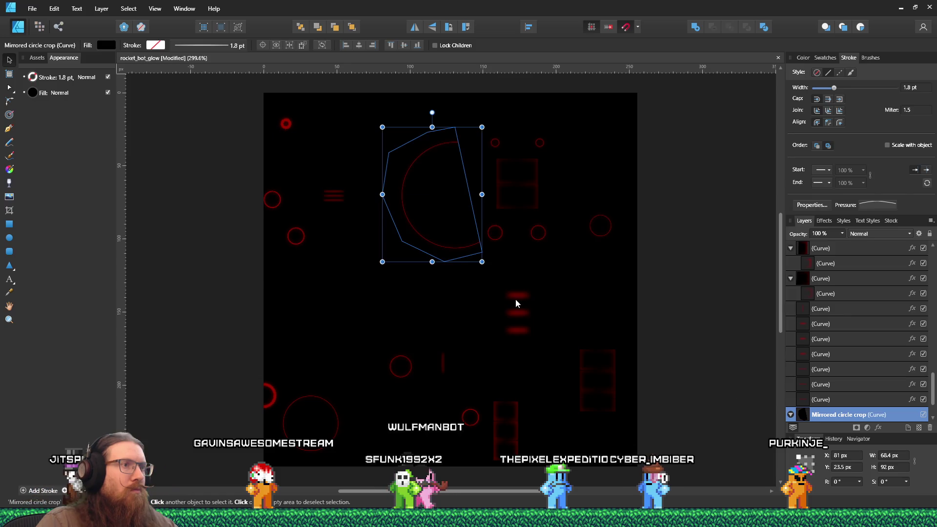
pyautogui.hotkey('alt', 'Tab')
pyautogui.scroll(-5, 515, 299)
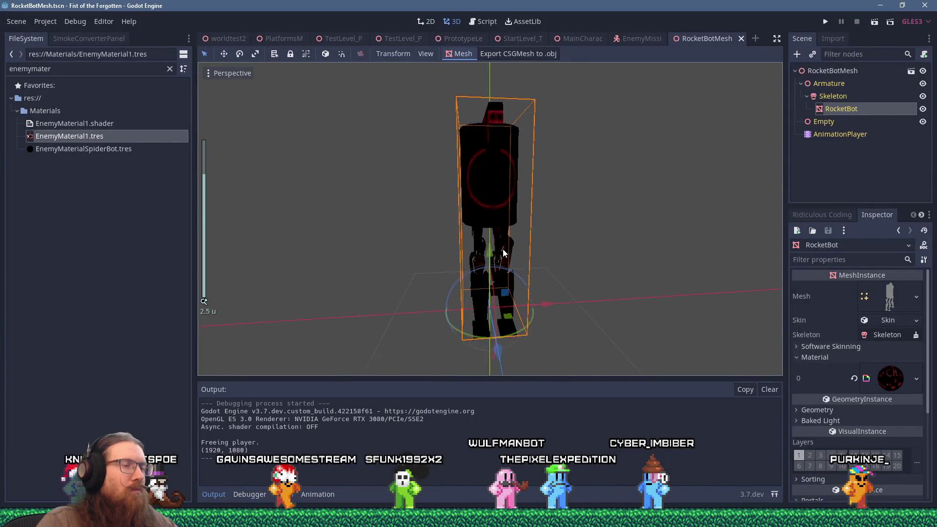
pyautogui.scroll(3, 431, 222)
pyautogui.moveTo(432, 219)
pyautogui.mouseDown()
pyautogui.moveTo(562, 221)
pyautogui.moveTo(584, 268)
pyautogui.moveTo(681, 218)
pyautogui.moveTo(493, 236)
pyautogui.moveTo(417, 219)
pyautogui.mouseUp()
pyautogui.scroll(-3, 561, 220)
pyautogui.scroll(4, 545, 230)
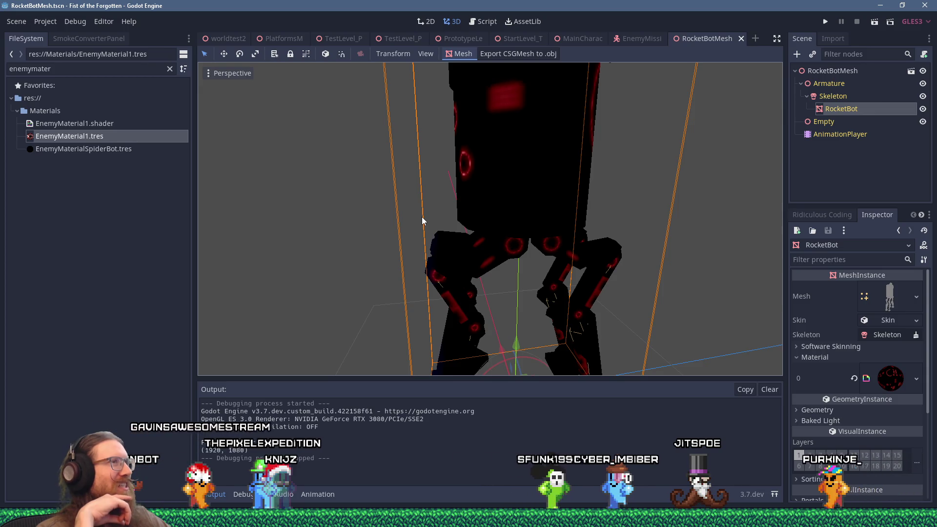
pyautogui.scroll(-8, 422, 216)
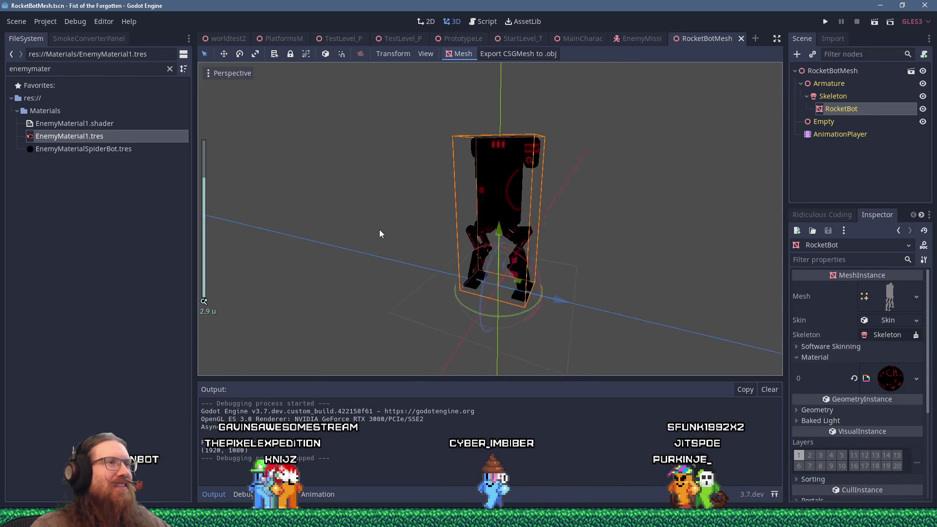
pyautogui.moveTo(513, 215)
pyautogui.mouseDown()
pyautogui.moveTo(628, 207)
pyautogui.moveTo(406, 213)
pyautogui.moveTo(421, 219)
pyautogui.moveTo(199, 215)
pyautogui.moveTo(770, 218)
pyautogui.mouseUp()
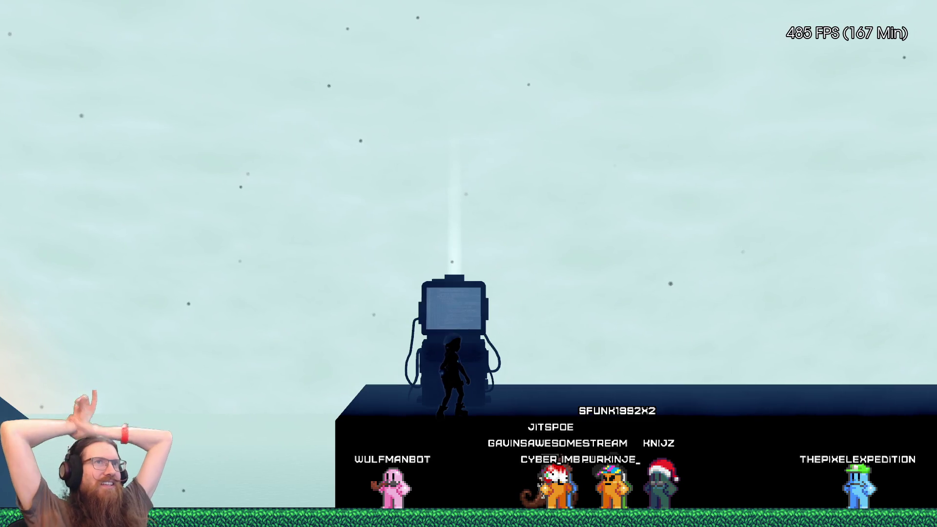
# Step: Run and jump right past the machine and up onto the raised ledge by the silo
pyautogui.press('Right')
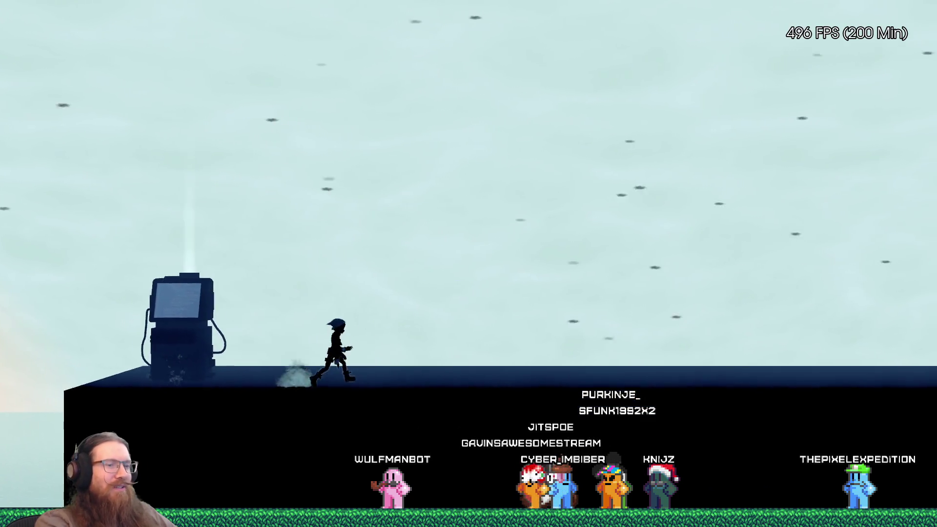
pyautogui.press('space')
pyautogui.press('Right')
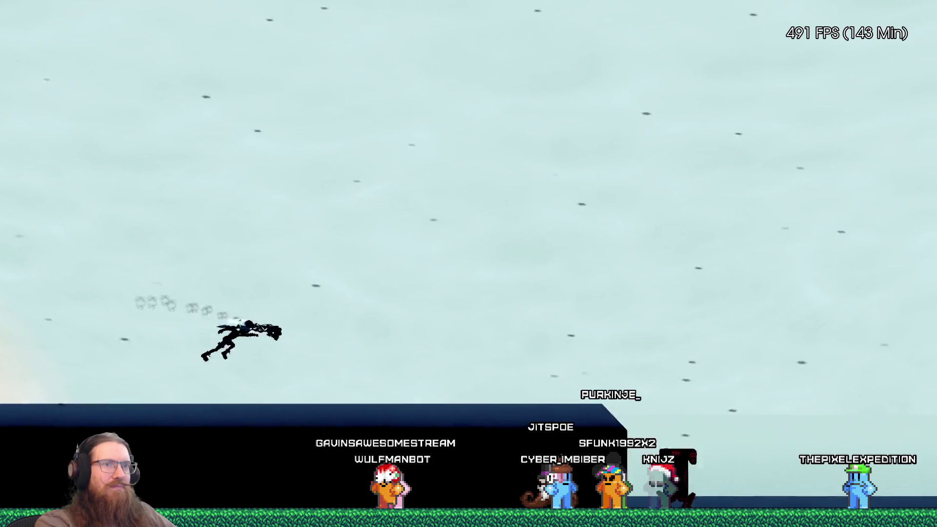
pyautogui.press('Right')
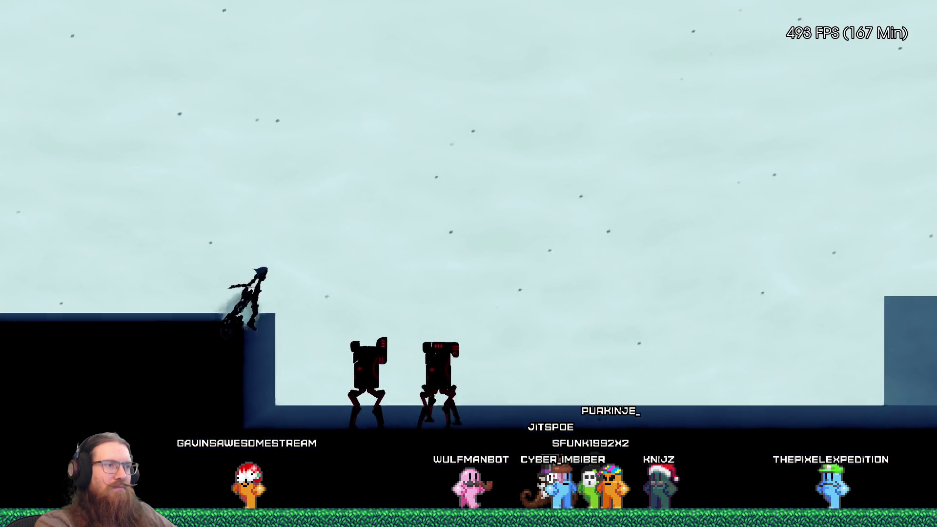
pyautogui.press('space')
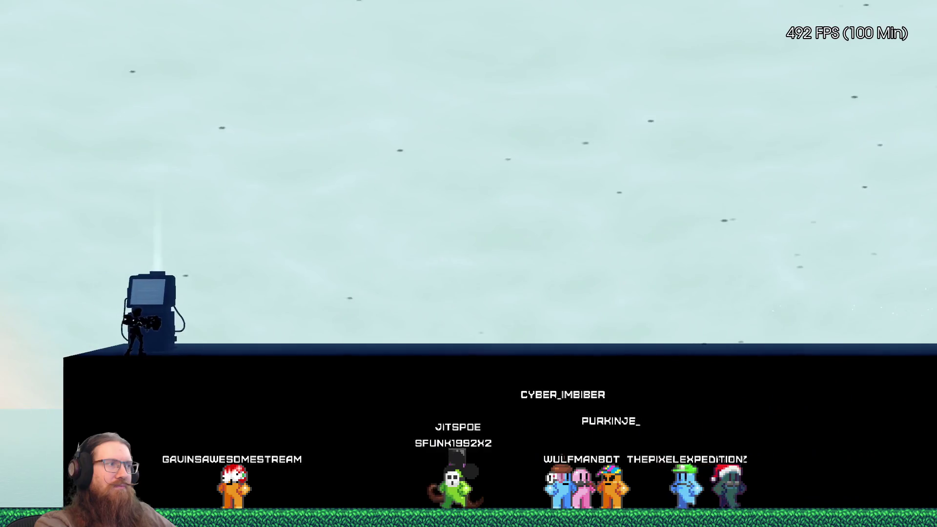
pyautogui.press('Right')
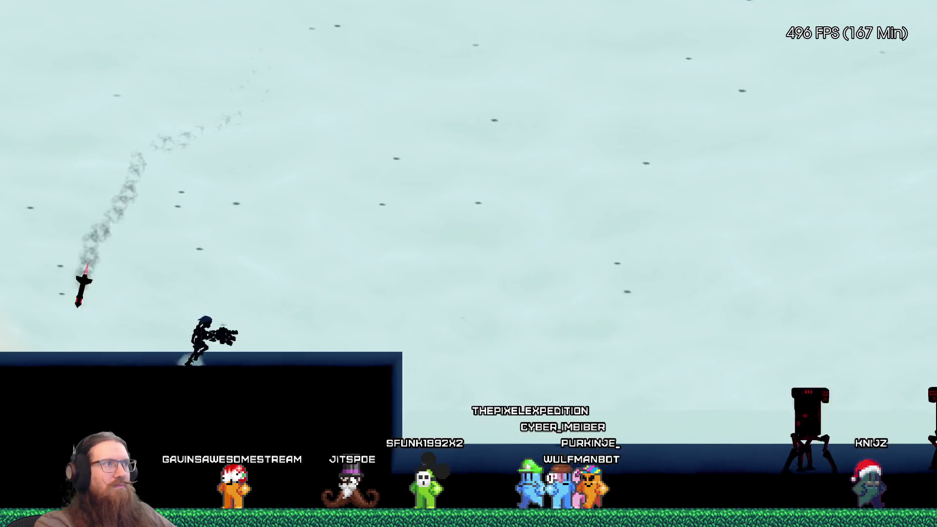
pyautogui.press('space')
pyautogui.press('Right')
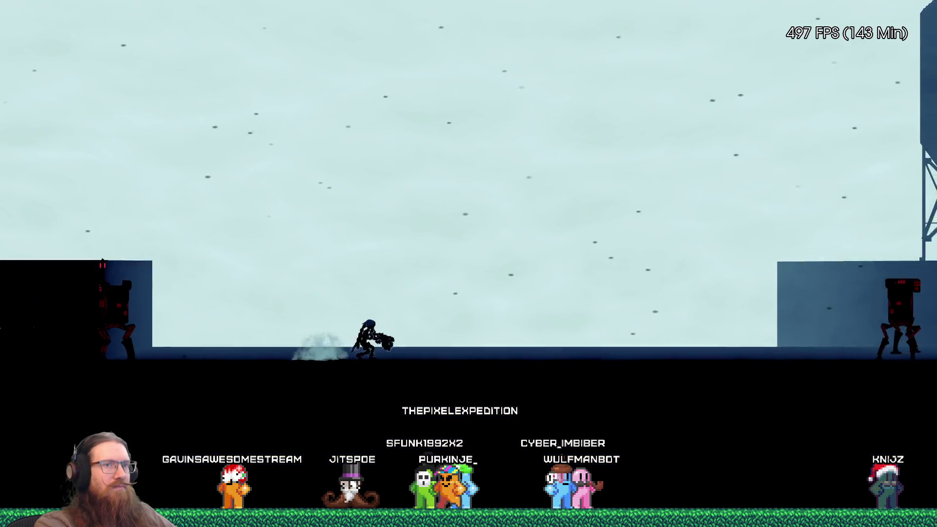
pyautogui.press('space')
pyautogui.press('Right')
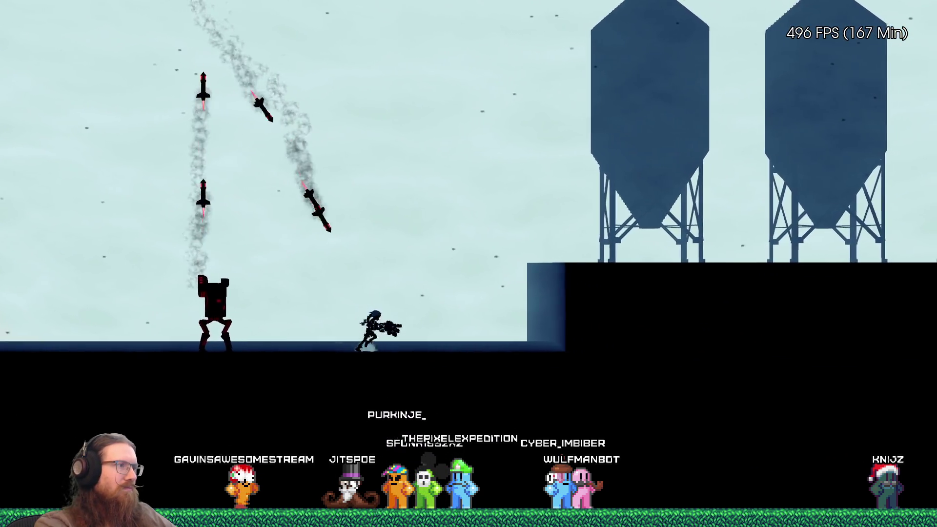
pyautogui.press('Right')
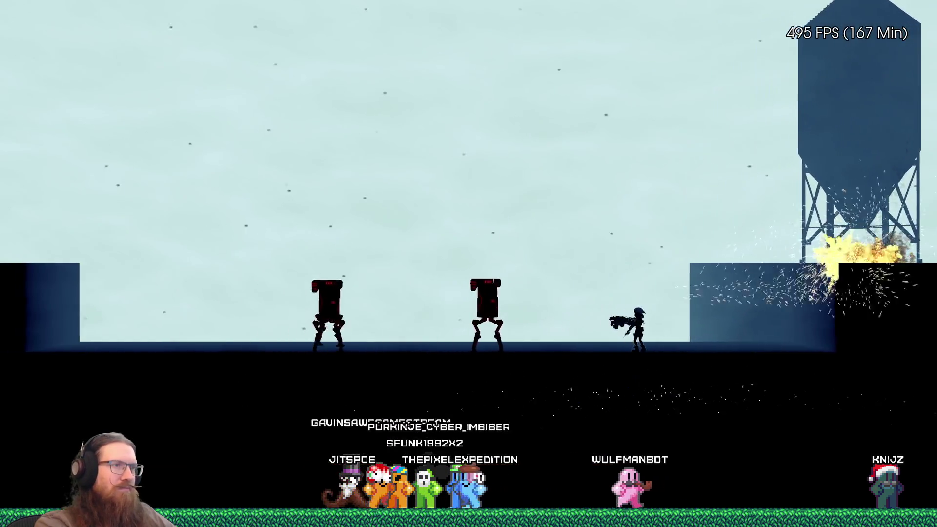
pyautogui.press('space')
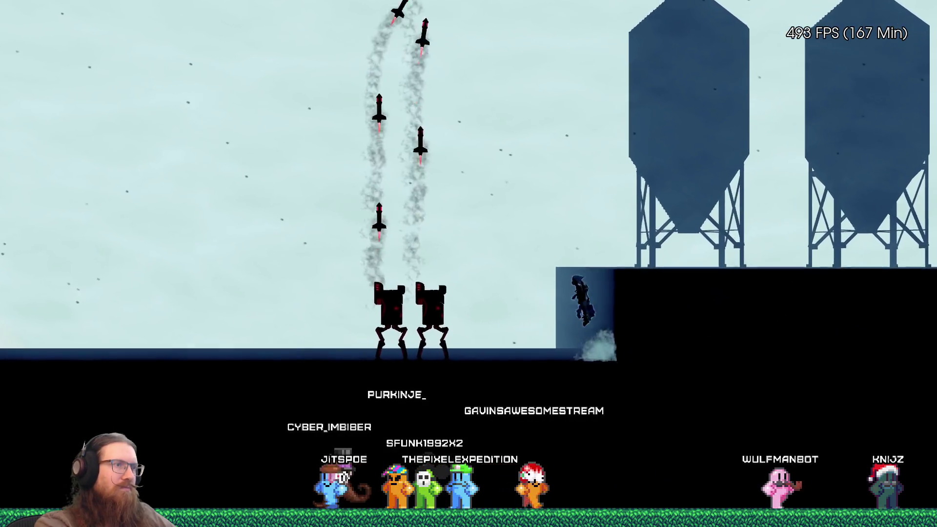
# Step: Dodge the rocket robots' missiles, leaping over them and advancing right along the platforms
pyautogui.press('Left')
pyautogui.press('space')
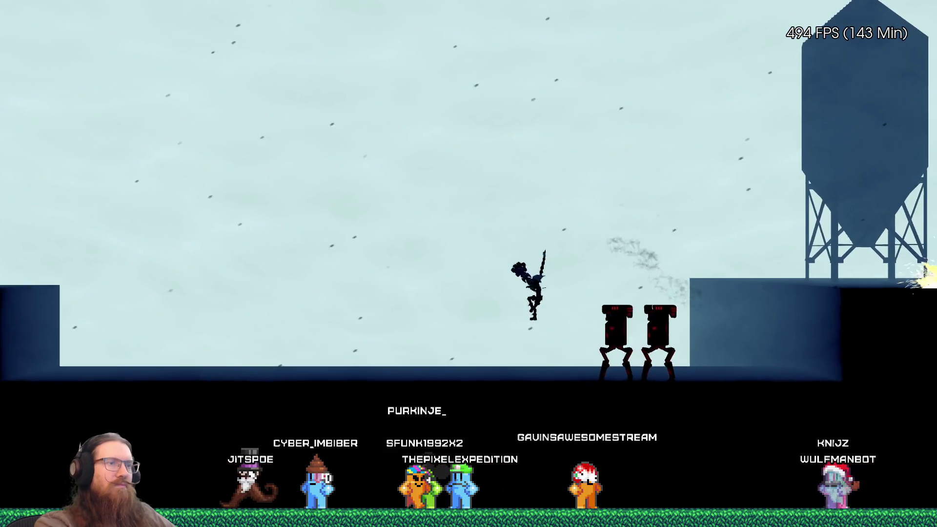
pyautogui.press('Left')
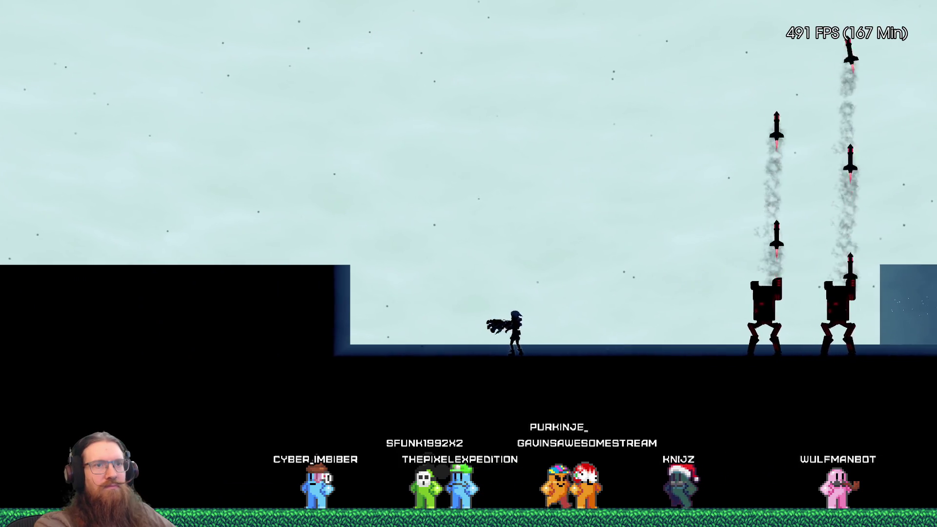
pyautogui.press('Right')
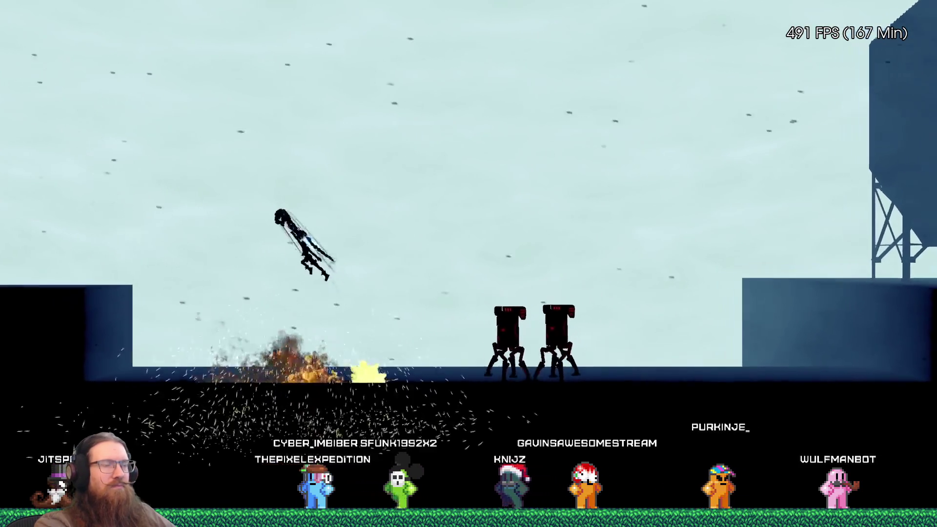
pyautogui.press('Left')
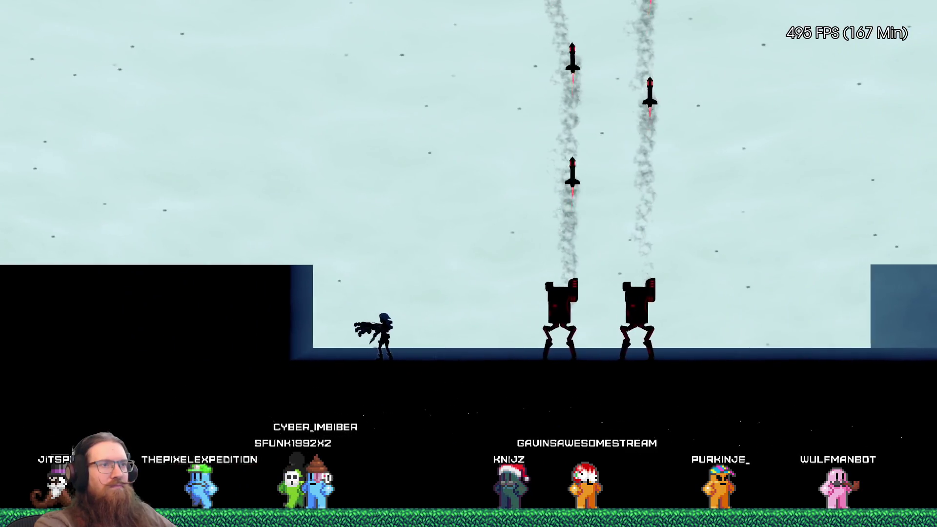
pyautogui.press('Right')
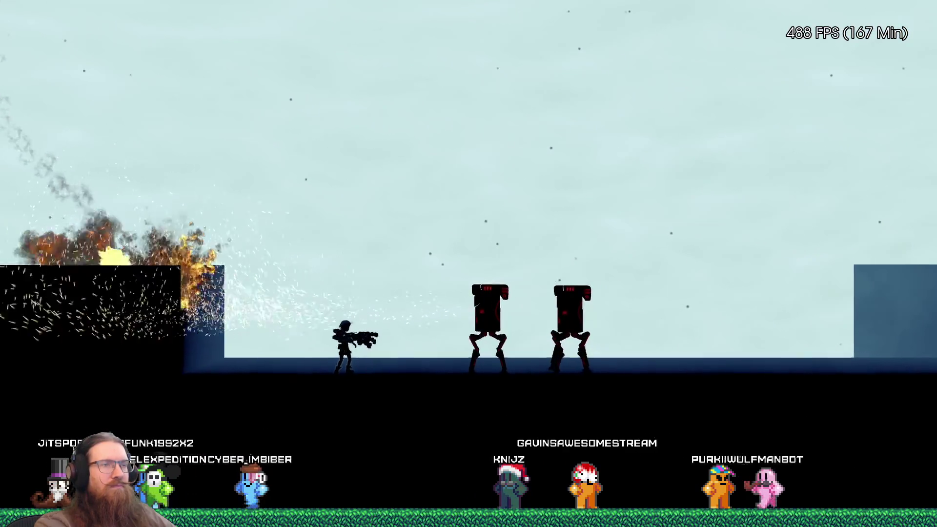
pyautogui.press('Right')
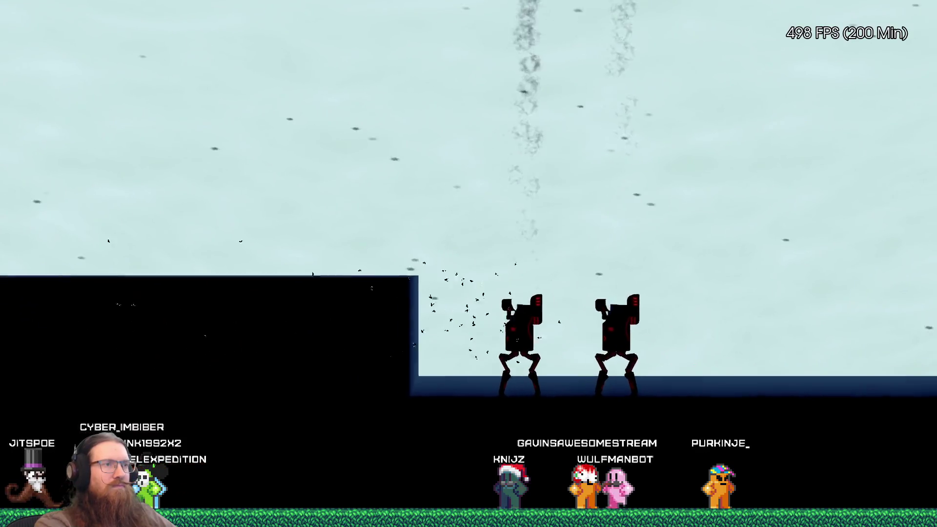
pyautogui.press('Right')
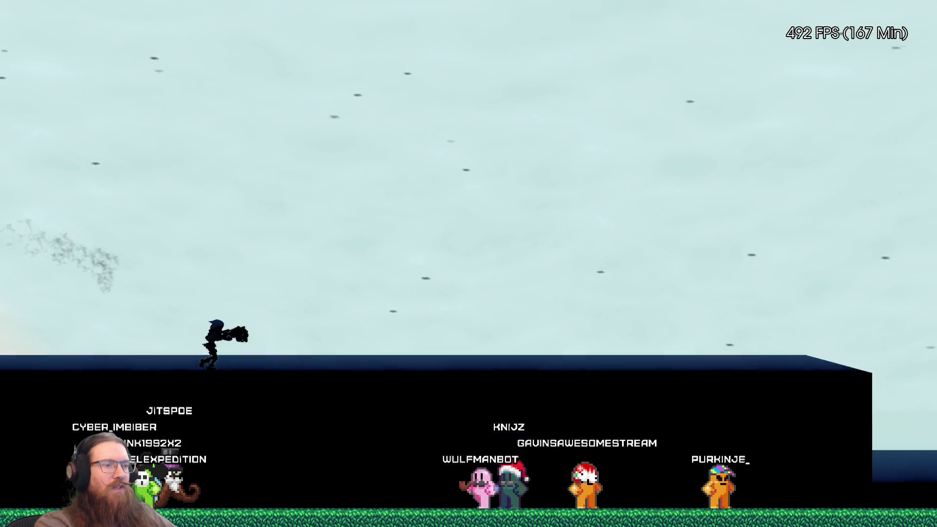
pyautogui.press('Right')
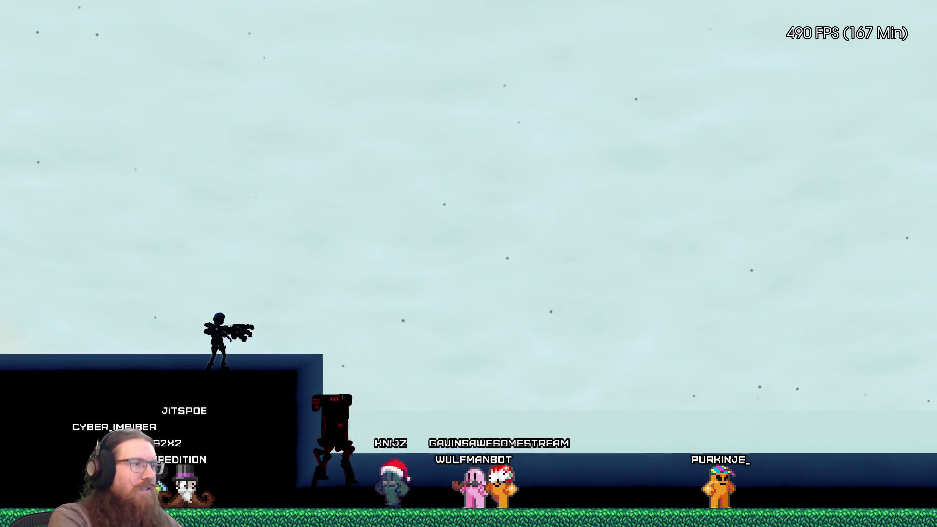
pyautogui.press('Right')
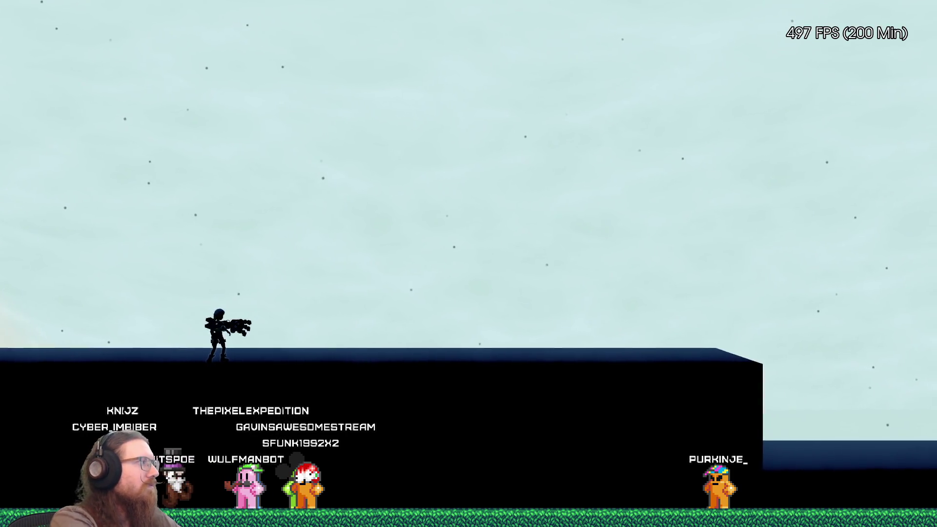
# Step: Continue right from the checkpoint, jump the walking robot, and bring up the dev console
pyautogui.press('d')
pyautogui.press('d')
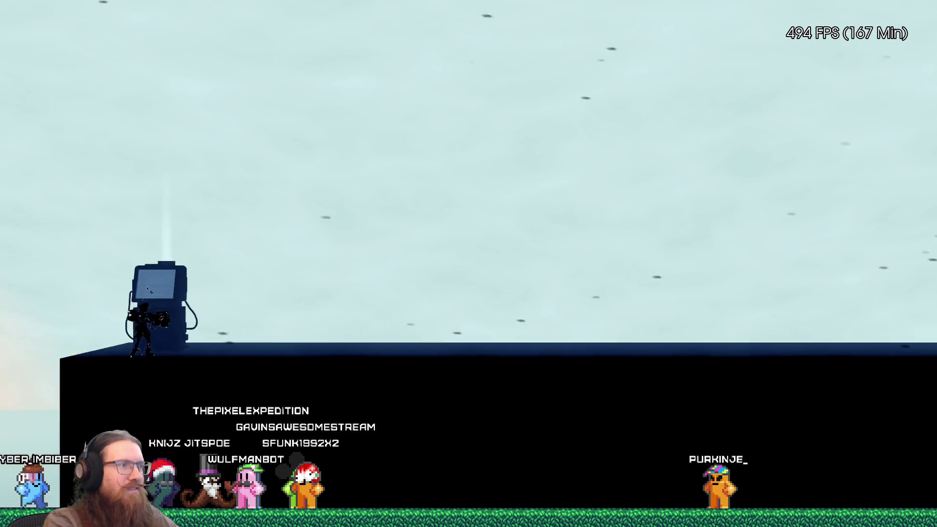
pyautogui.press('d')
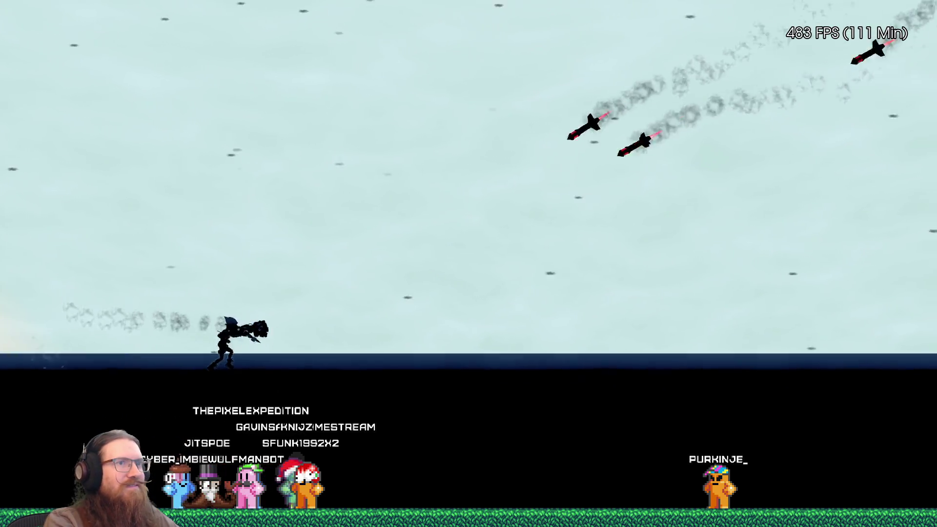
pyautogui.press('a')
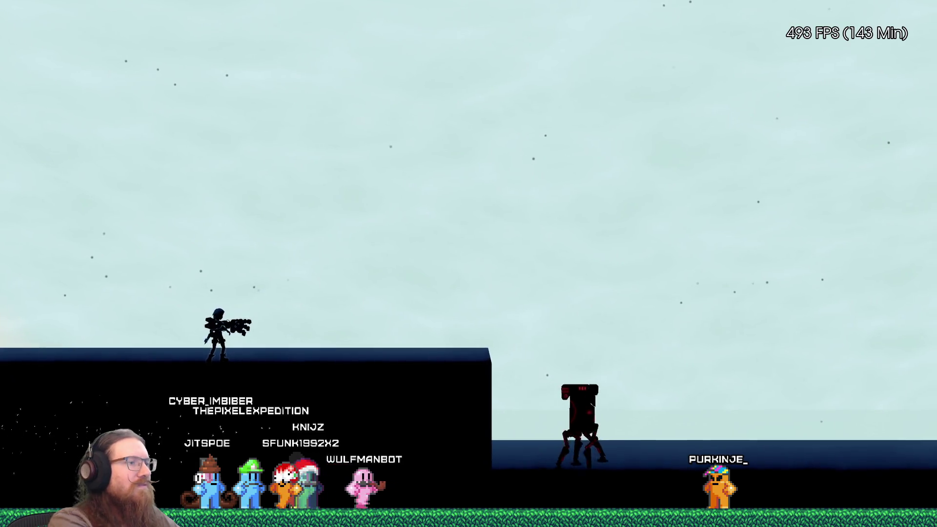
pyautogui.press('d')
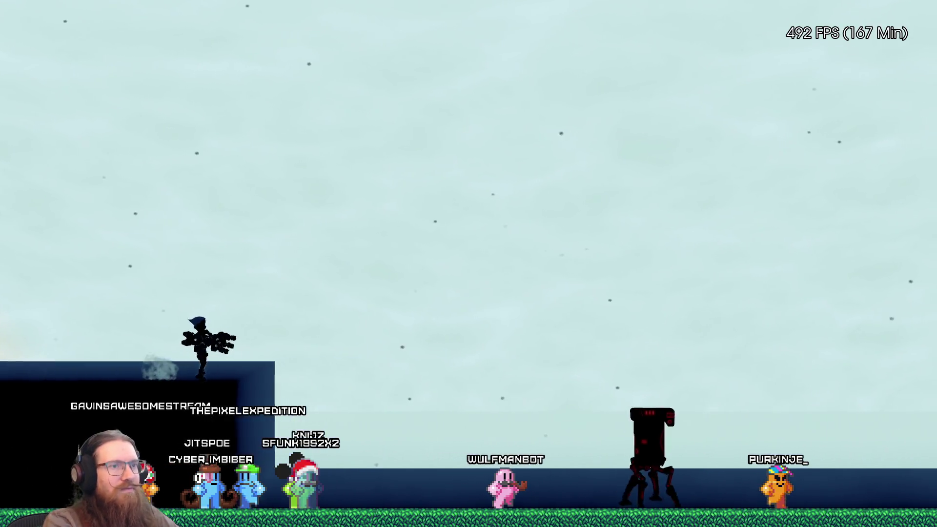
pyautogui.press('space')
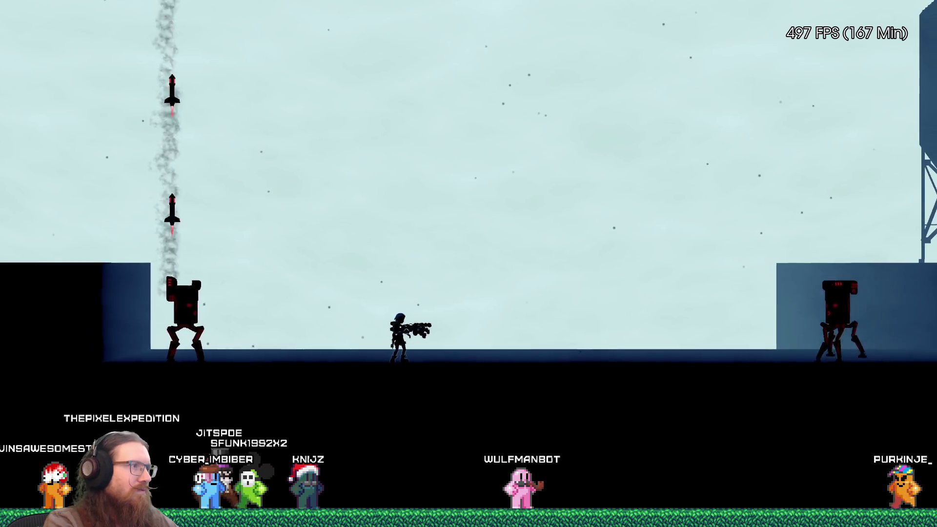
pyautogui.press('a')
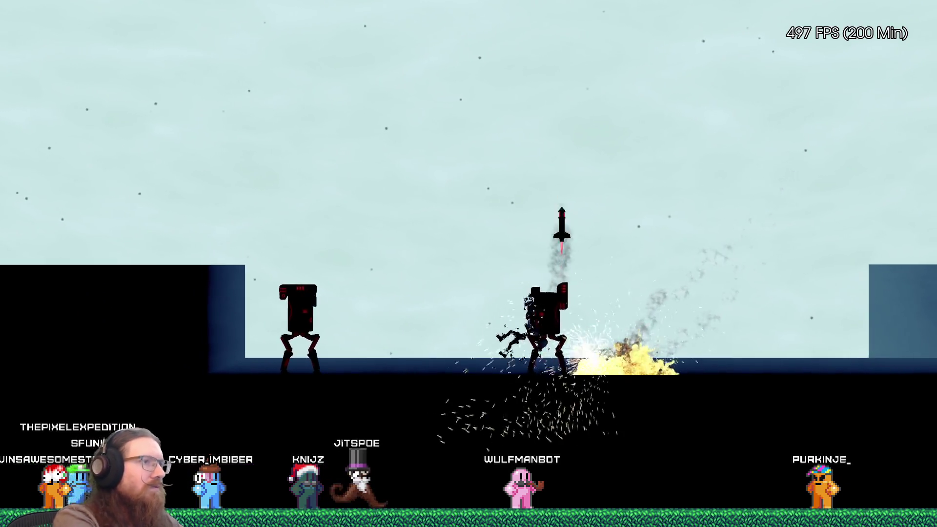
pyautogui.press('`')
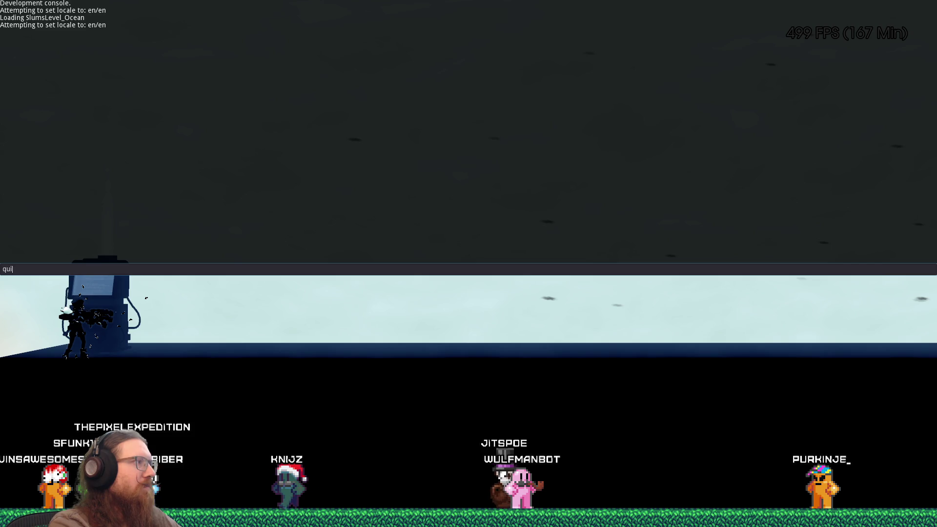
# Step: Quit the game, dismiss the Run prompt, and show the EnemyMissileLauncher scene in Godot
pyautogui.write('t')
pyautogui.press('Return')
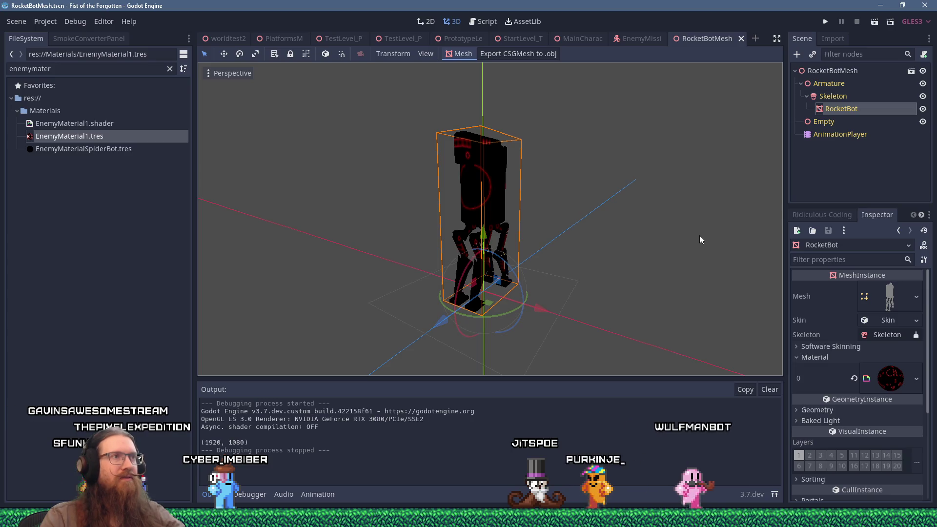
pyautogui.press('super+r')
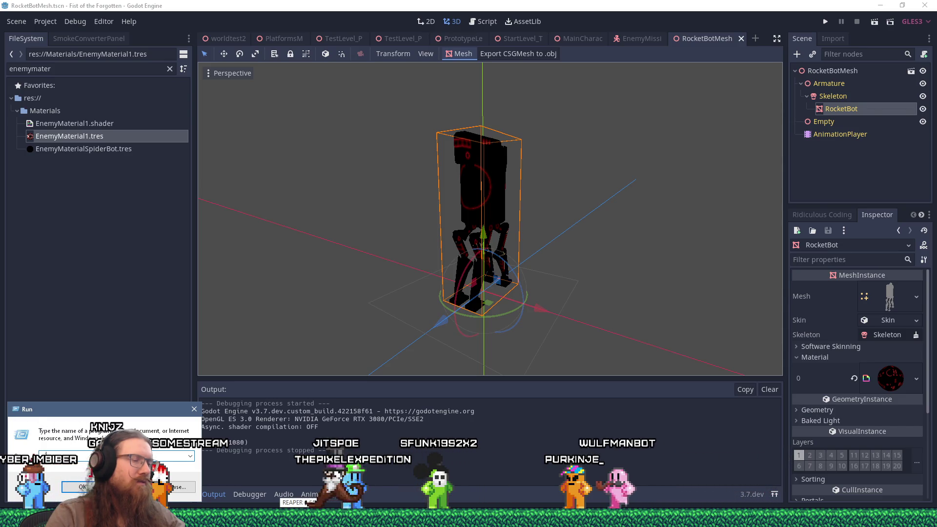
pyautogui.click(490, 4)
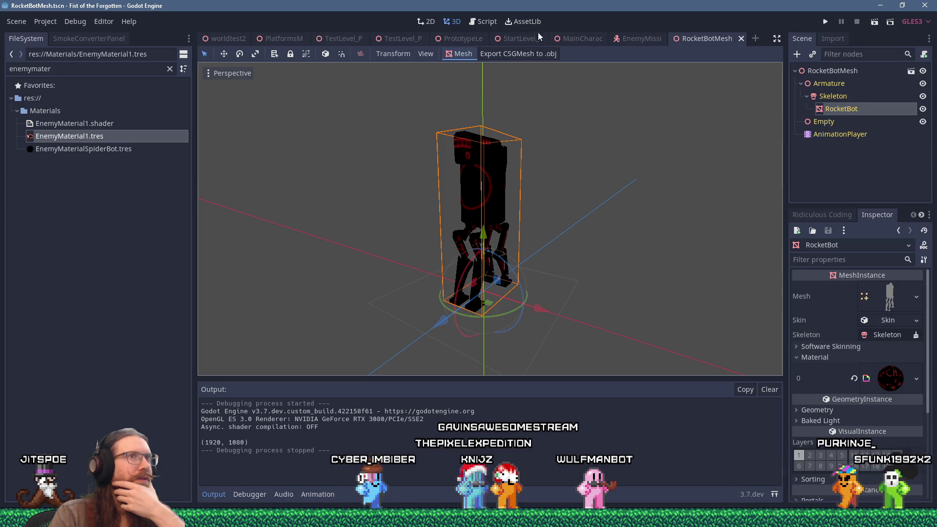
pyautogui.click(643, 37)
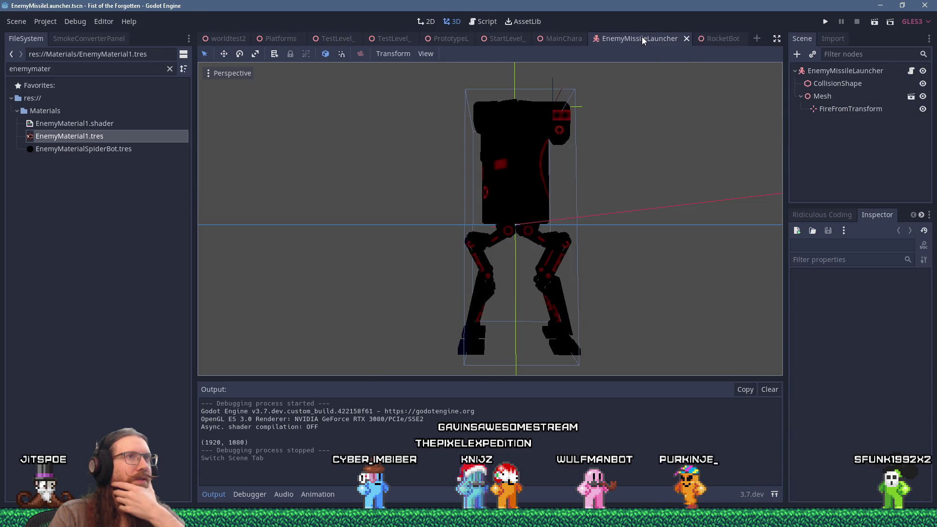
# Step: Read through EnemyMissileLauncher.gd's firing states, then start adding a child node to the launcher root
pyautogui.click(911, 71)
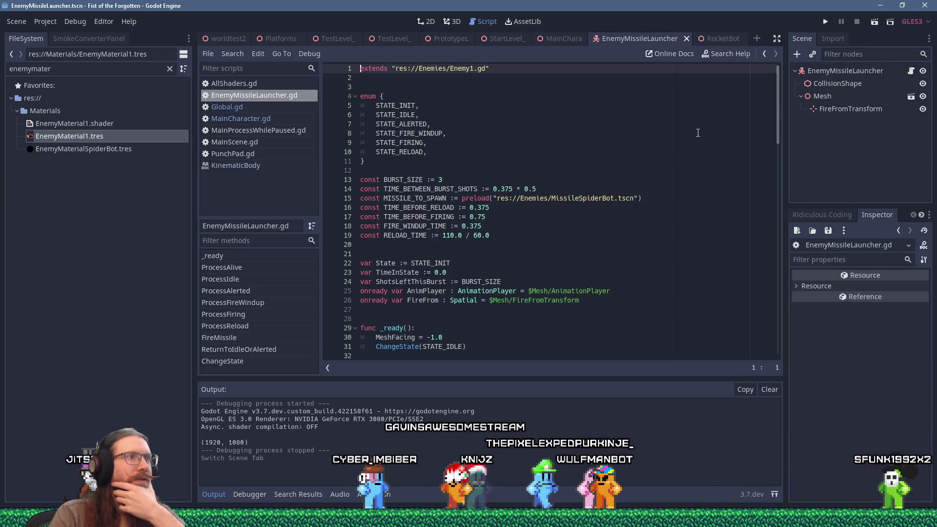
pyautogui.scroll(-12, 698, 163)
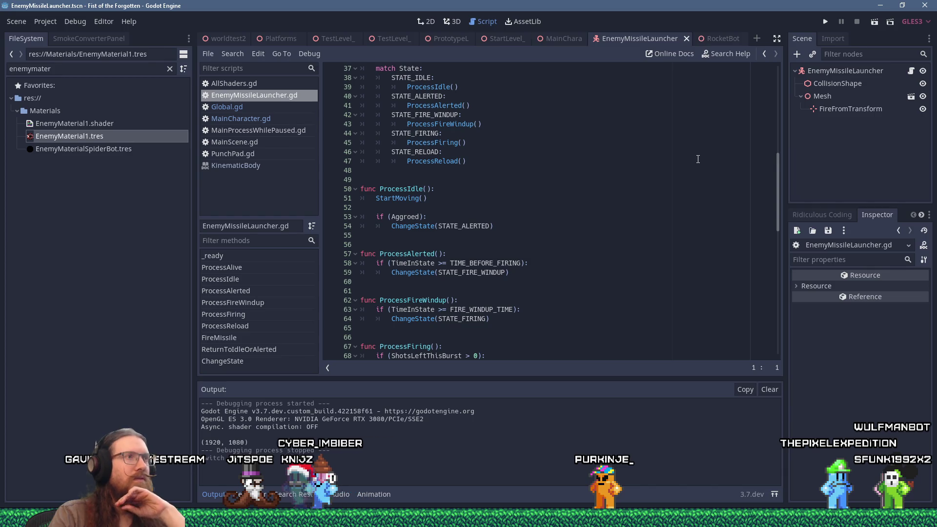
pyautogui.scroll(-2, 699, 159)
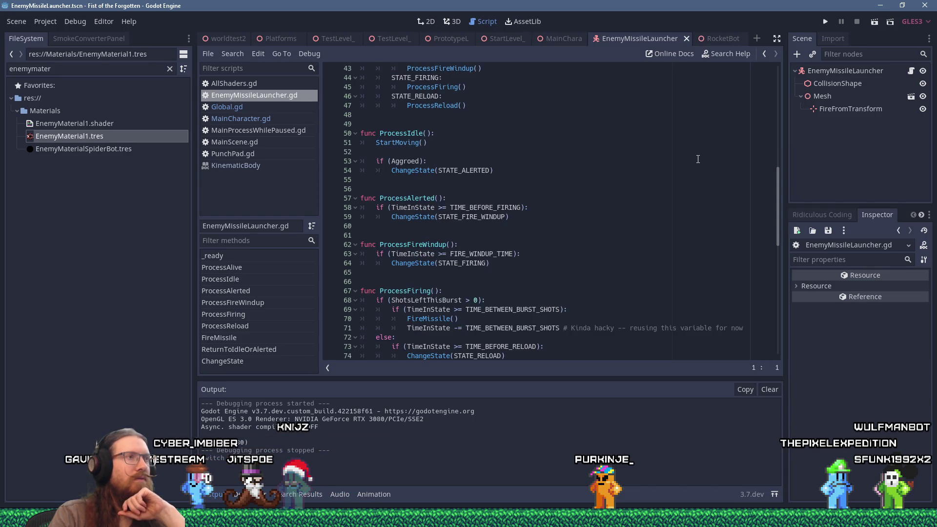
pyautogui.scroll(-3, 698, 159)
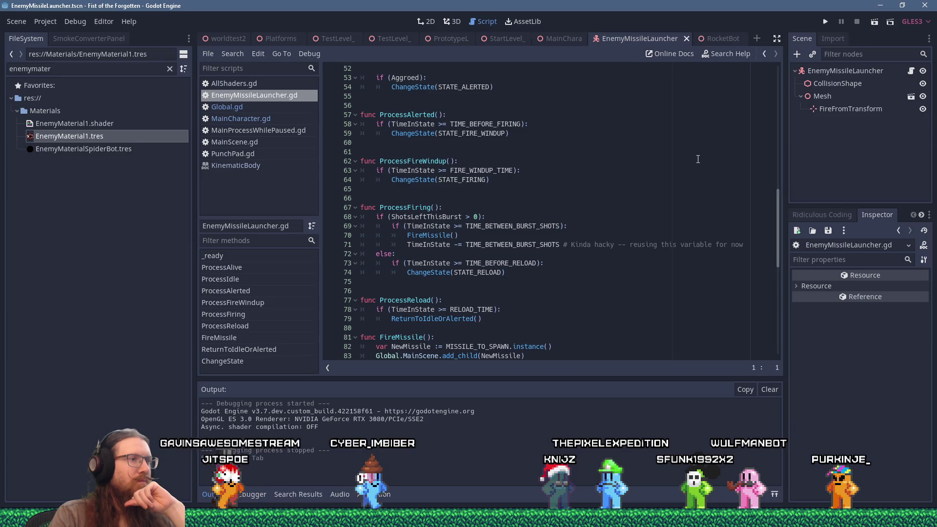
pyautogui.scroll(8, 698, 159)
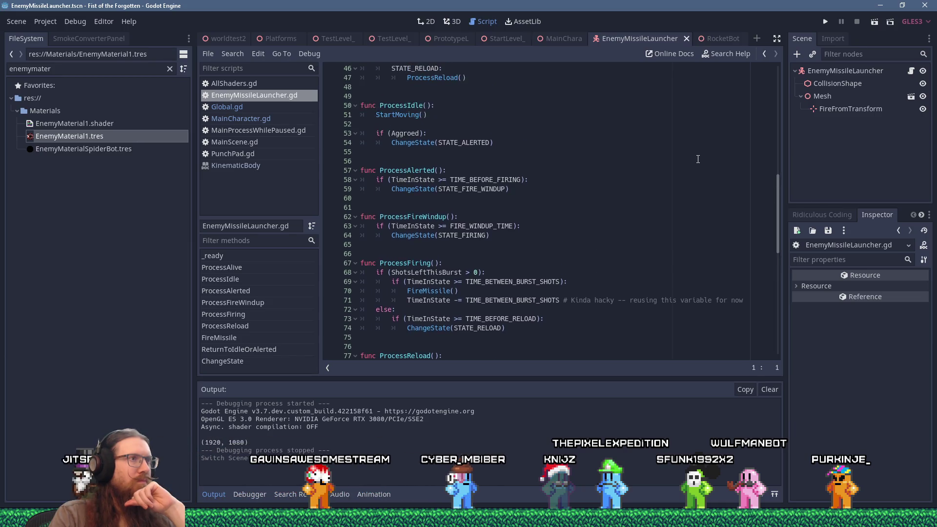
pyautogui.scroll(8, 698, 159)
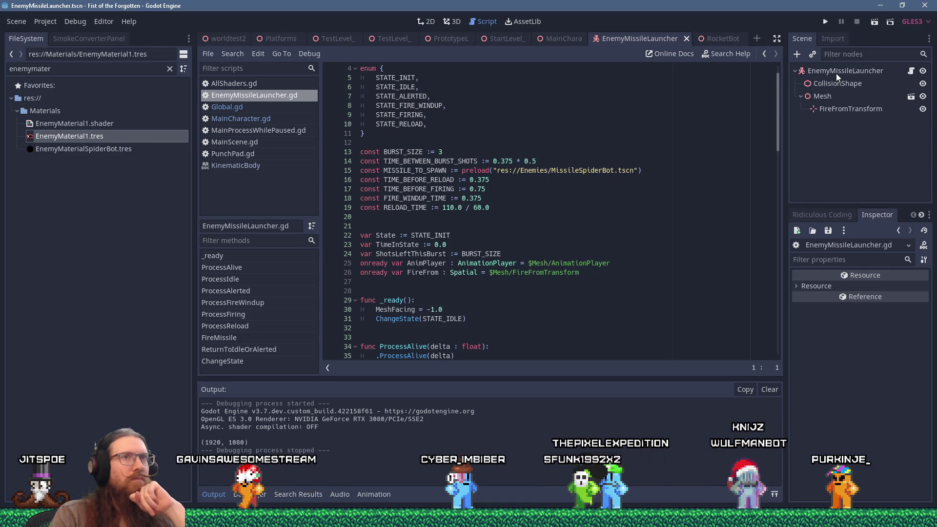
pyautogui.click(823, 71)
pyautogui.click(798, 55)
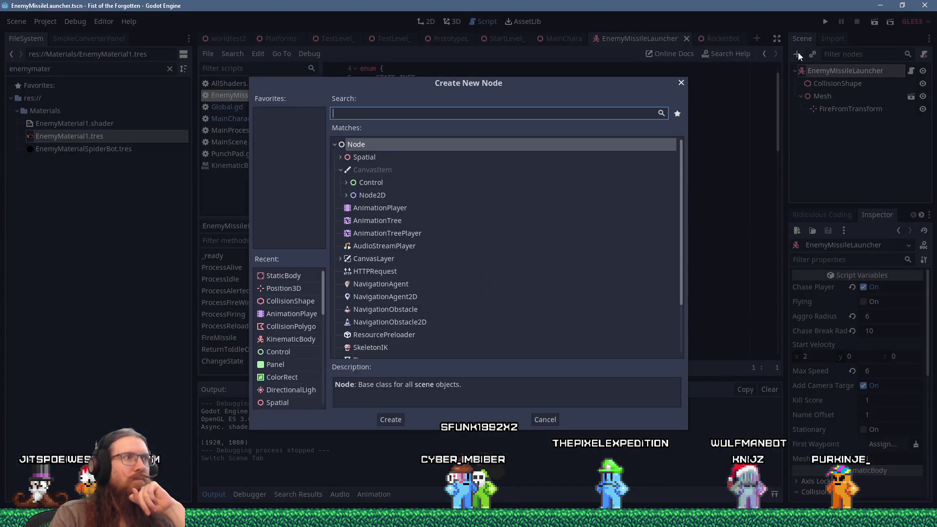
# Step: Cancel the new-node list and filter the FileSystem dock by 'enemy'
pyautogui.scroll(-5, 629, 193)
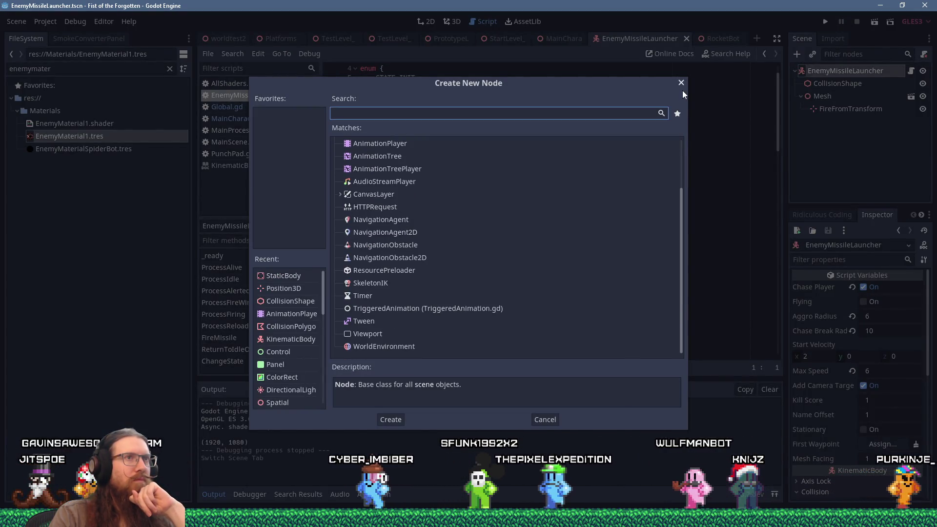
pyautogui.click(681, 83)
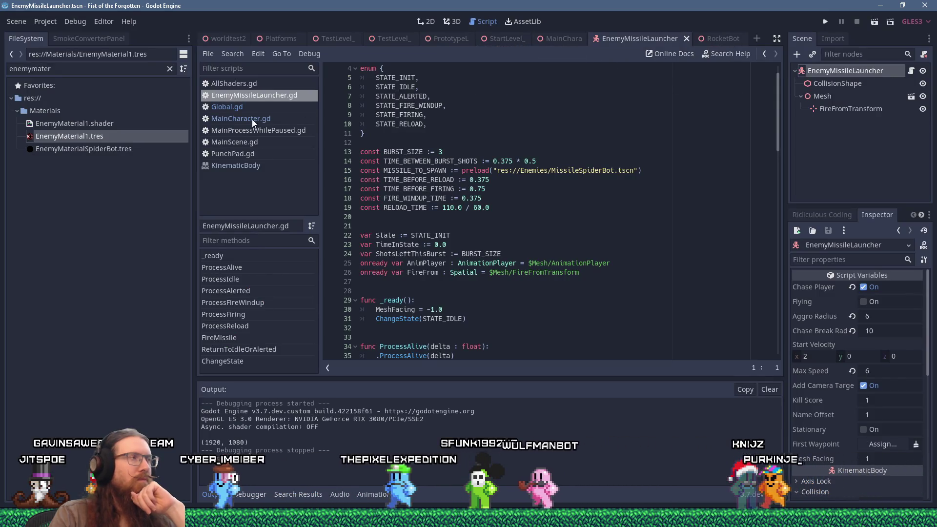
pyautogui.doubleClick(29, 69)
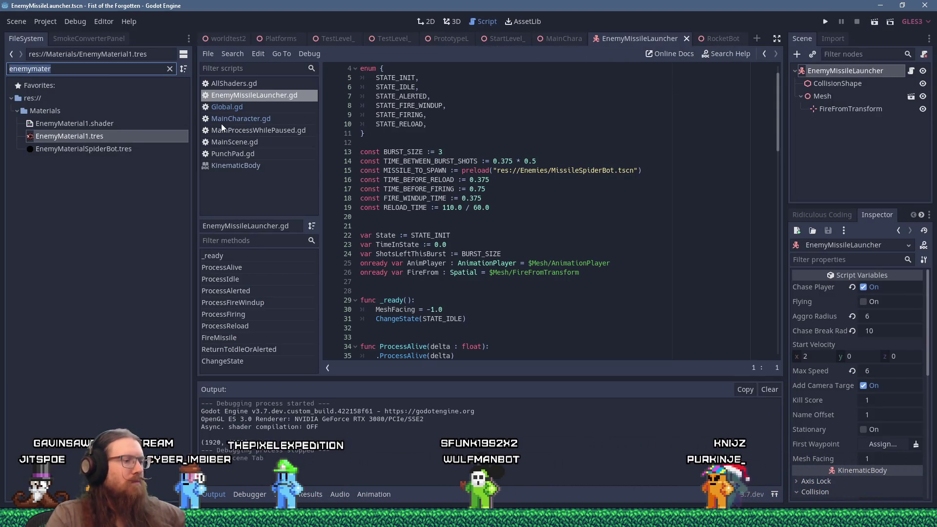
pyautogui.write('enemy')
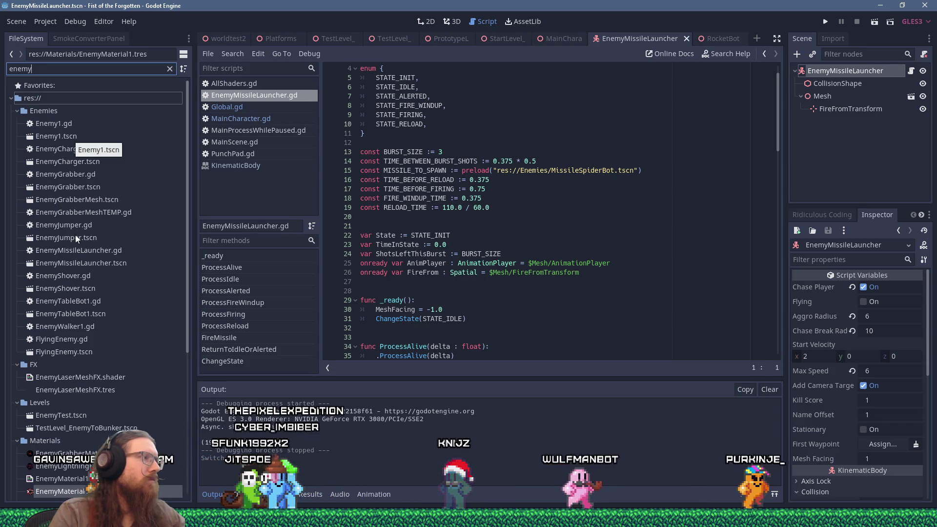
# Step: Open and close EnemyJumper.tscn, then clear the 'enemy' file filter
pyautogui.doubleClick(75, 238)
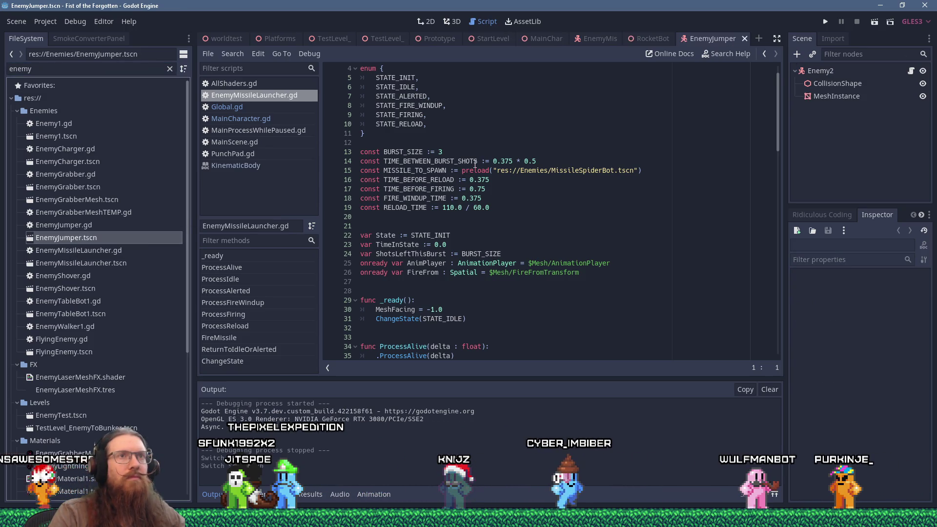
pyautogui.click(745, 39)
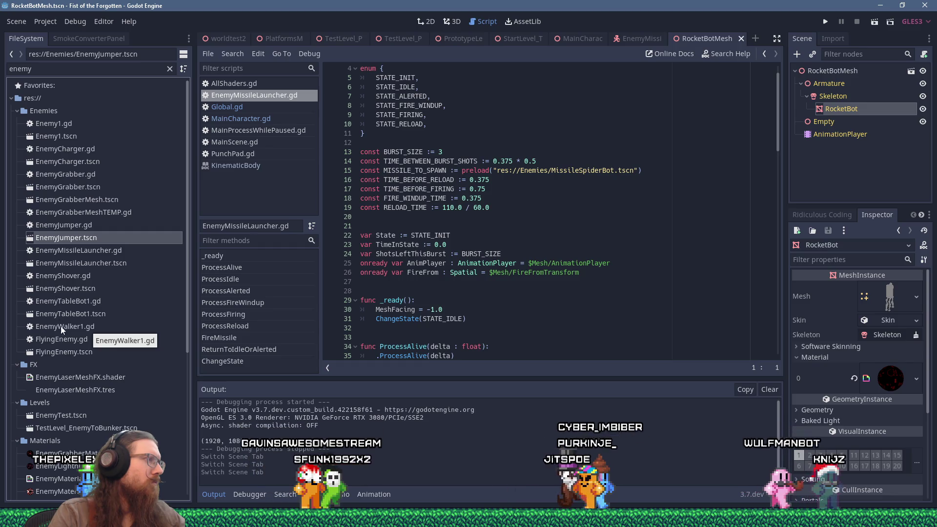
pyautogui.doubleClick(82, 69)
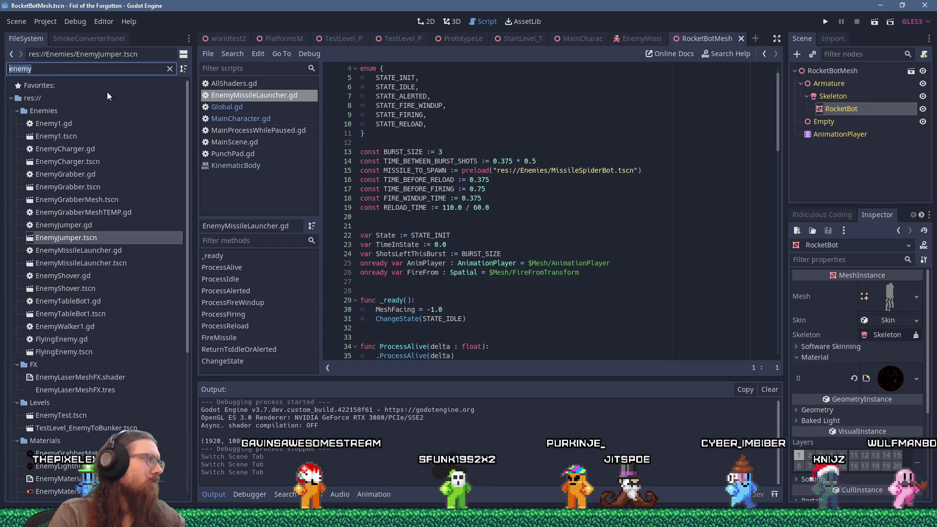
pyautogui.press('End')
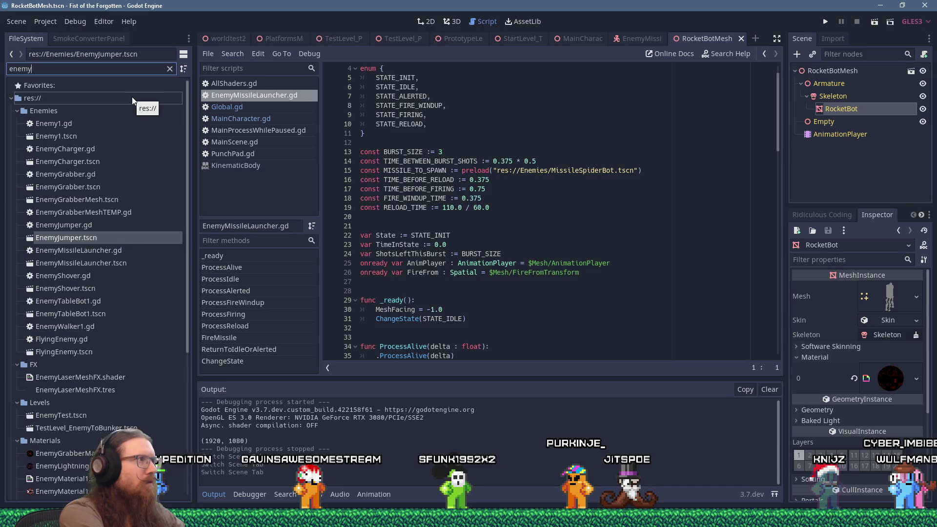
pyautogui.press('BackSpace')
pyautogui.press('BackSpace')
pyautogui.press('BackSpace')
# Step: Filter files by 'fly', open FlyingEnemy.tscn and copy its AggroSound node
pyautogui.write('fly')
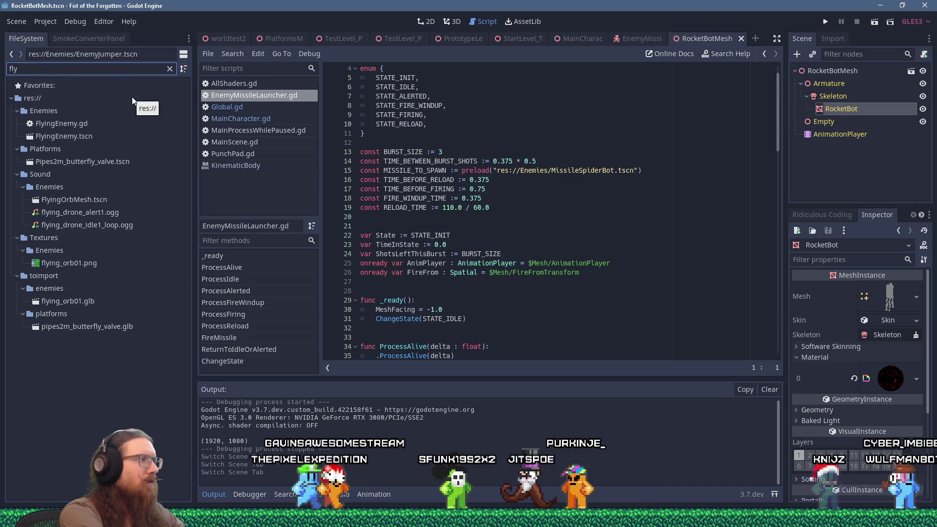
pyautogui.doubleClick(89, 136)
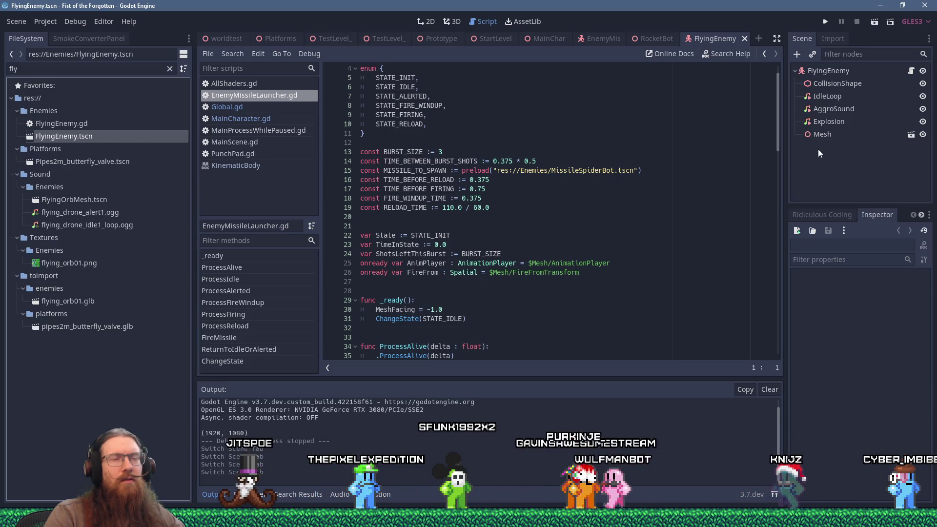
pyautogui.click(833, 111)
pyautogui.rightClick(832, 109)
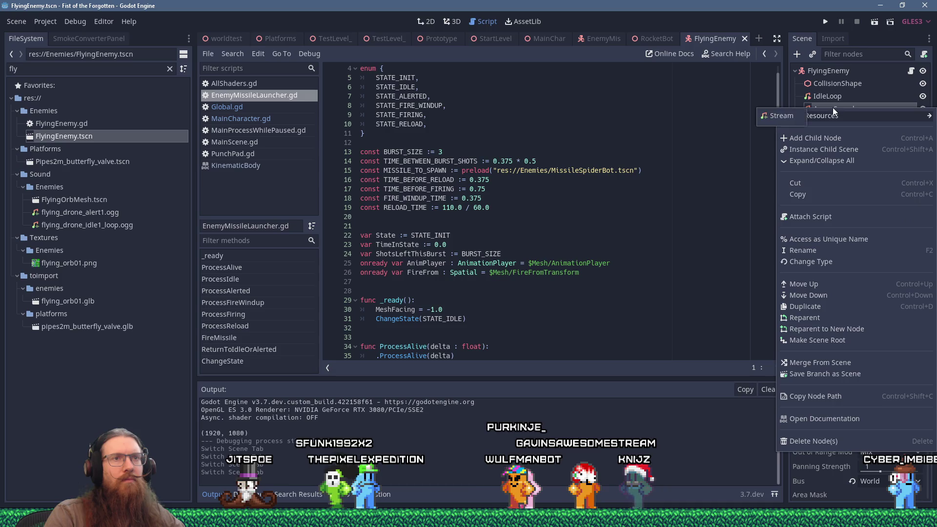
# Step: Paste the AggroSound node under the EnemyMissileLauncher root node
pyautogui.click(666, 40)
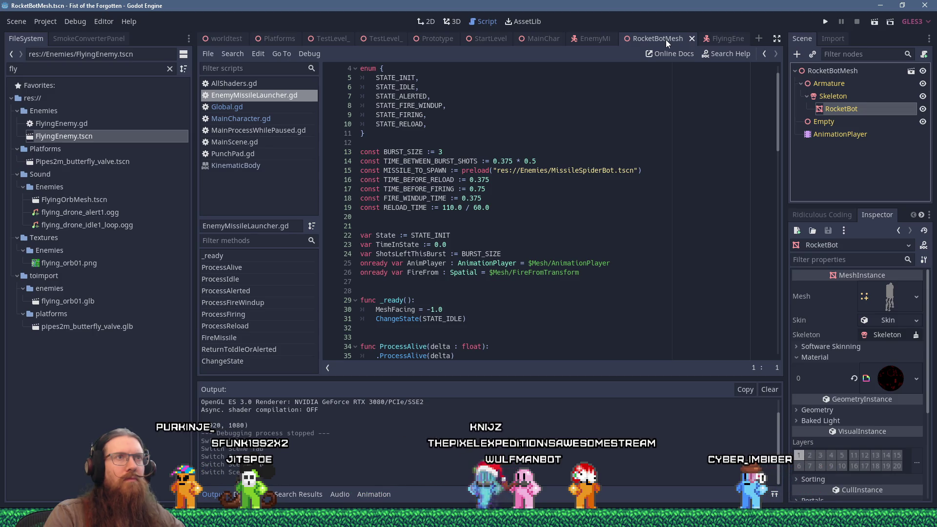
pyautogui.click(597, 40)
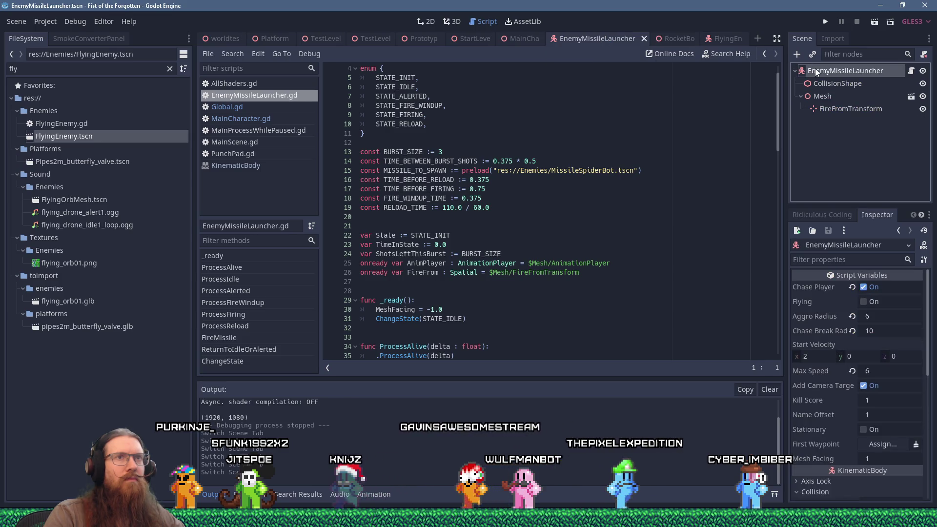
pyautogui.rightClick(824, 73)
pyautogui.click(837, 167)
# Step: Rename the pasted sound node to FirePrepSound
pyautogui.doubleClick(835, 122)
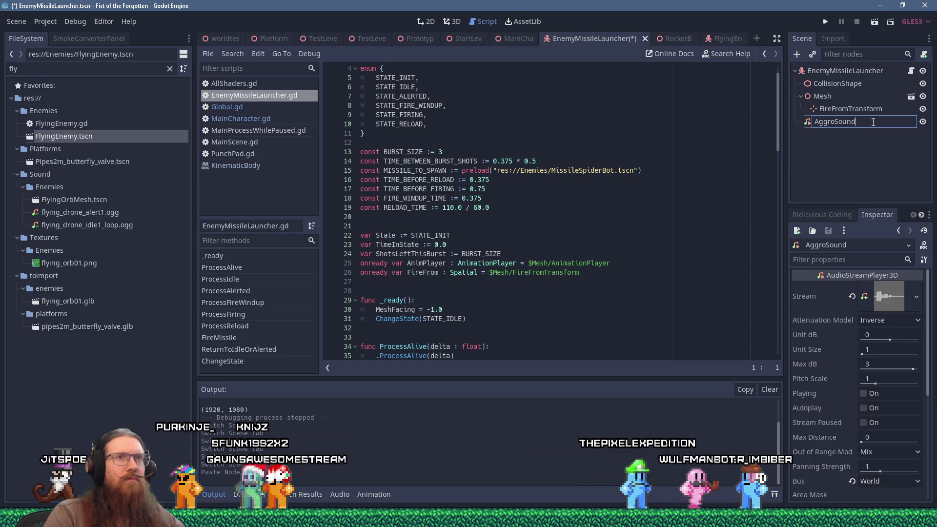
pyautogui.moveTo(873, 122); pyautogui.dragTo(817, 127)
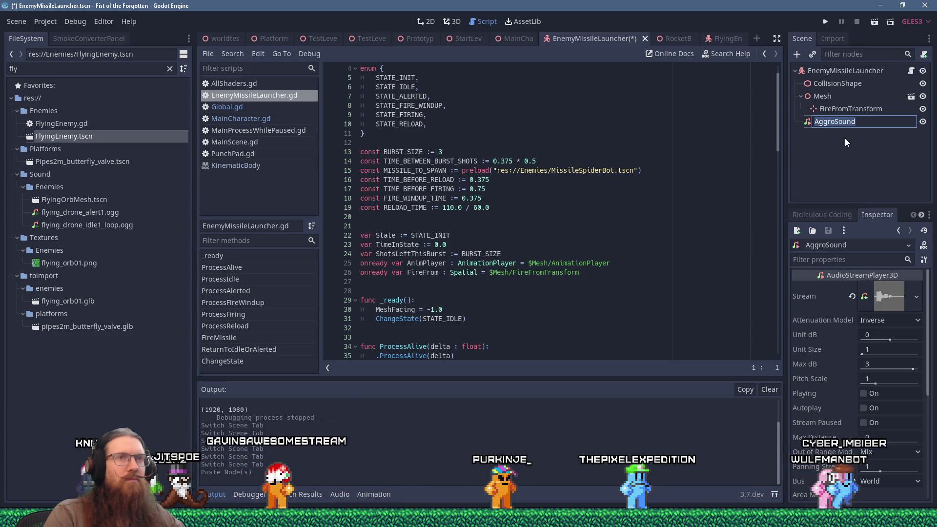
pyautogui.write('Fire')
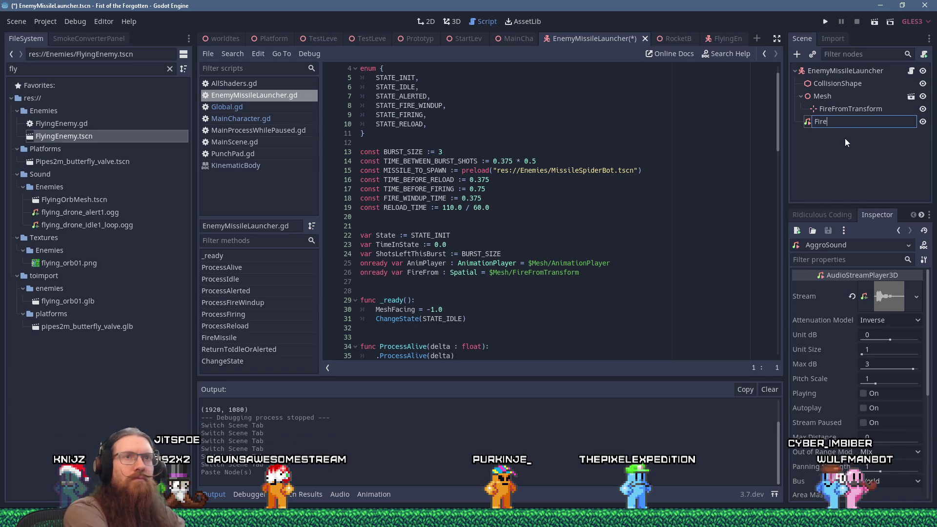
pyautogui.write('PrepSound')
pyautogui.press('Return')
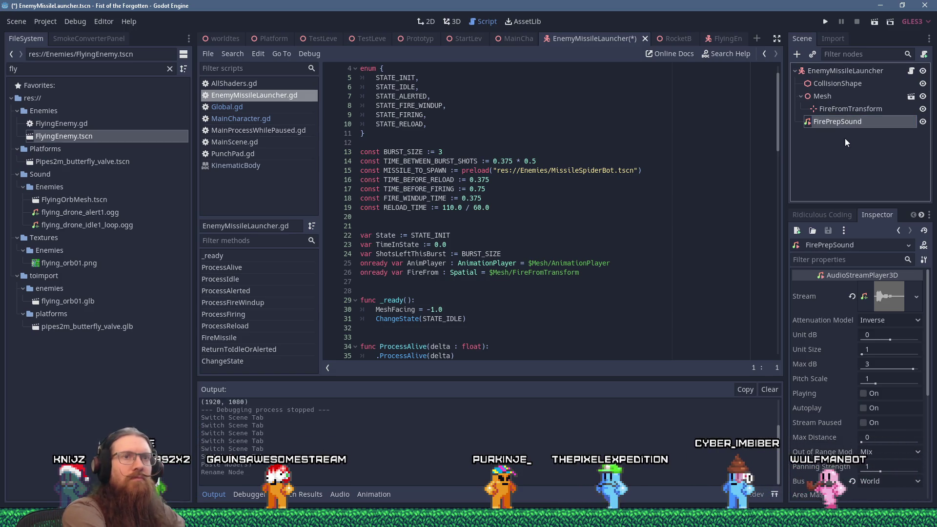
pyautogui.scroll(-6, 634, 270)
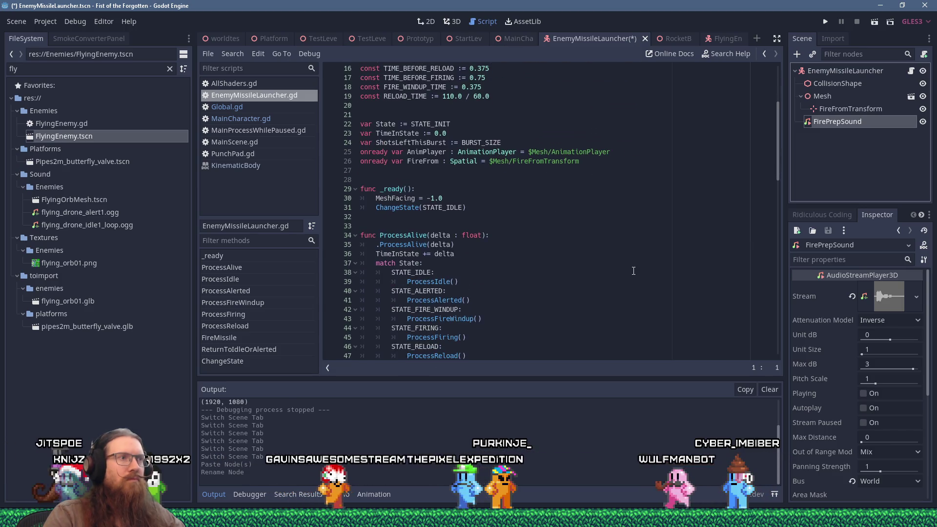
pyautogui.scroll(-7, 633, 271)
pyautogui.scroll(6, 635, 268)
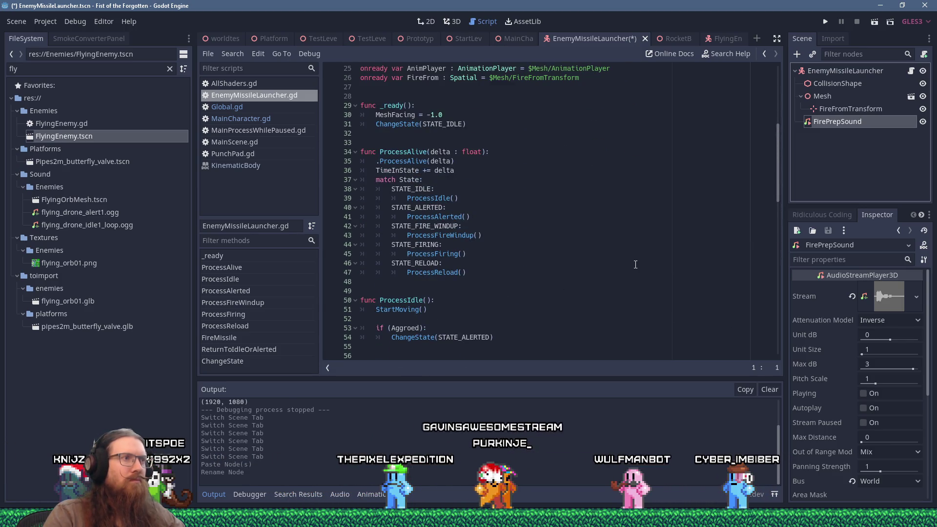
pyautogui.hotkey('alt', 'Tab')
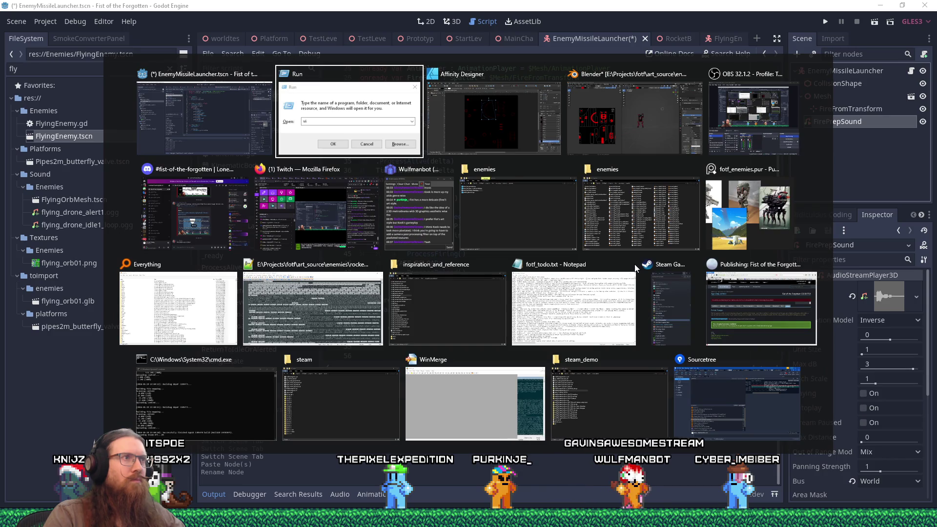
# Step: Dismiss REAPER's SWS update notice, then open the Videos folder with Win+R
pyautogui.hotkey('alt', 'Tab')
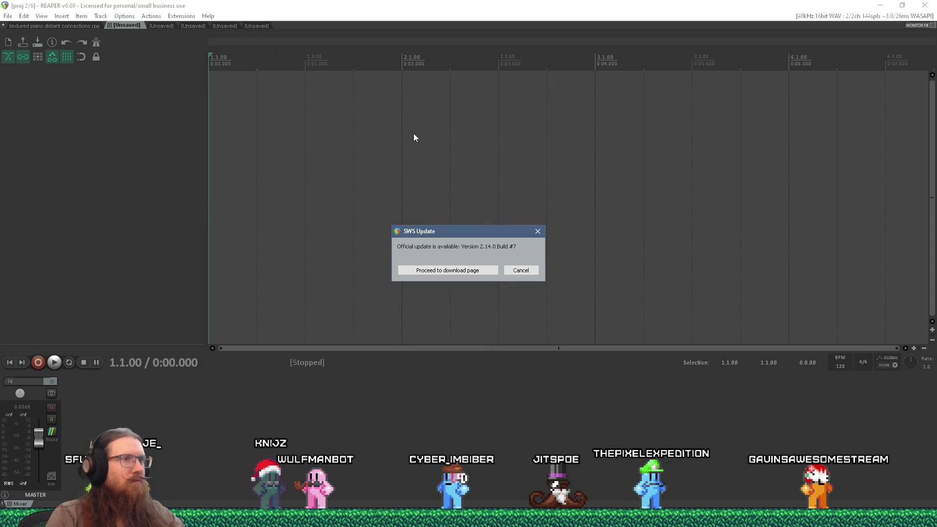
pyautogui.click(538, 232)
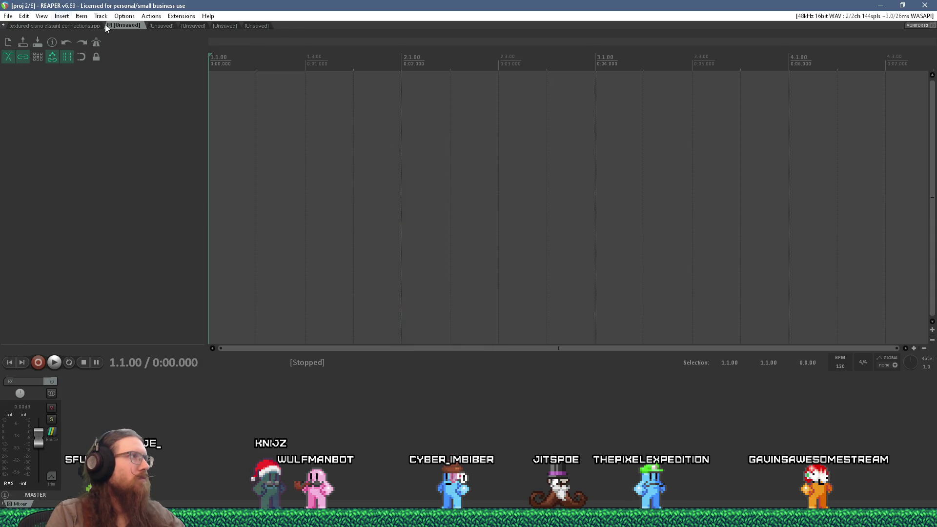
pyautogui.hotkey('alt', 'Tab')
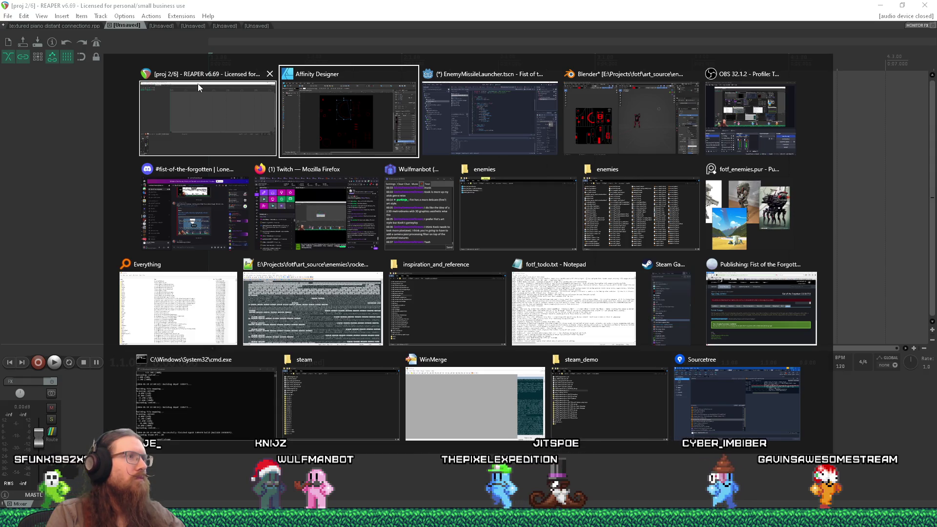
pyautogui.click(270, 112)
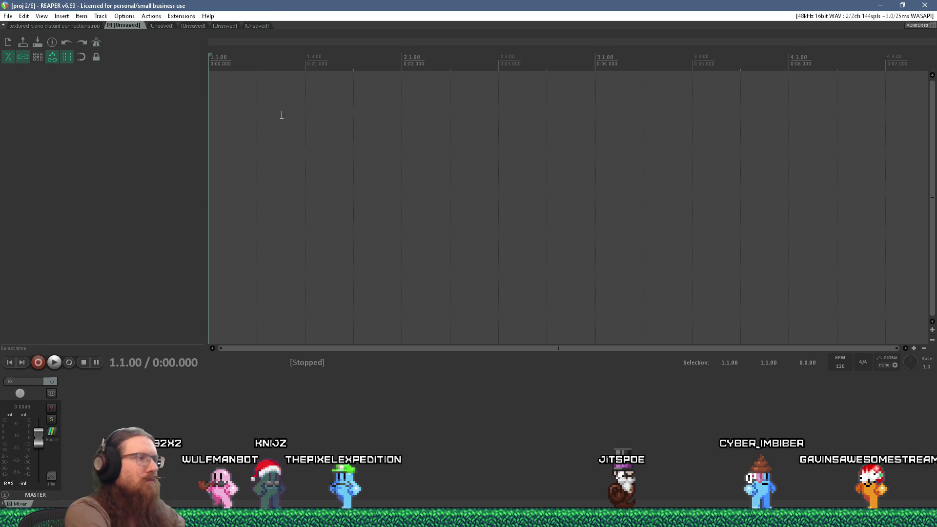
pyautogui.press('super+r')
pyautogui.press('Return')
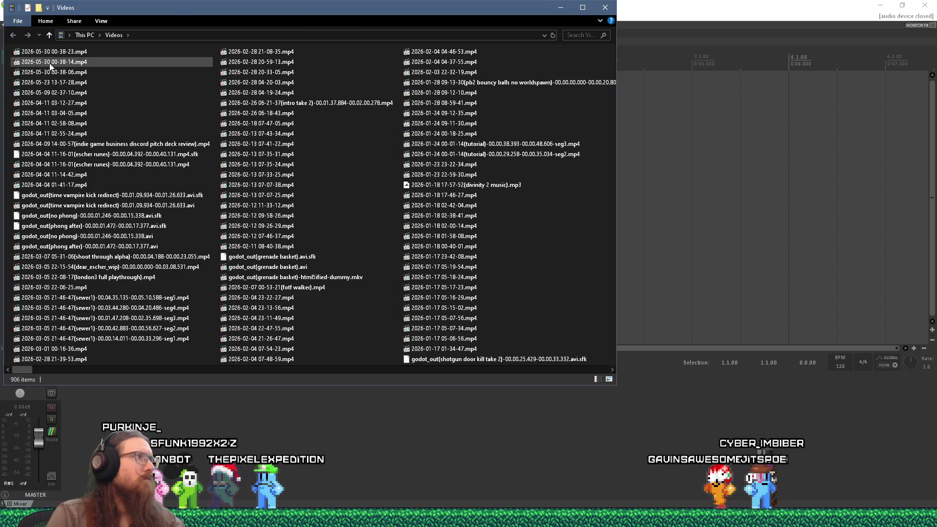
pyautogui.click(47, 51)
pyautogui.press('F2')
pyautogui.click(74, 51)
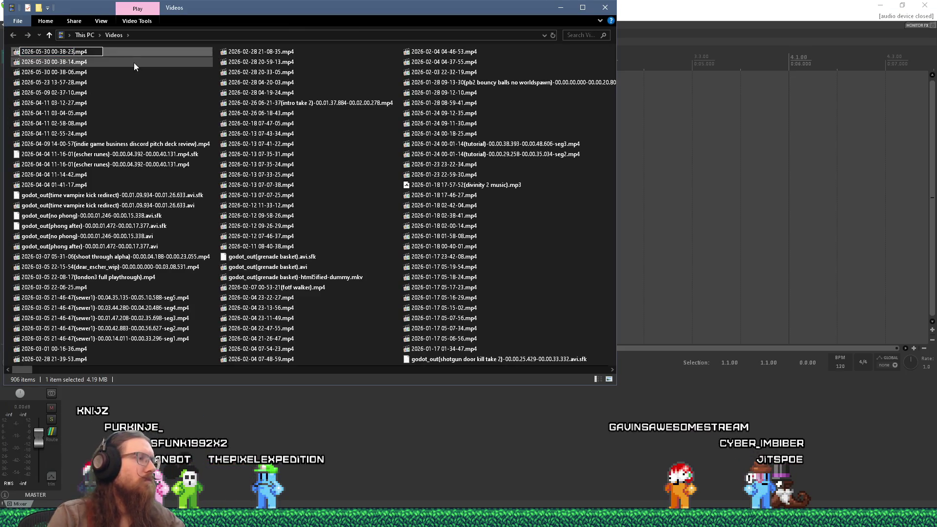
pyautogui.write('(')
pyautogui.write('rocket bot ref')
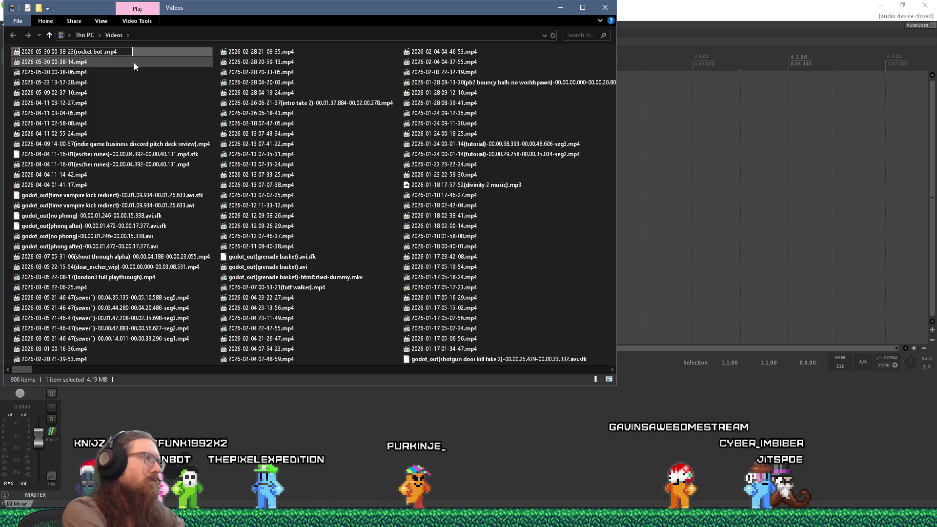
pyautogui.write(')')
pyautogui.press('Return')
# Step: Copy the renamed recording into the art_source\no_git\video reference folder
pyautogui.rightClick(125, 52)
pyautogui.click(190, 256)
pyautogui.press('super+r')
pyautogui.write('e')
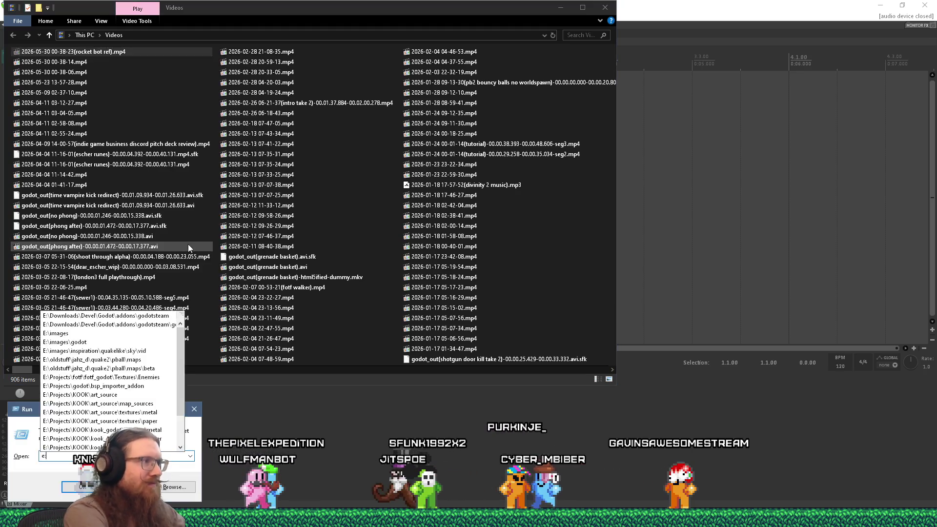
pyautogui.write(':\\projects\\fotf\\art_source\\')
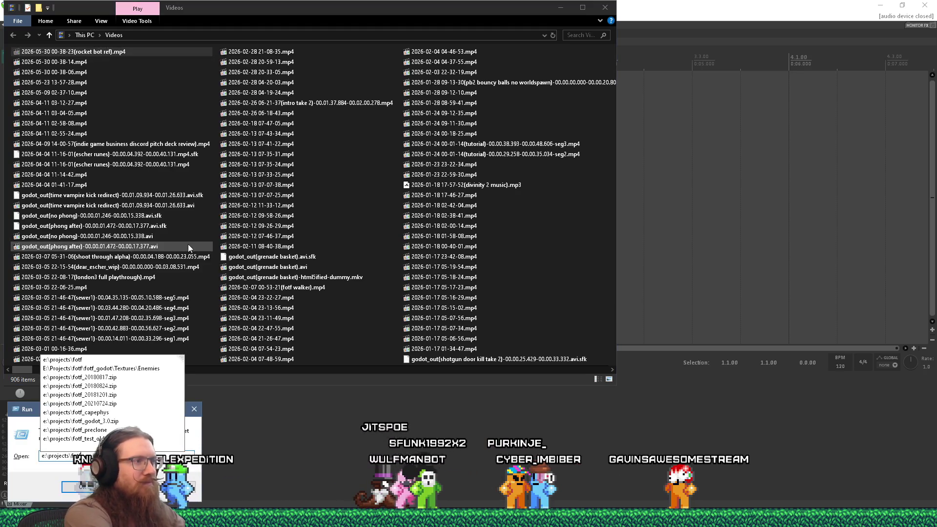
pyautogui.press('BackSpace')
pyautogui.press('BackSpace')
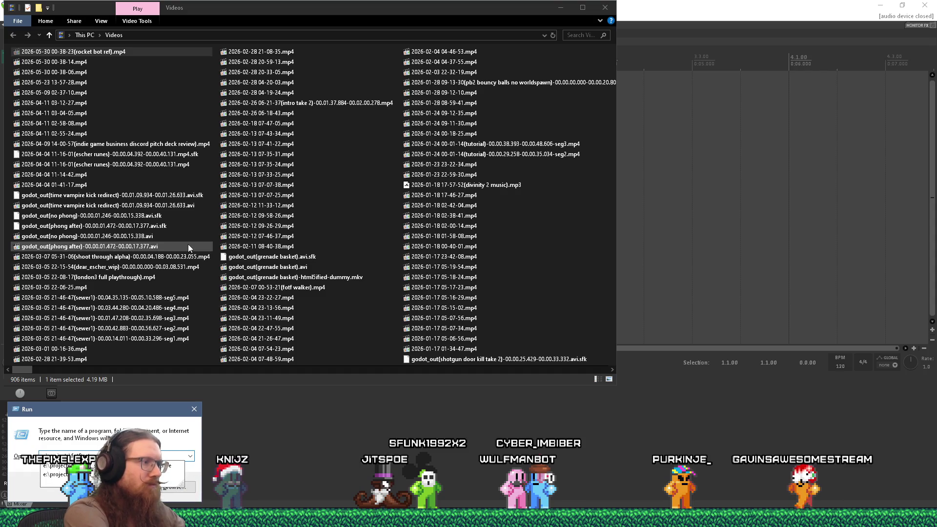
pyautogui.press('Return')
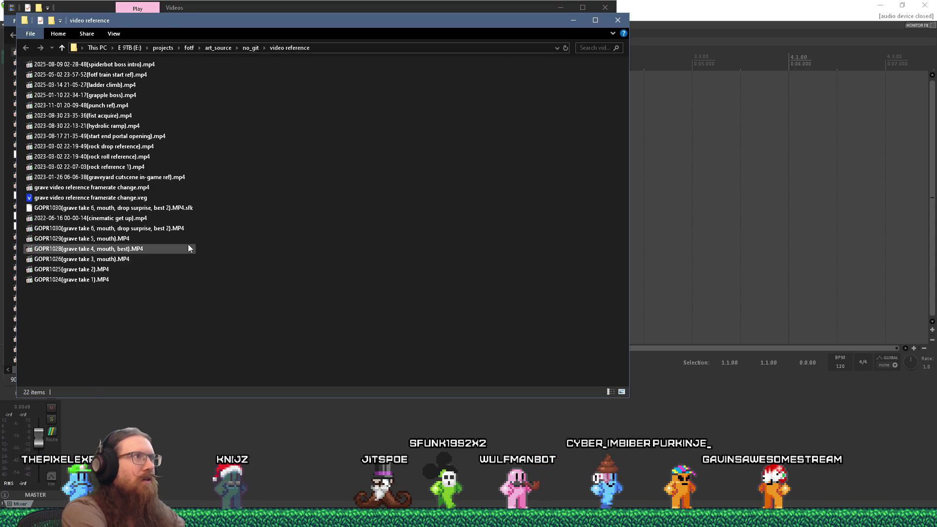
pyautogui.hotkey('ctrl', 'v')
pyautogui.moveTo(350, 22); pyautogui.dragTo(567, 72)
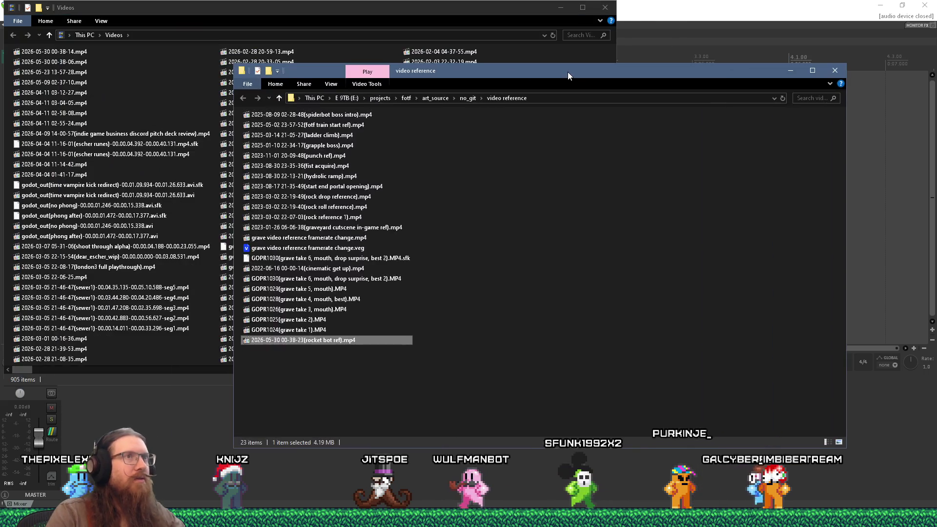
# Step: Drop the rocket bot ref clip onto the timeline and show its video picture
pyautogui.moveTo(402, 340)
pyautogui.mouseDown()
pyautogui.moveTo(575, 223)
pyautogui.moveTo(811, 111)
pyautogui.moveTo(860, 105)
pyautogui.mouseUp()
pyautogui.hscroll(5, 565, 142)
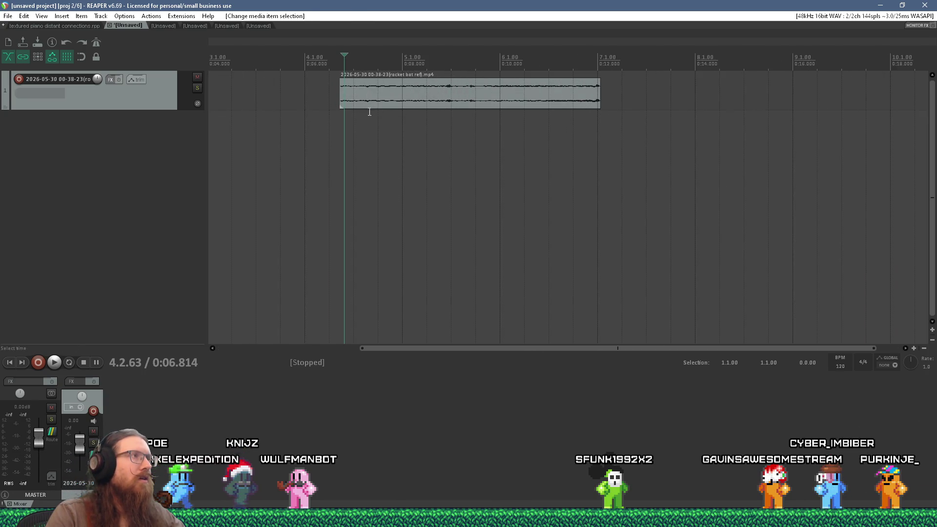
pyautogui.click(41, 16)
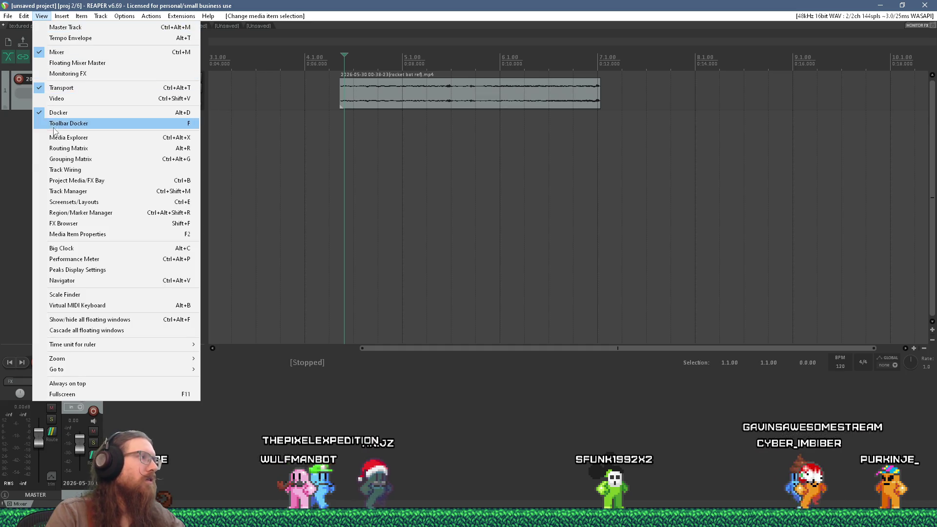
pyautogui.click(64, 98)
# Step: Silence the clip's audio to -inf dB and locate the rocket launch frame
pyautogui.click(379, 126)
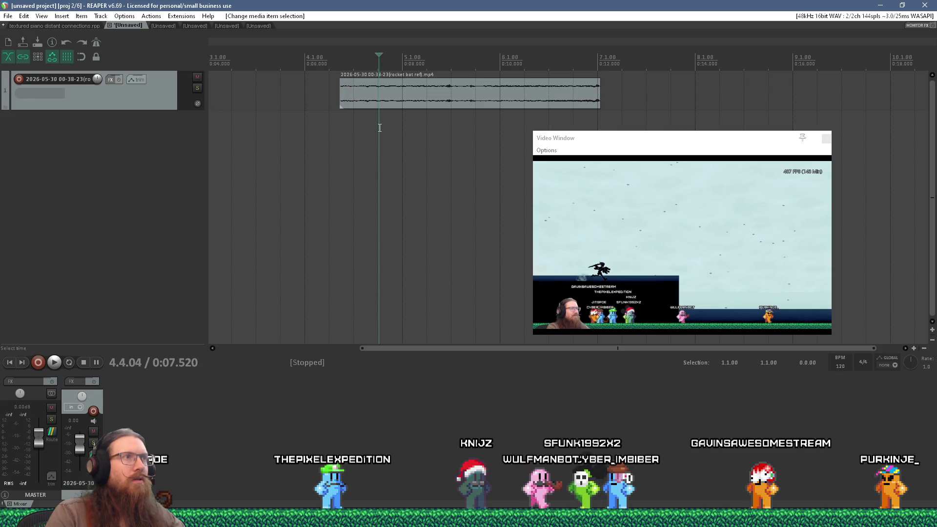
pyautogui.moveTo(462, 79); pyautogui.dragTo(460, 144)
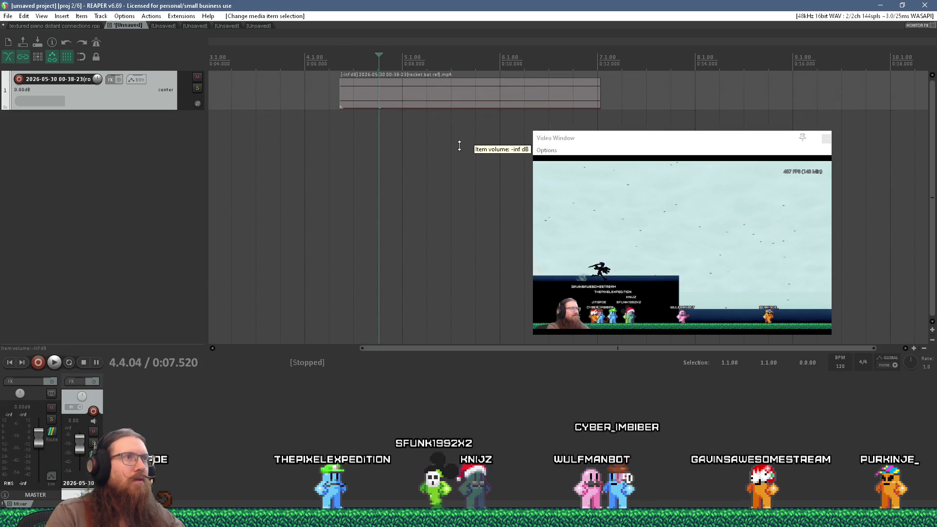
pyautogui.click(429, 129)
pyautogui.press('space')
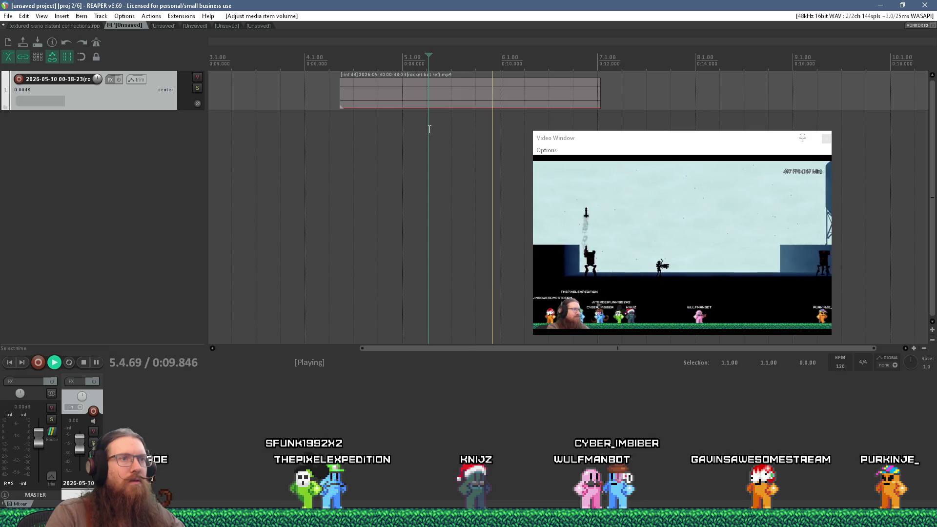
pyautogui.click(464, 124)
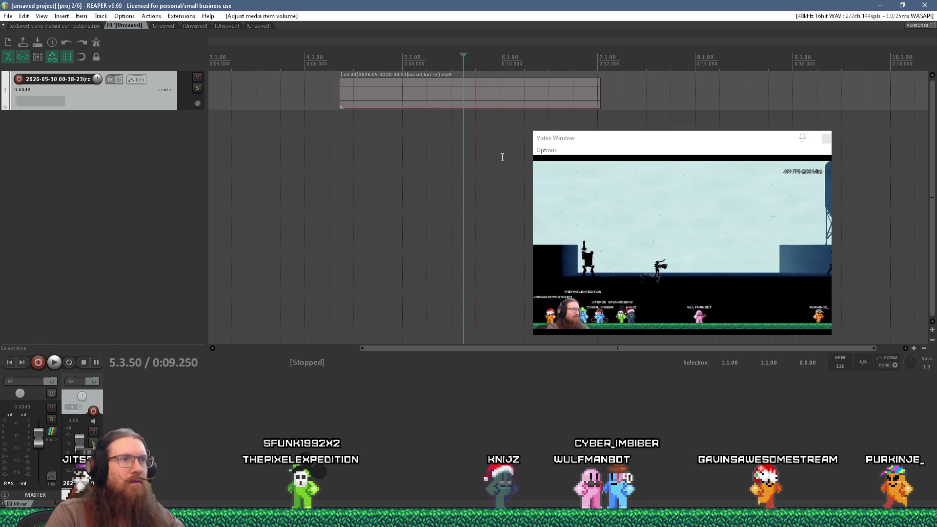
pyautogui.scroll(3, 499, 149)
pyautogui.click(412, 135)
pyautogui.press('space')
pyautogui.press('space')
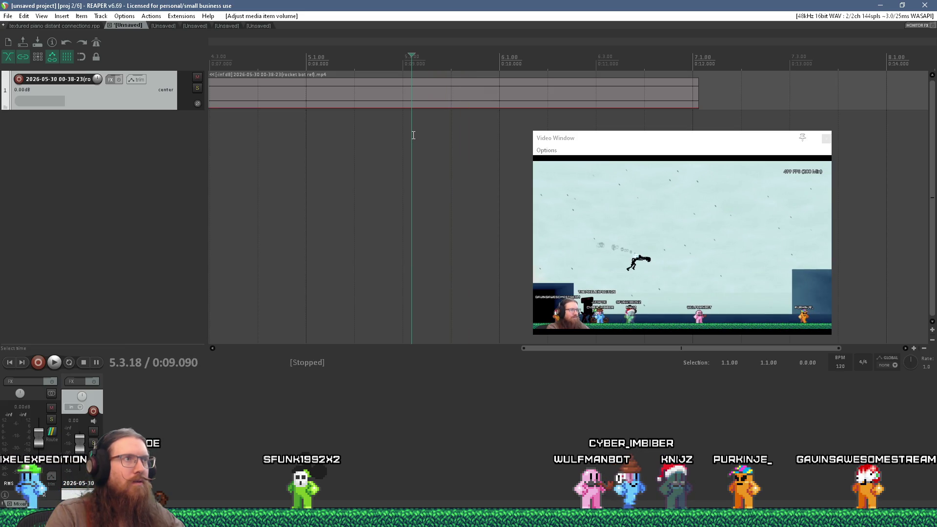
pyautogui.scroll(-3, 373, 127)
pyautogui.scroll(1, 289, 103)
# Step: Trim the clip's start to the rocket launch and audition the result
pyautogui.moveTo(277, 96); pyautogui.dragTo(401, 101)
pyautogui.press('space')
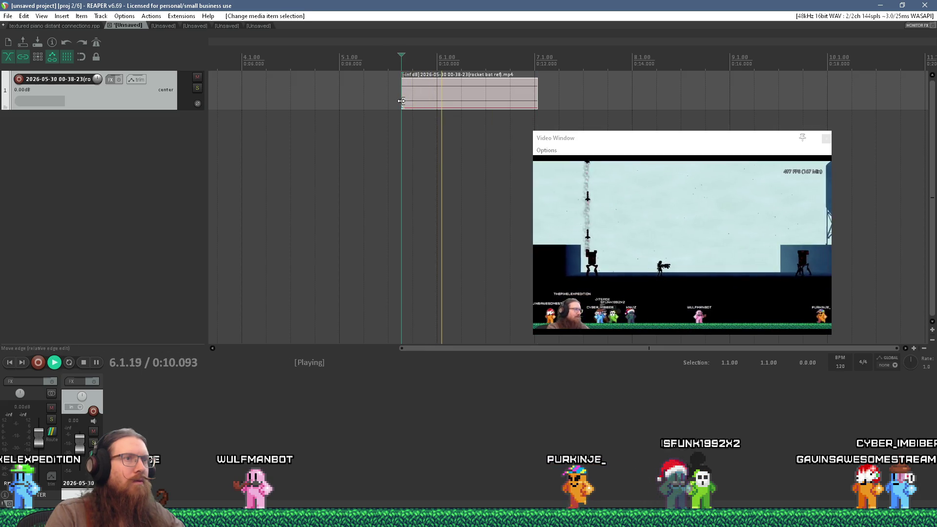
pyautogui.press('space')
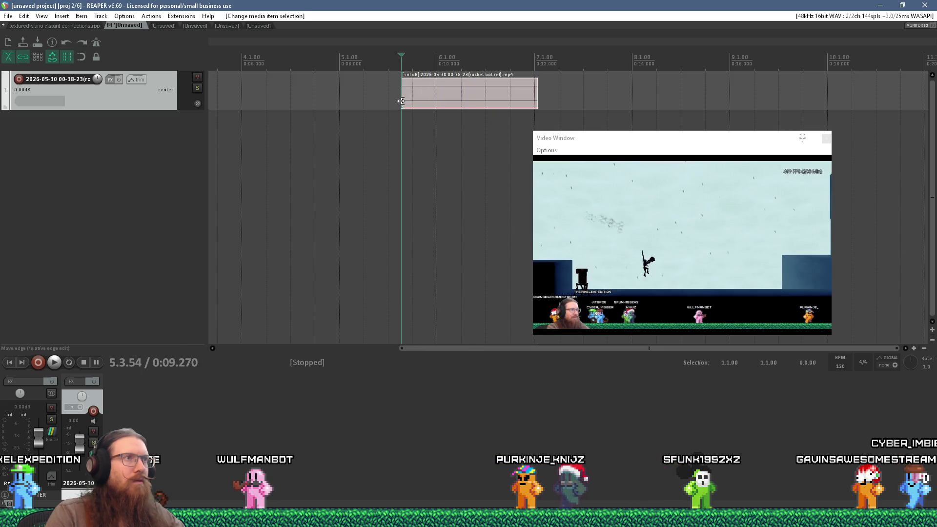
pyautogui.press('space')
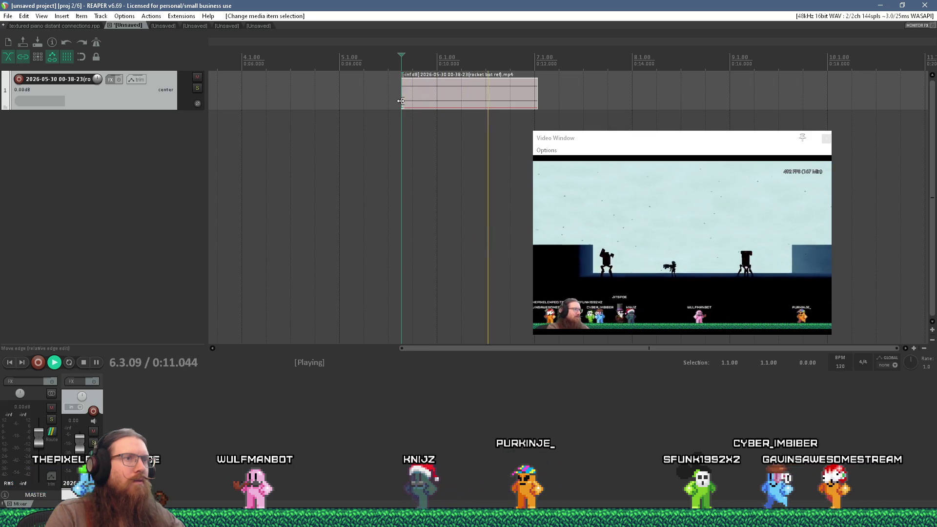
pyautogui.press('space')
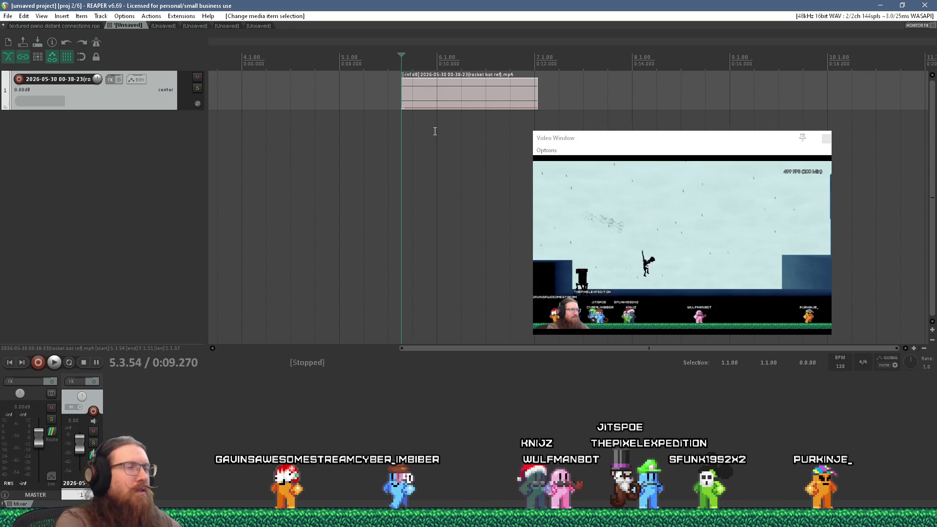
# Step: Set the playhead to the clip start and switch to the empty third project tab
pyautogui.click(398, 124)
pyautogui.scroll(3, 406, 120)
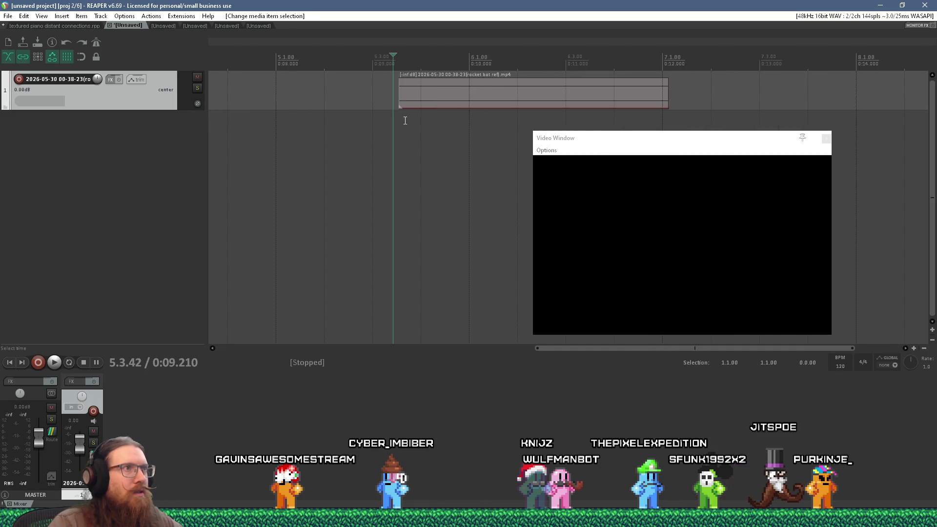
pyautogui.click(400, 119)
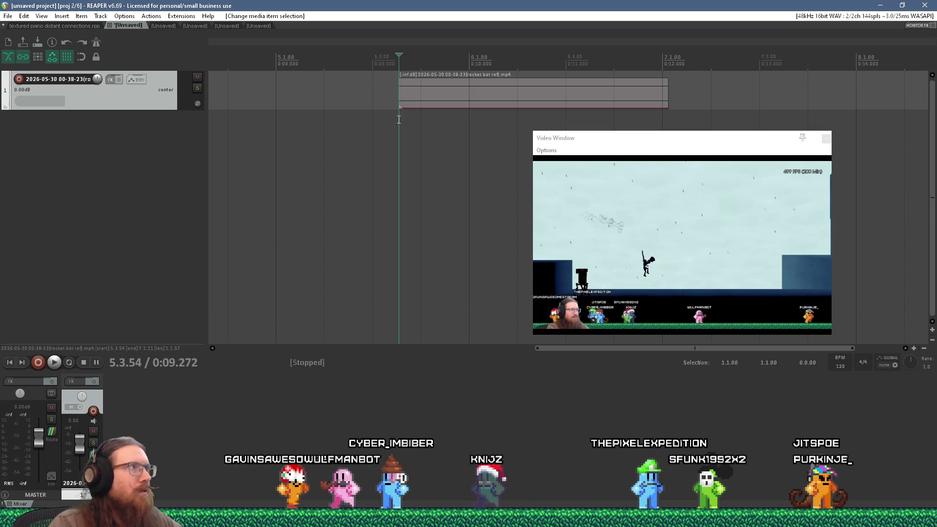
pyautogui.click(169, 25)
pyautogui.click(10, 16)
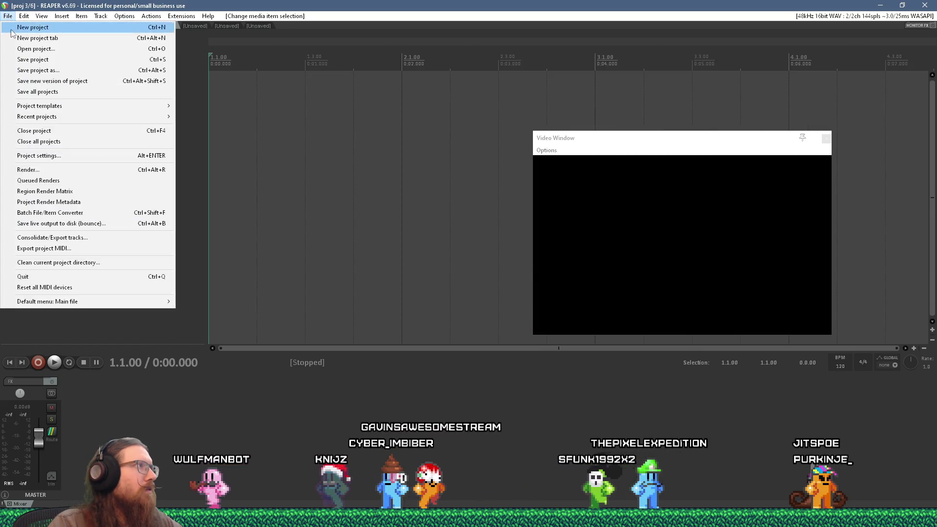
# Step: Open a project with Ctrl+O and navigate to the sound\enemies folder
pyautogui.click(340, 149)
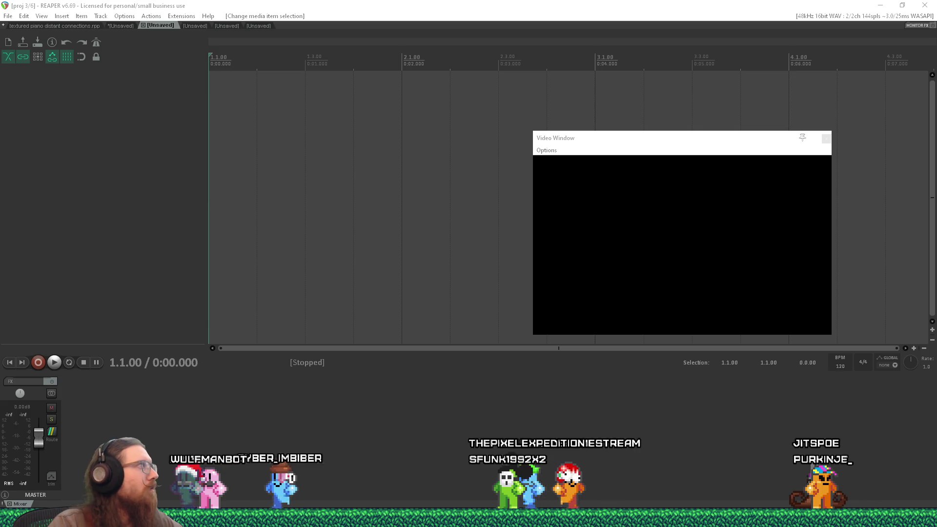
pyautogui.hotkey('ctrl', 'o')
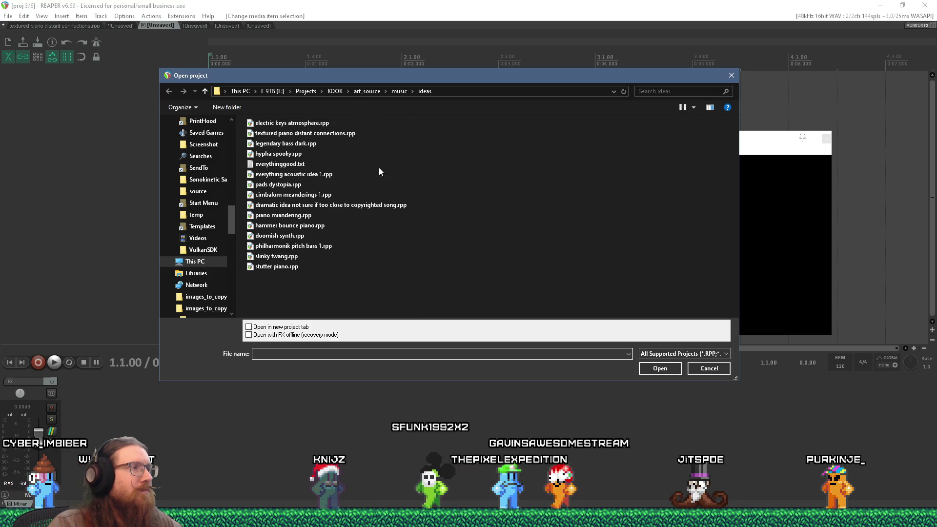
pyautogui.write('e:\\projects\\fotf\\arc')
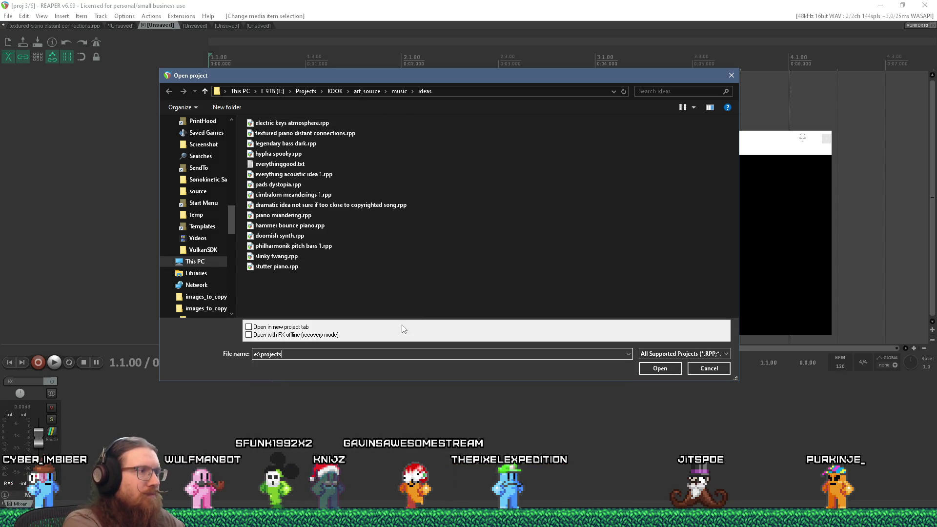
pyautogui.write('ource\\sound\\ene')
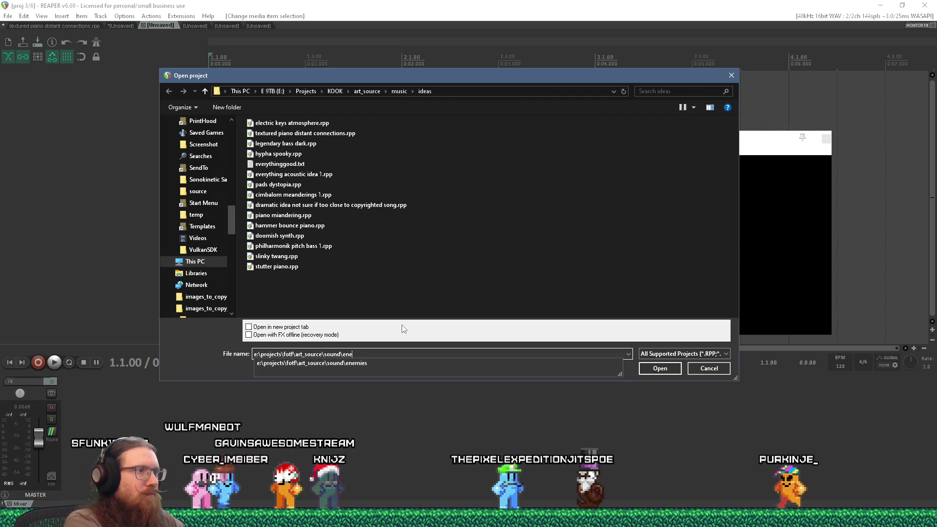
pyautogui.write('mies')
pyautogui.press('Return')
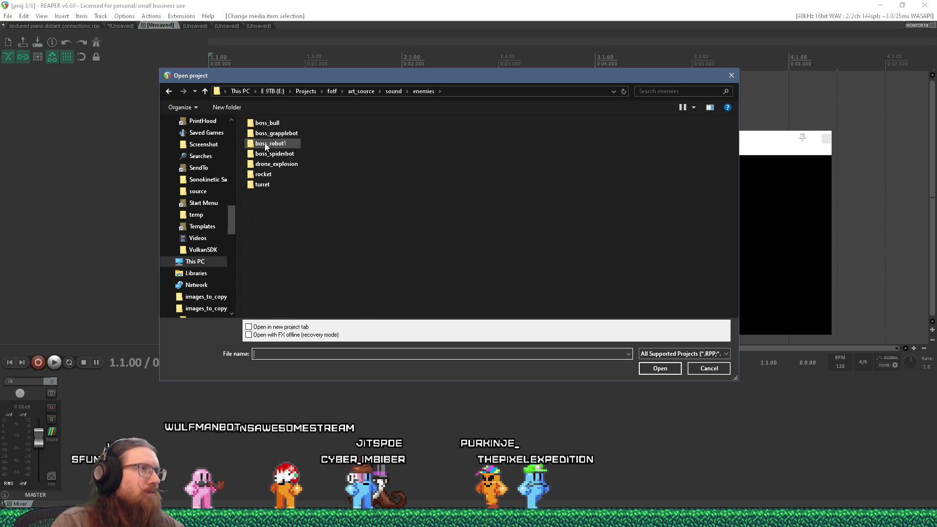
# Step: Open boss_robot1_steps.RPP from boss_robot1\boss_robot1_steps
pyautogui.doubleClick(272, 174)
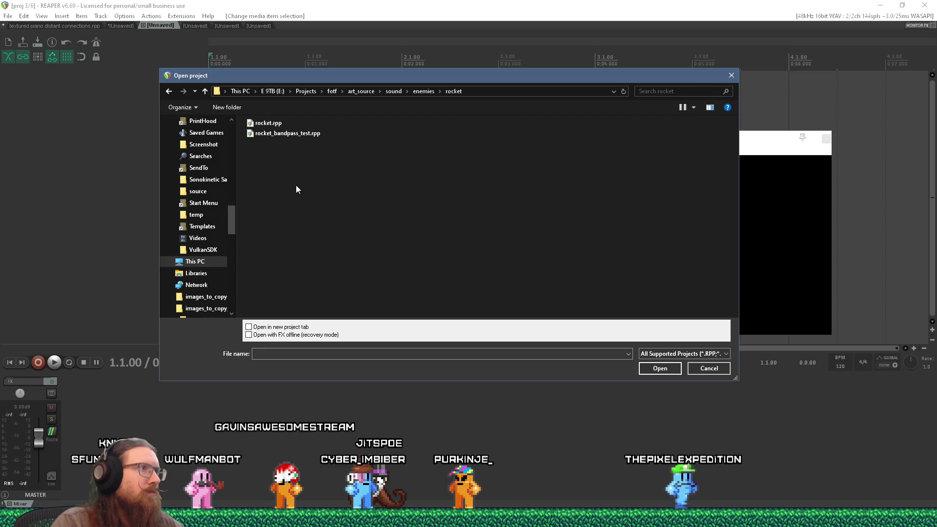
pyautogui.click(168, 92)
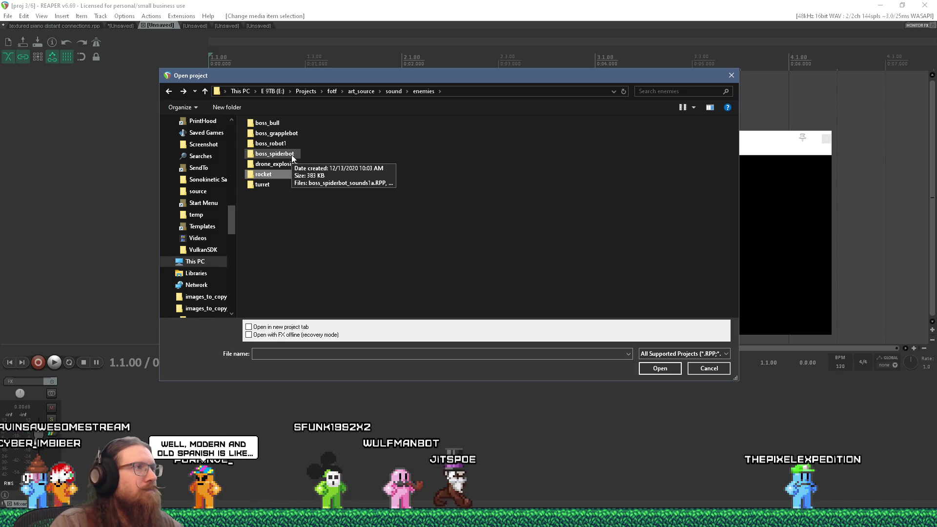
pyautogui.doubleClick(282, 144)
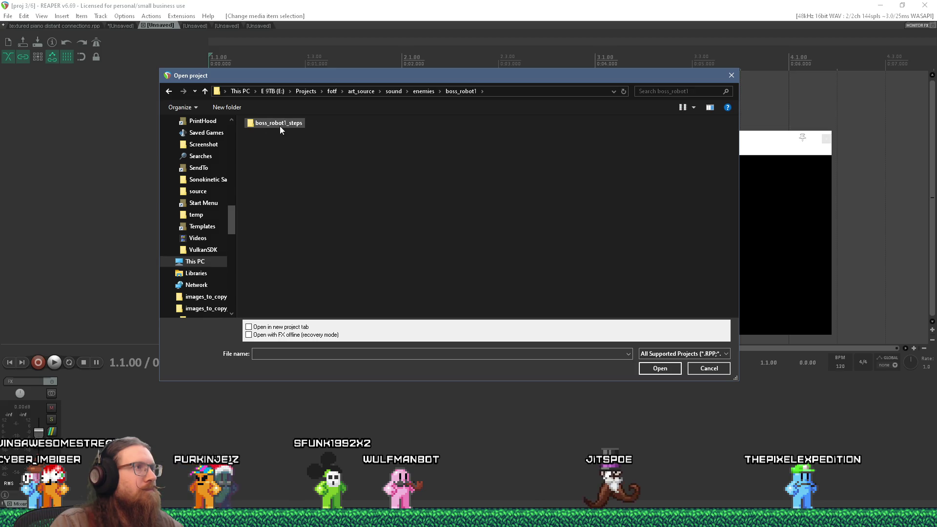
pyautogui.doubleClick(280, 125)
pyautogui.click(285, 122)
pyautogui.doubleClick(285, 122)
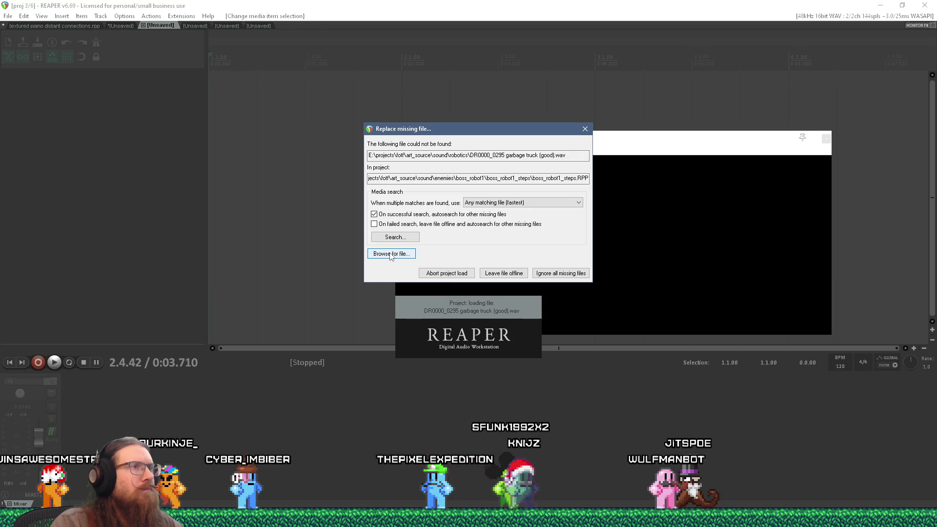
# Step: Browse for a replacement garbage truck WAV, opening the sound\robotics folder
pyautogui.click(801, 522)
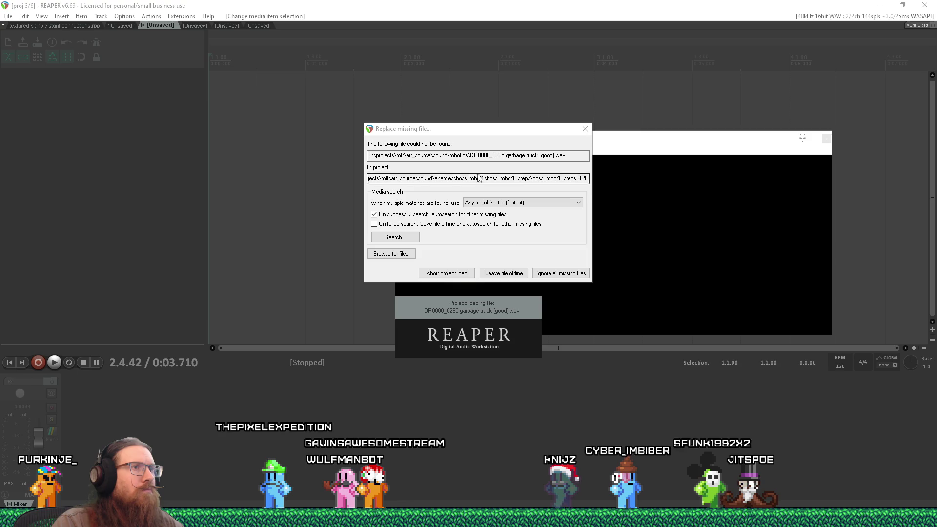
pyautogui.click(409, 254)
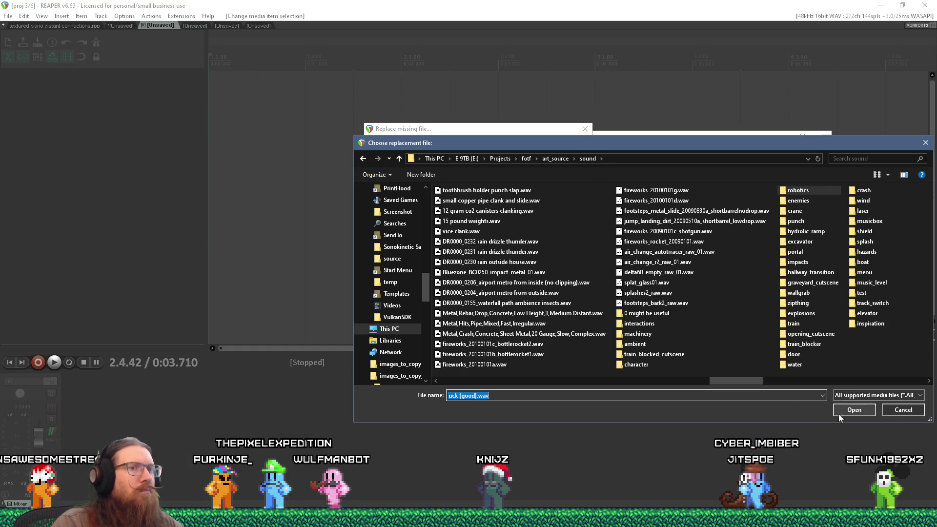
pyautogui.click(854, 410)
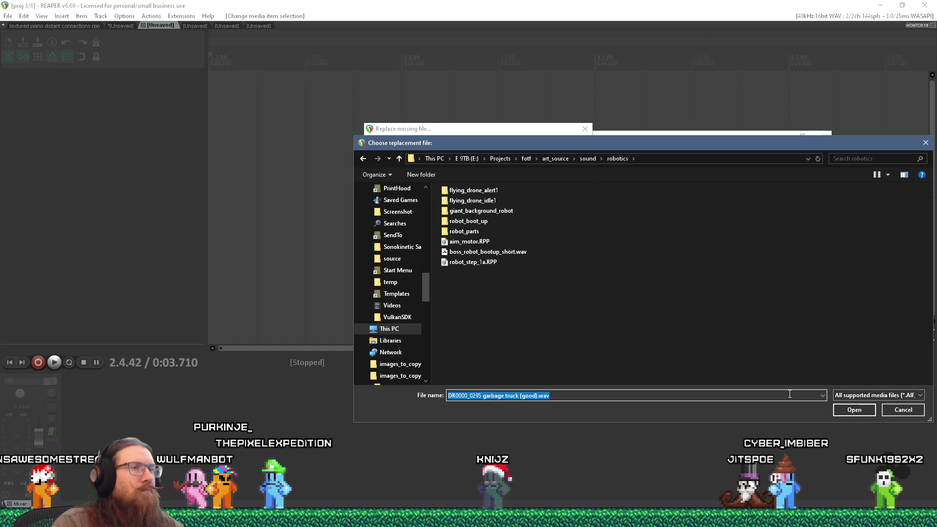
pyautogui.moveTo(579, 145)
pyautogui.mouseDown()
pyautogui.moveTo(522, 213)
pyautogui.moveTo(479, 208)
pyautogui.moveTo(442, 154)
pyautogui.mouseUp()
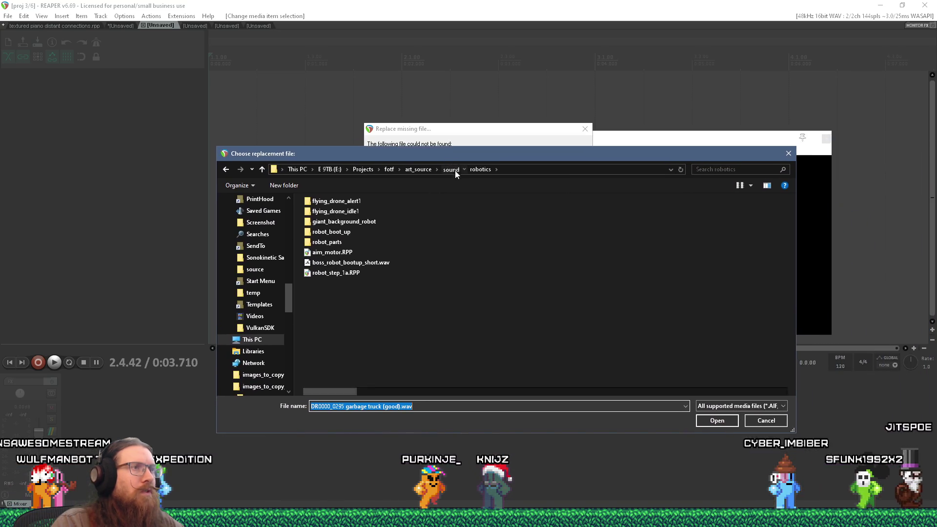
pyautogui.click(454, 169)
pyautogui.click(711, 421)
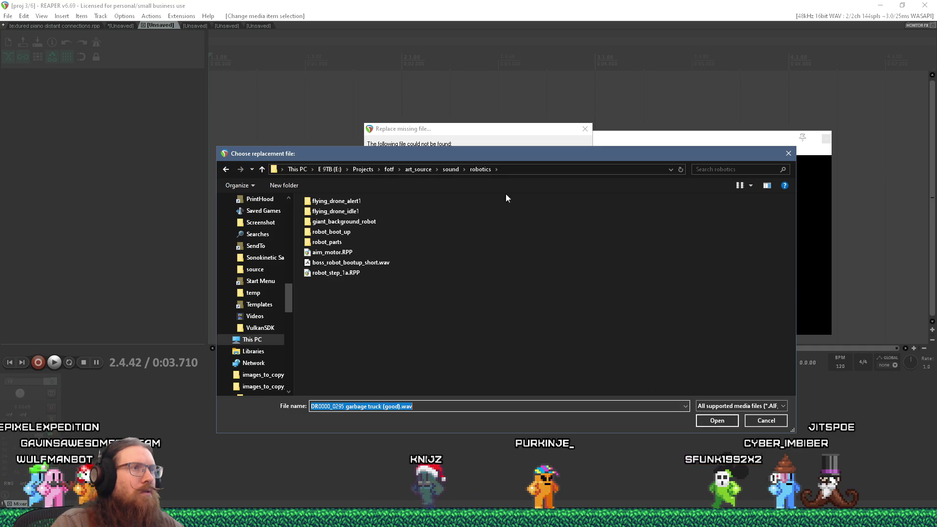